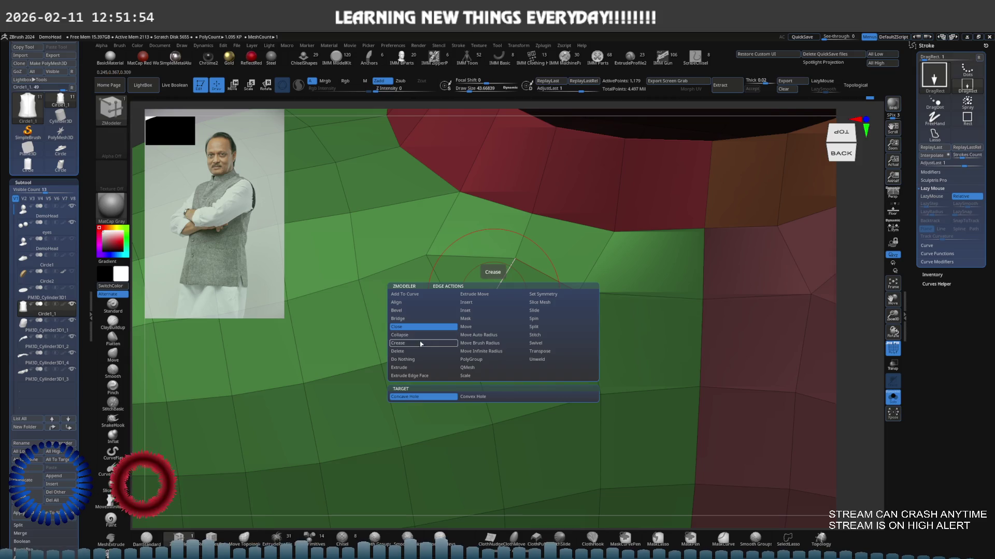
Set the ZModeler action to Do Nothing and ready the Move and Smooth Groups brushes.
click(414, 360)
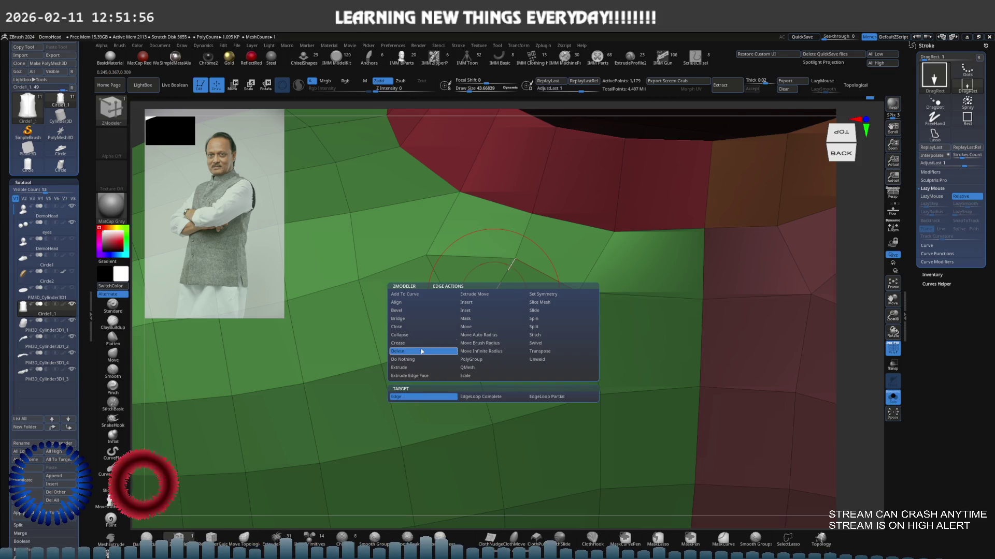
right_drag(536, 280, 511, 285)
key(b)
key(m)
key(v)
key(b)
key(s)
key(g)
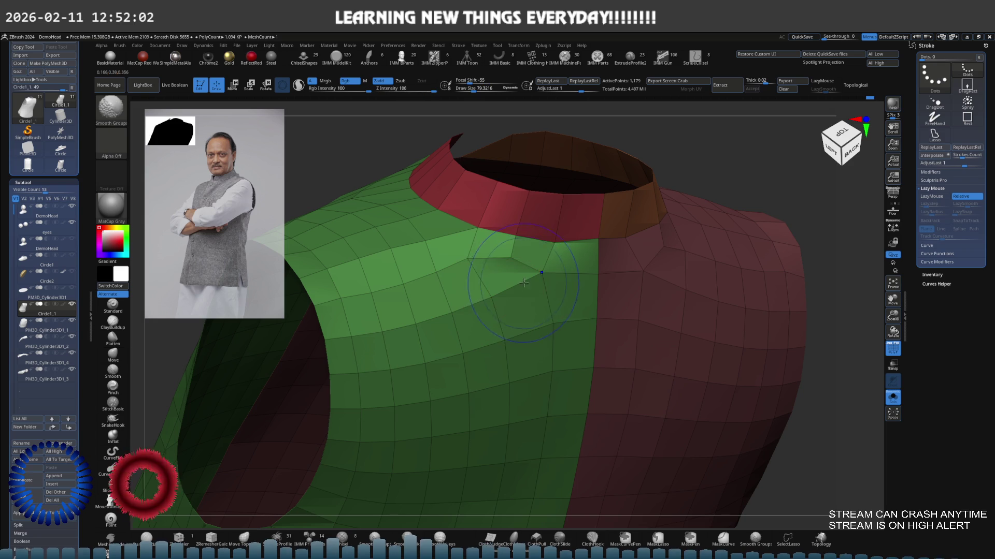
Pull the vest's shoulder edges inward on both sides, checking from back, shoulder and side profile.
mouse_move(467, 269)
right_down()
mouse_move(504, 290)
mouse_move(588, 288)
mouse_move(550, 286)
right_up()
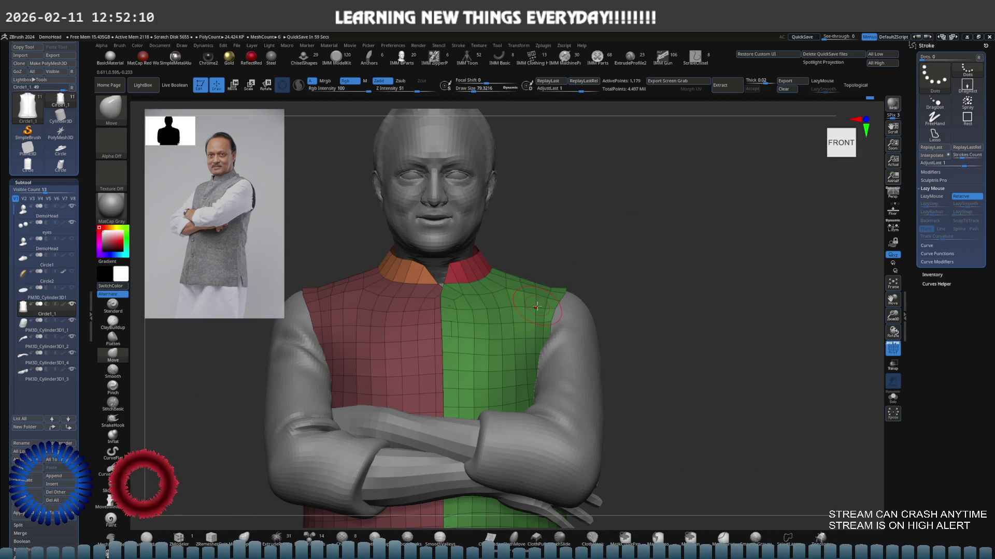
scroll(553, 332, up, 3)
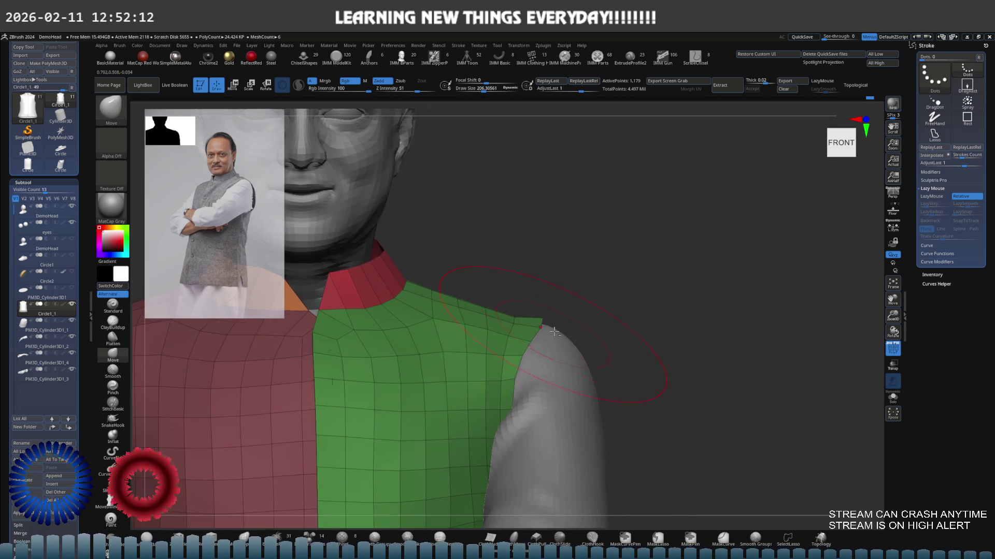
scroll(554, 332, up, 3)
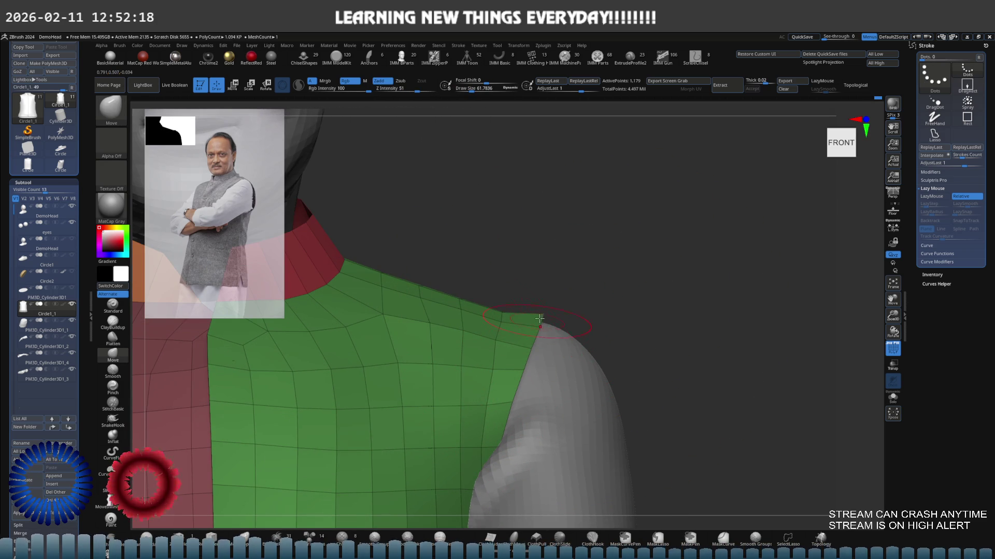
key(f)
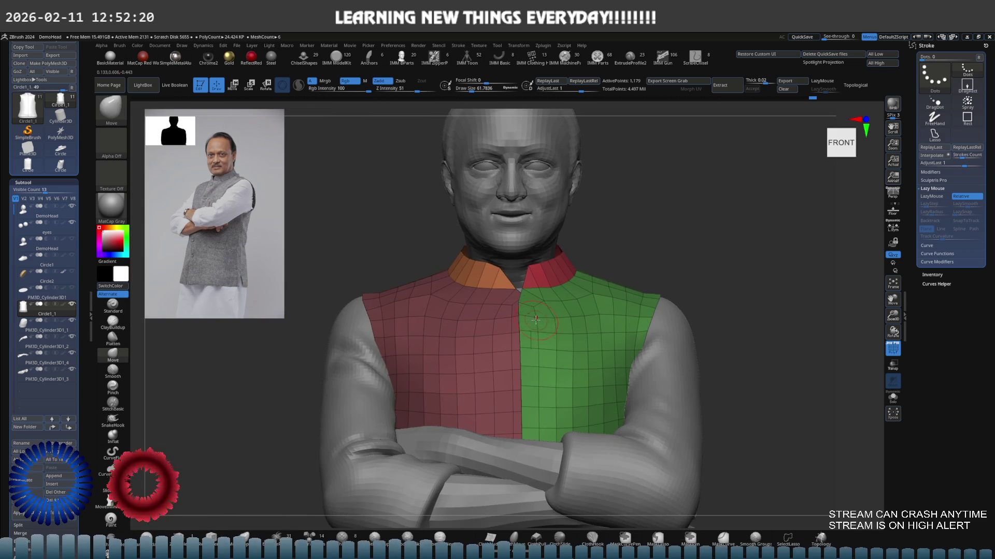
scroll(437, 336, up, 5)
scroll(437, 336, up, 2)
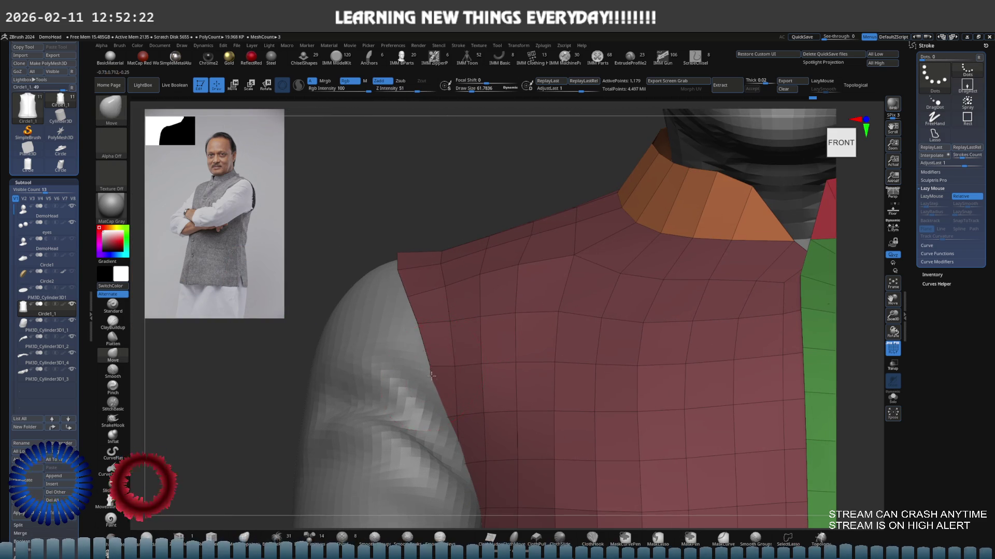
right_drag(378, 288, 419, 246)
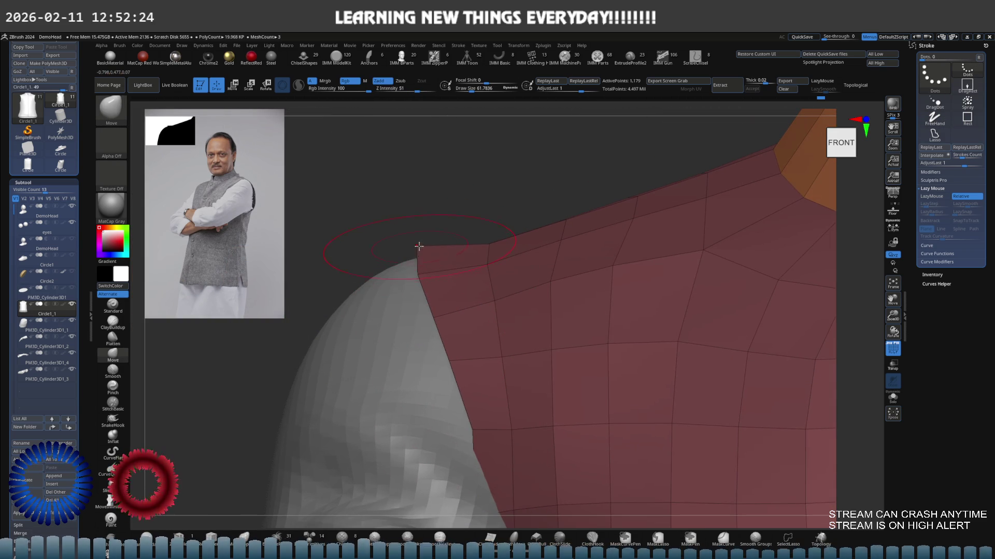
key(f)
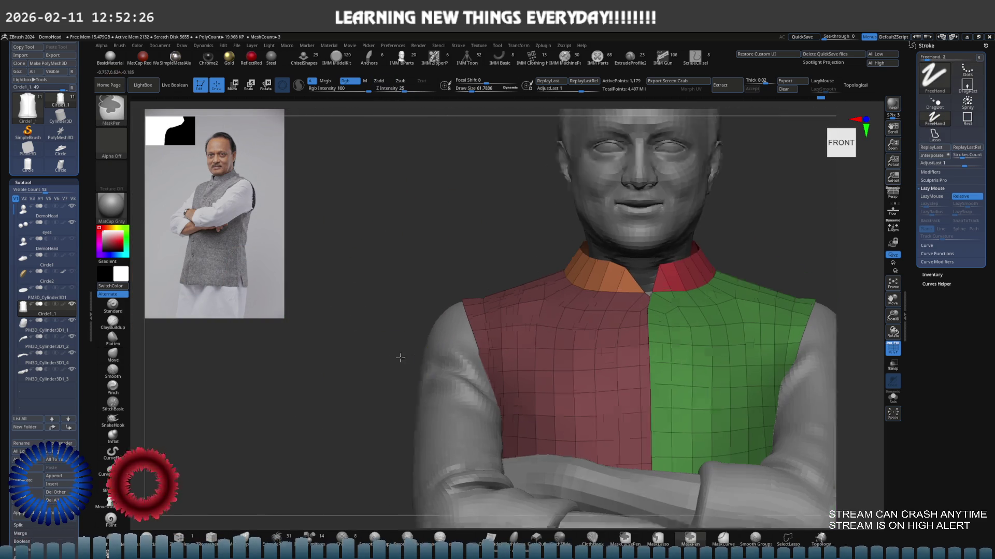
scroll(471, 344, down, 2)
scroll(498, 321, up, 2)
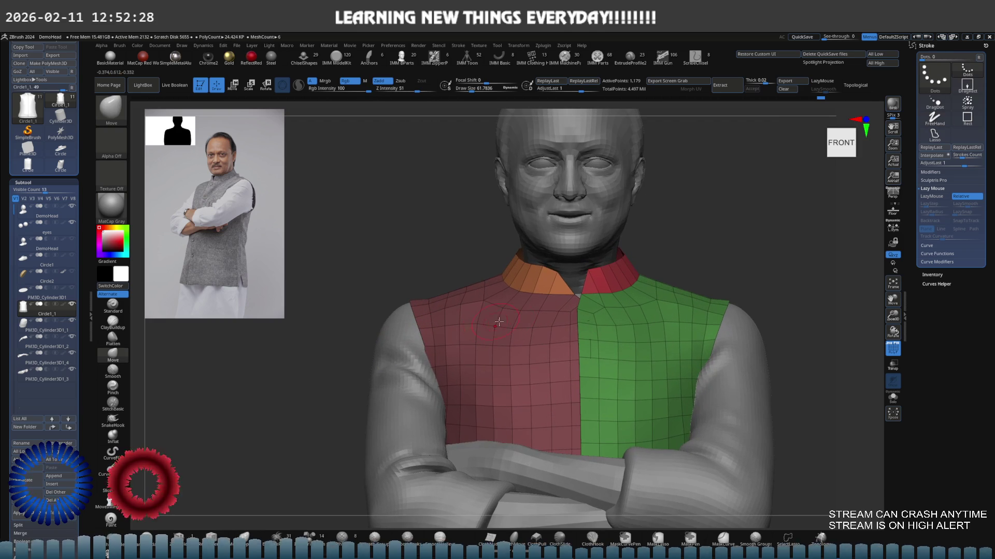
shift+drag(539, 265, 518, 286)
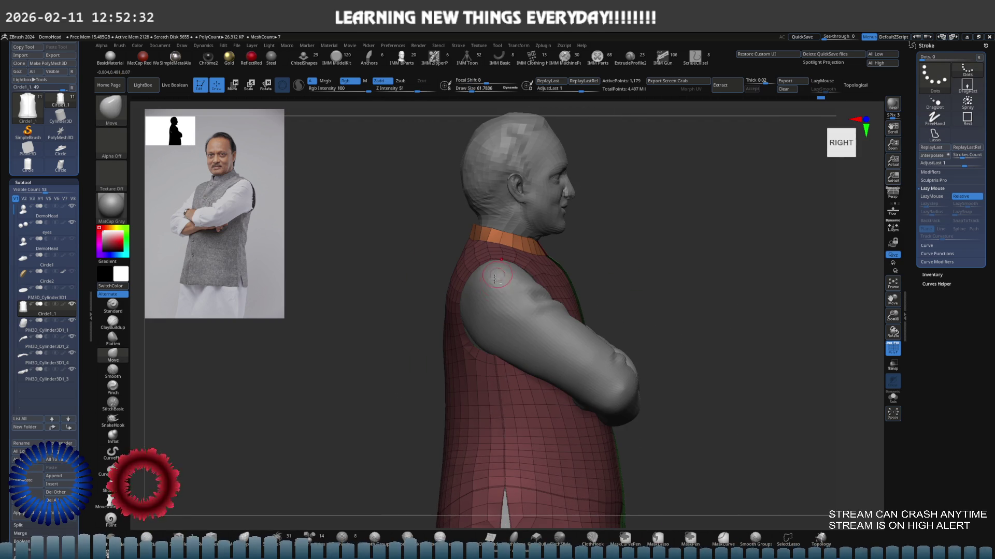
scroll(462, 311, up, 3)
Make the green arm the active subtool and inspect its shoulder and upper arm from several angles.
alt+click(504, 326)
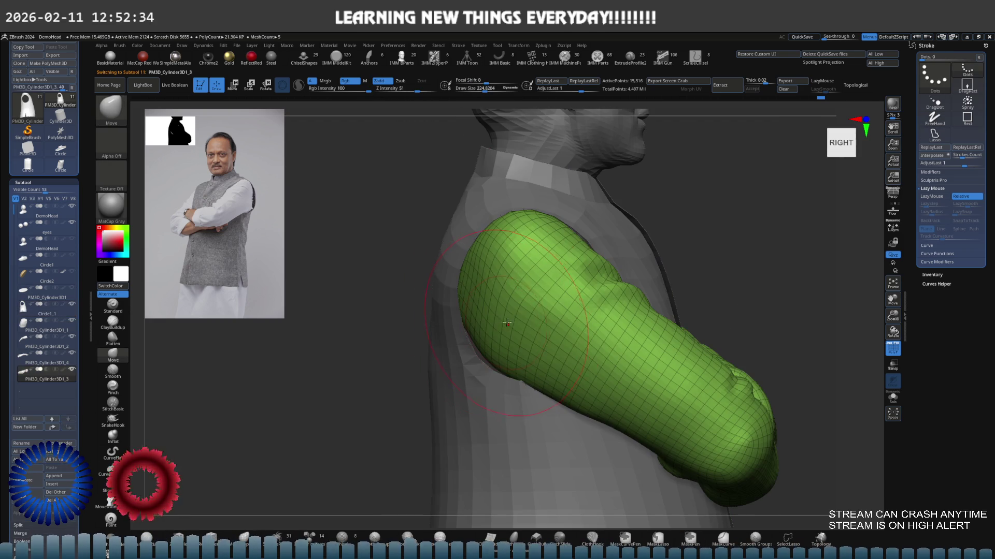
scroll(497, 319, up, 2)
scroll(471, 313, up, 2)
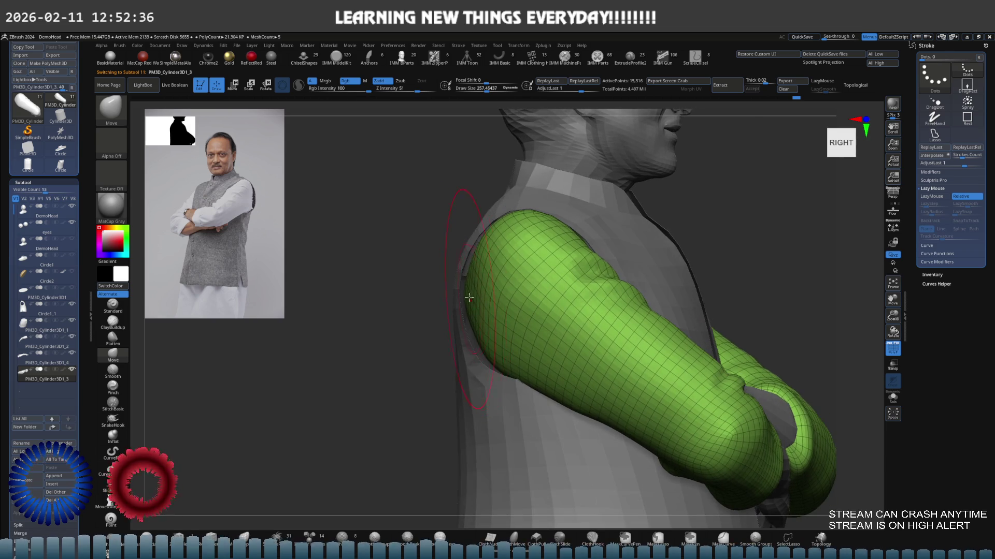
scroll(469, 303, up, 2)
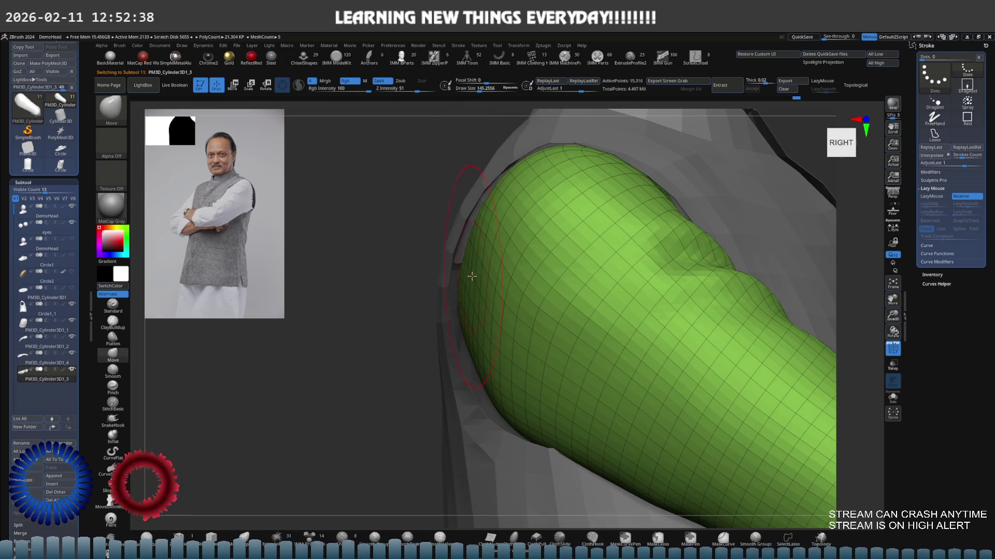
drag(467, 280, 450, 256)
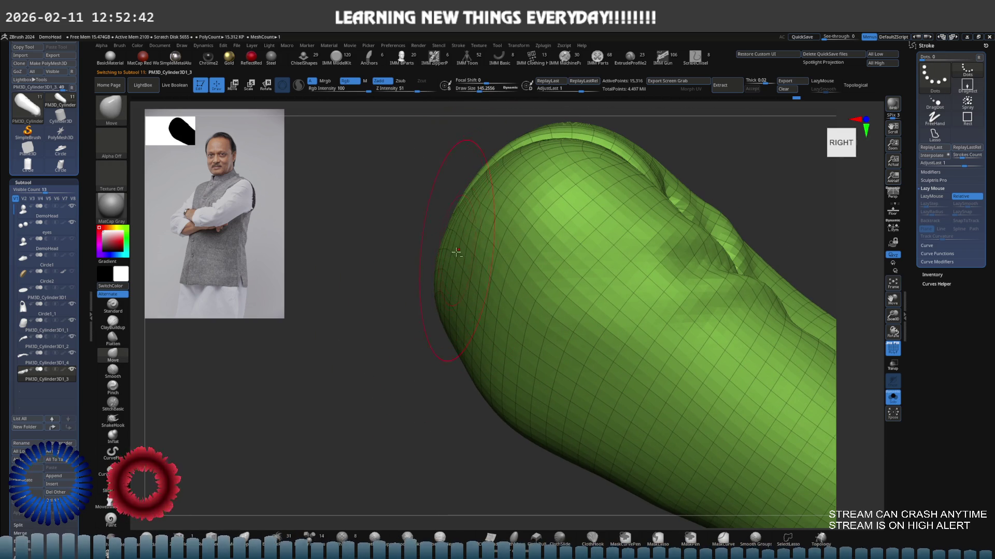
drag(467, 236, 444, 271)
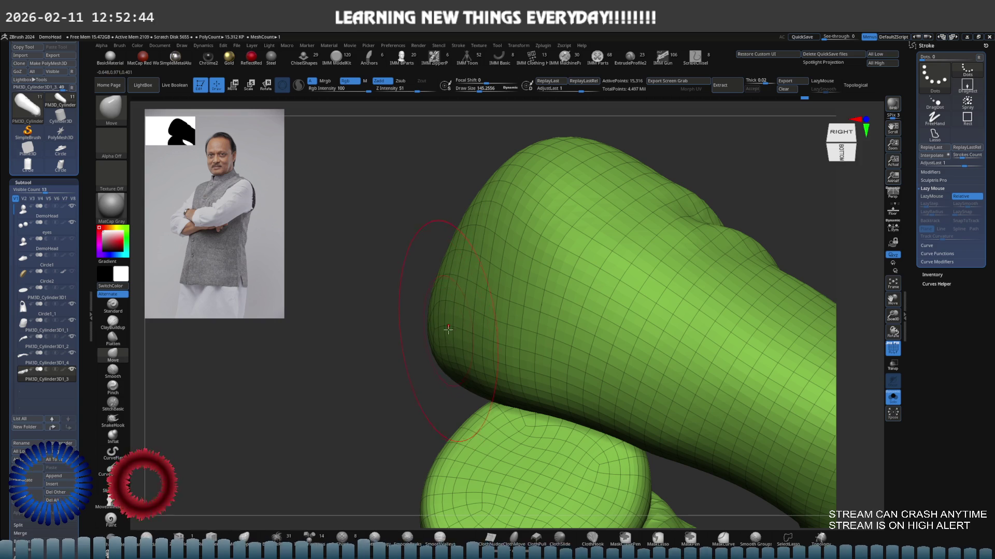
mouse_move(448, 336)
mouse_down()
mouse_move(440, 336)
mouse_move(464, 329)
mouse_move(444, 287)
mouse_move(402, 349)
mouse_move(417, 373)
mouse_move(418, 336)
mouse_move(463, 287)
mouse_move(505, 280)
mouse_move(484, 278)
mouse_move(514, 333)
mouse_move(570, 329)
mouse_move(541, 281)
mouse_move(499, 297)
mouse_move(436, 358)
mouse_up()
scroll(443, 336, down, 2)
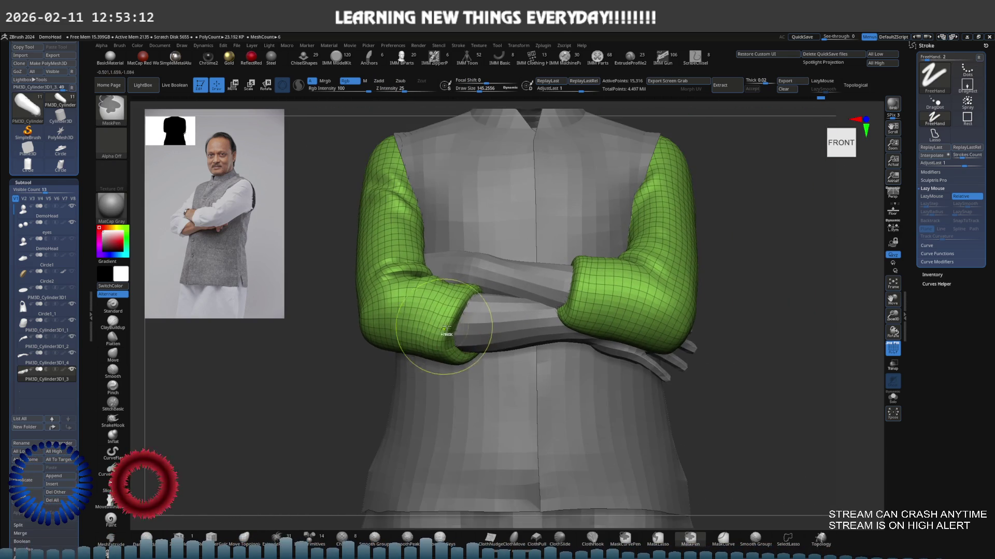
scroll(444, 336, down, 2)
scroll(449, 338, down, 2)
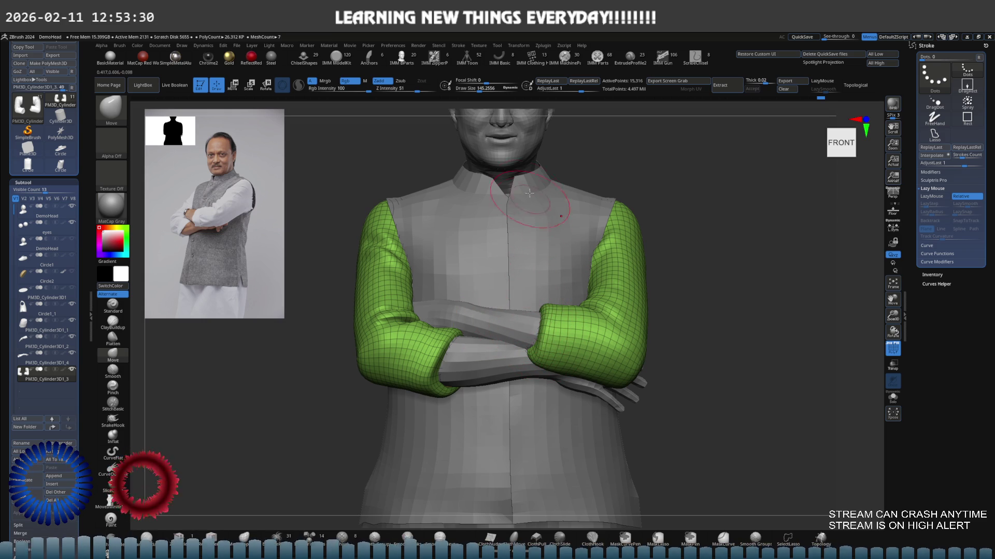
scroll(526, 225, up, 5)
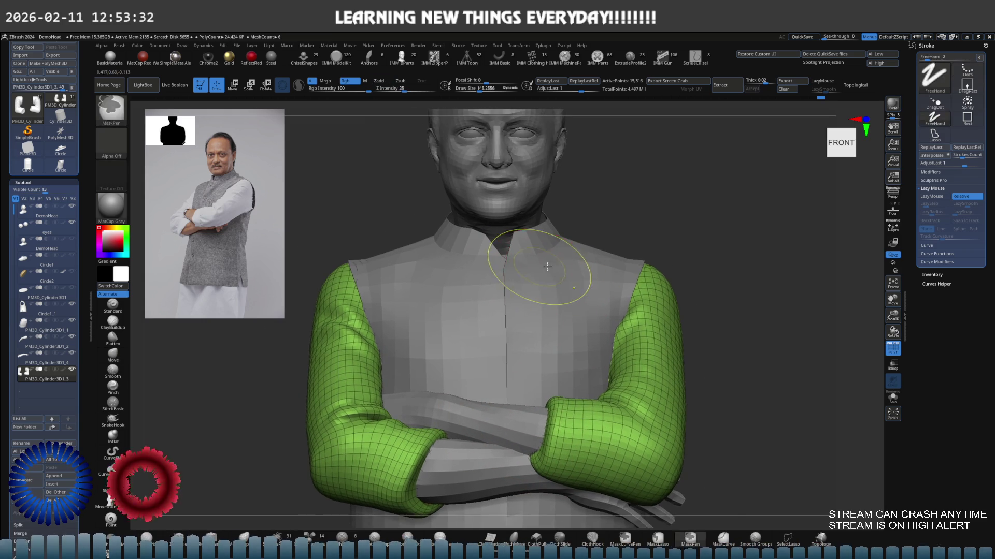
Make the vest the active subtool and view the chest from below and the front.
key(s)
alt+click(545, 268)
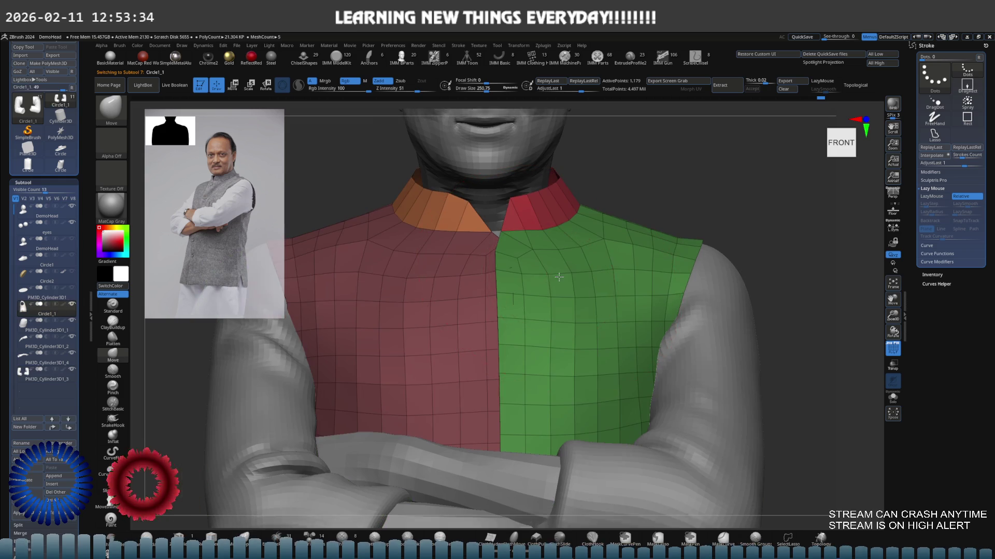
key(s)
scroll(541, 267, down, 2)
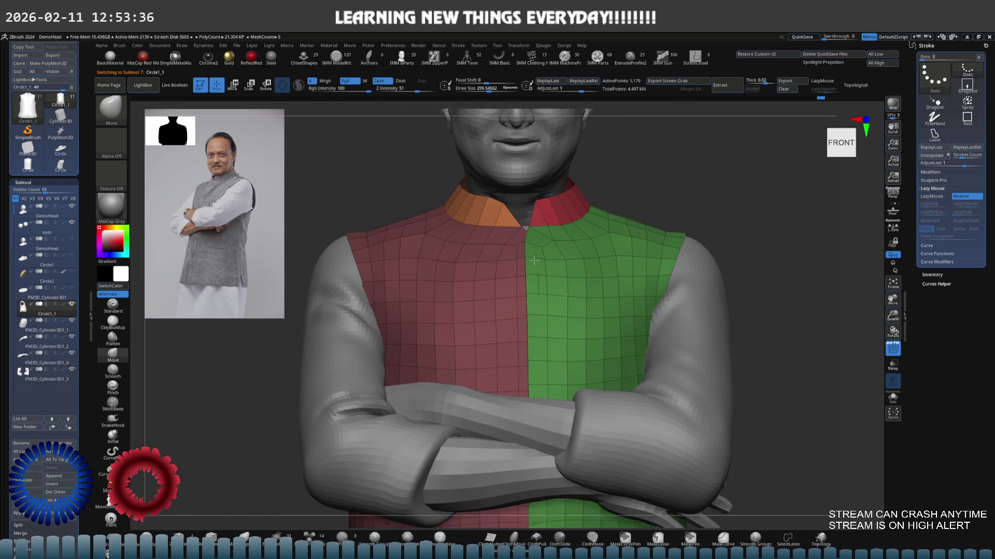
scroll(535, 268, down, 1)
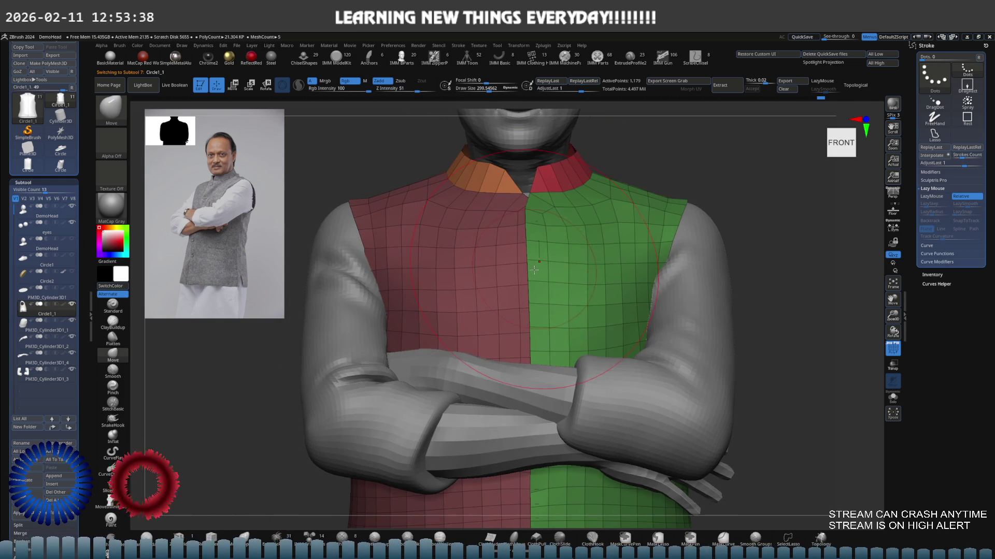
scroll(540, 233, down, 1)
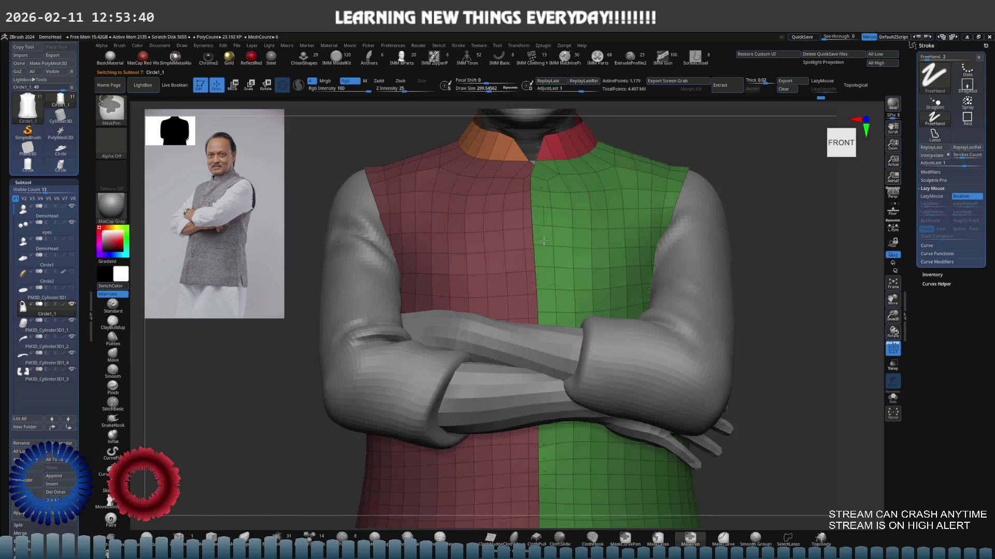
scroll(562, 249, down, 1)
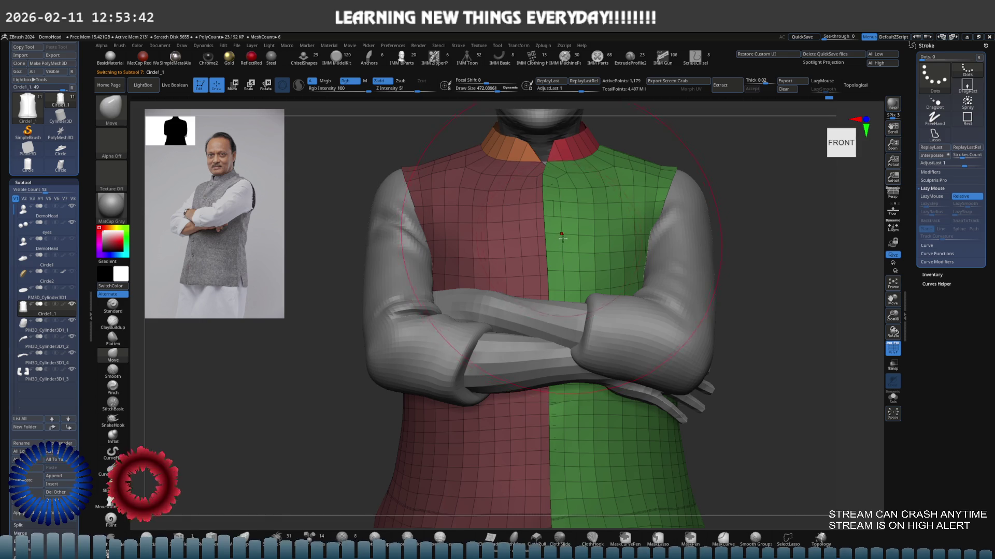
scroll(562, 249, down, 2)
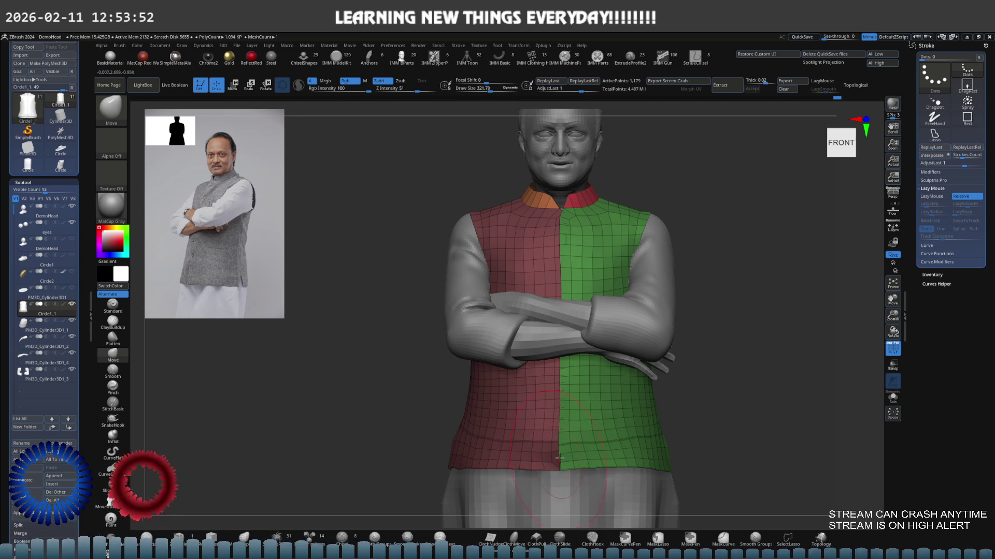
scroll(562, 425, up, 1)
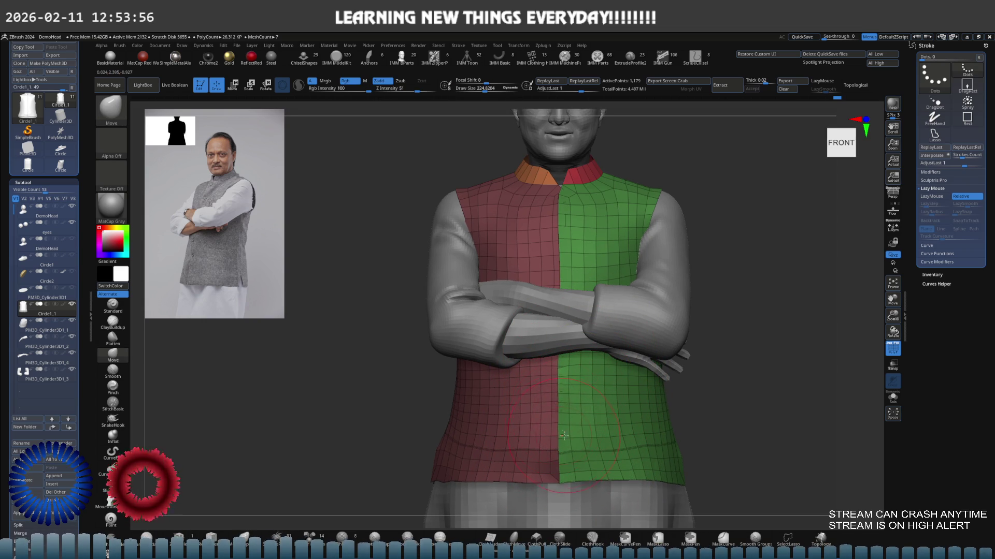
right_drag(562, 437, 560, 352)
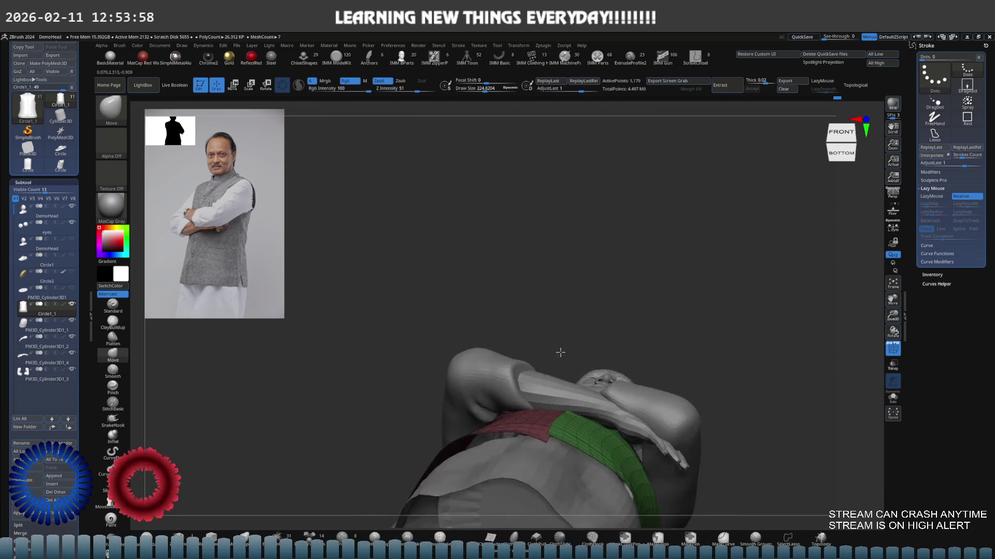
right_drag(561, 352, 596, 337)
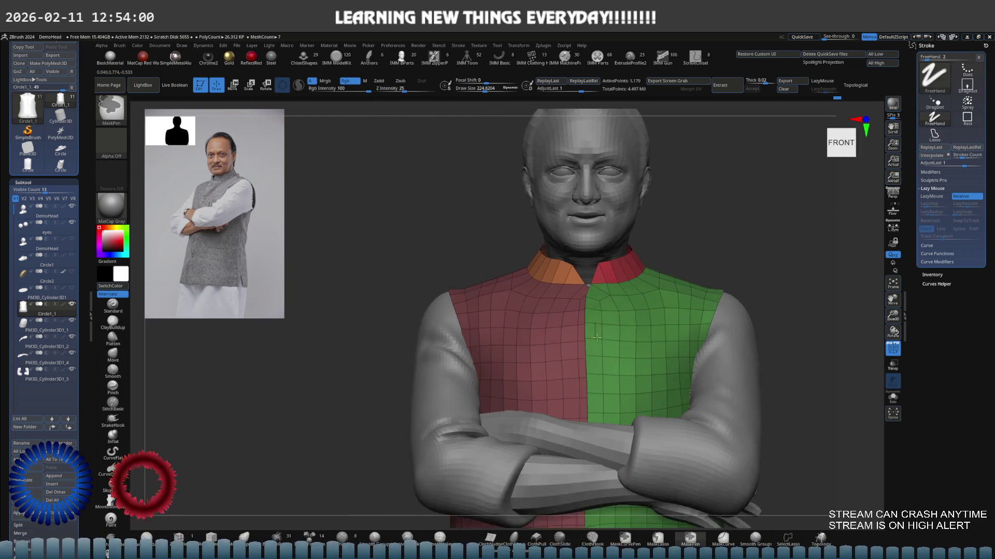
scroll(597, 337, up, 2)
With a larger Move brush, pull the collar V and green chest panel downward, then return to front view.
key(b)
key(m)
key(v)
key(d)
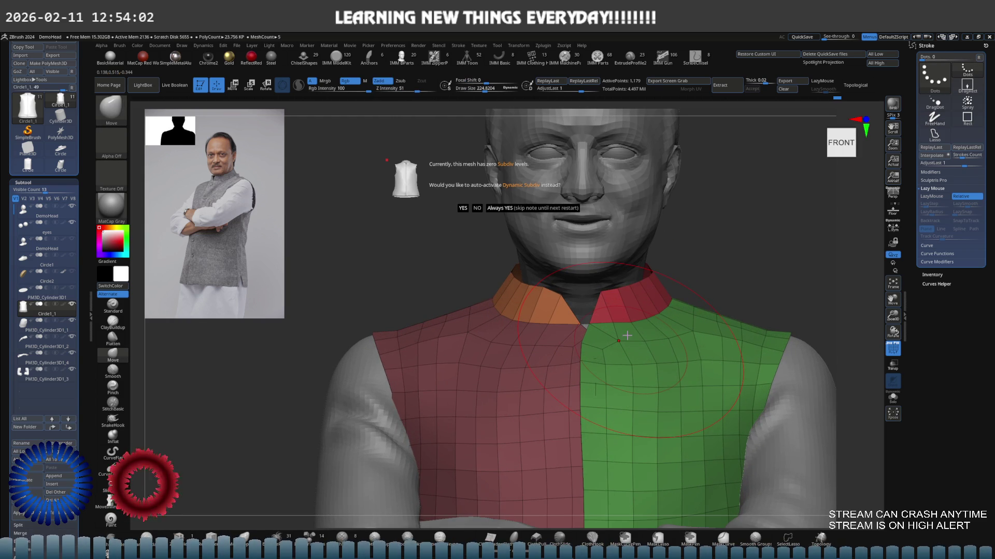
key(bracketright)
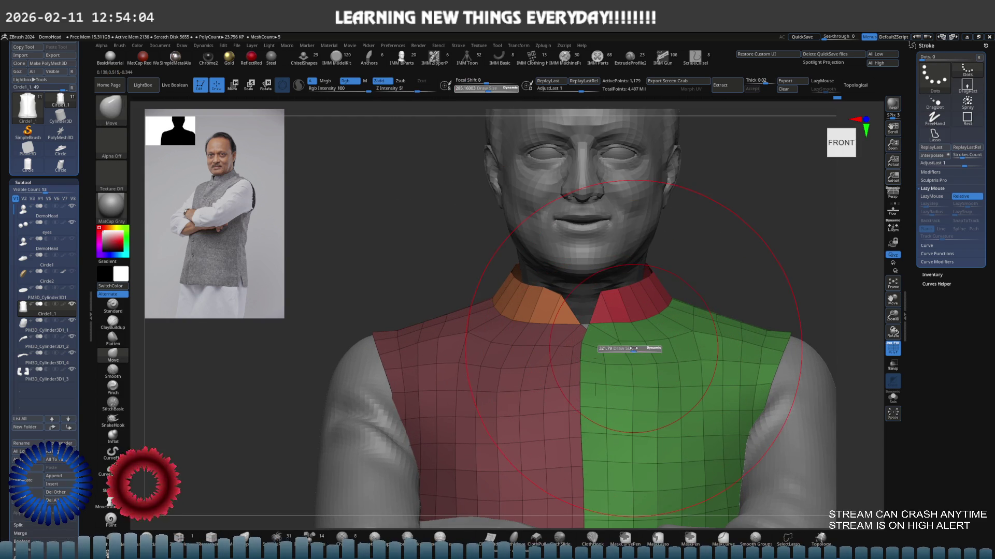
key(bracketright)
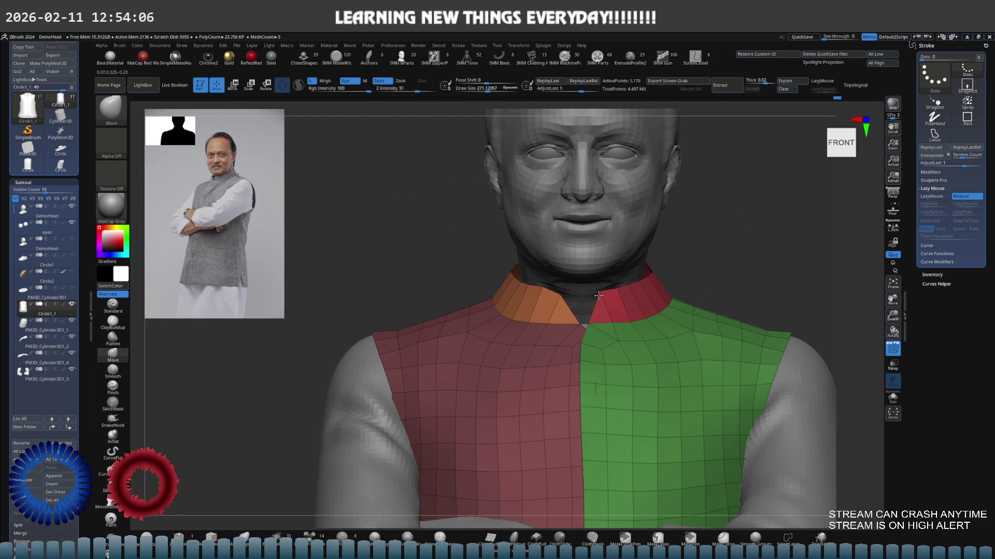
drag(597, 295, 599, 364)
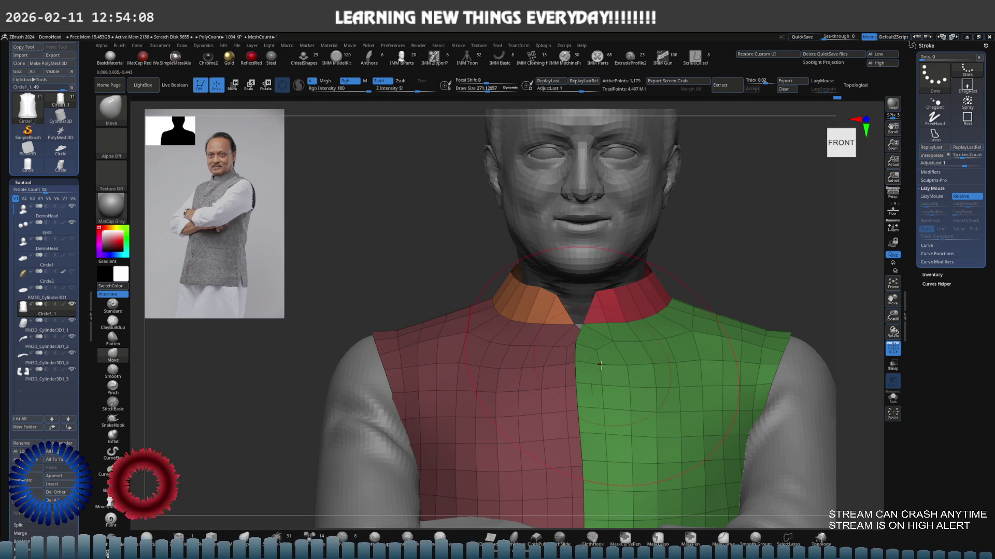
right_drag(599, 377, 573, 358)
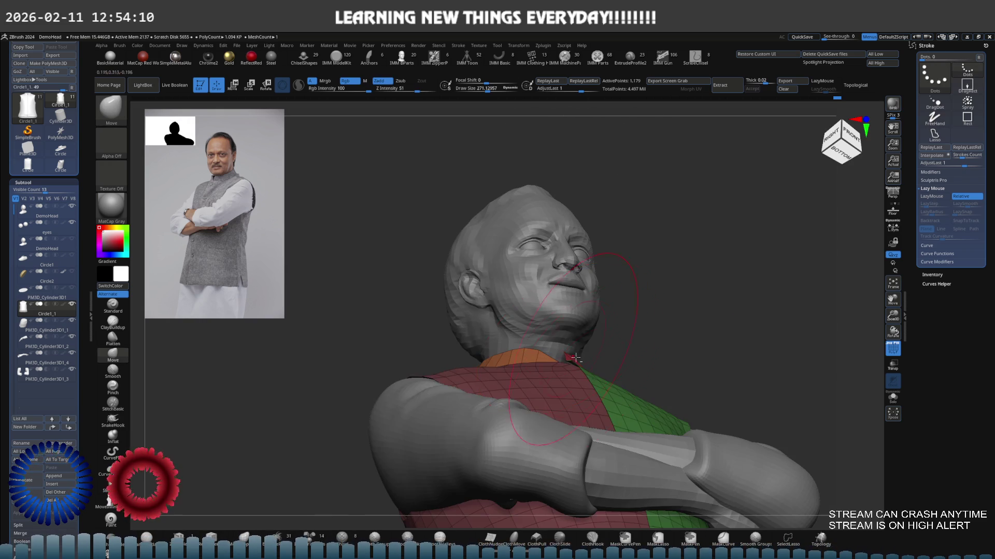
mouse_move(598, 398)
shift+right_down()
mouse_move(599, 415)
mouse_move(600, 376)
shift+right_up()
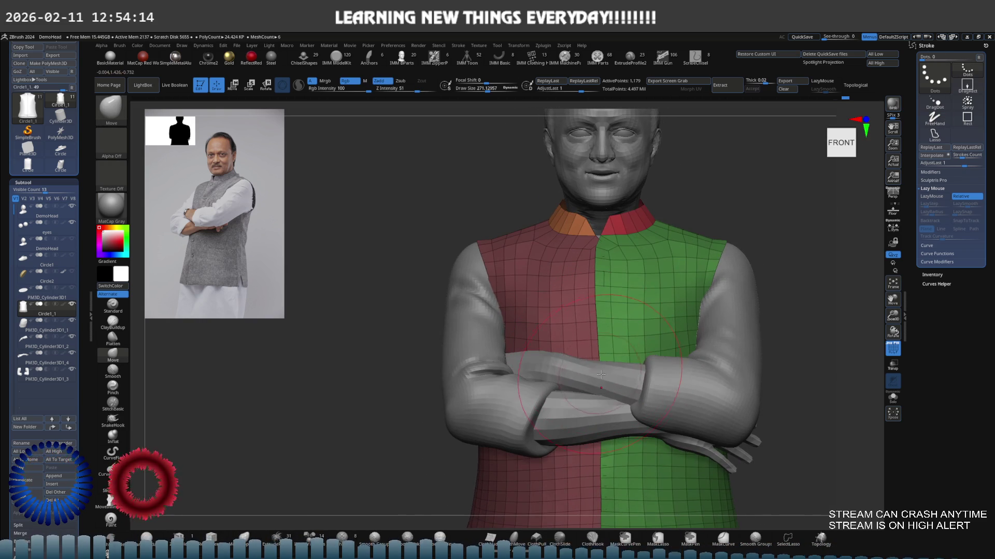
Solo the vest and work its lower hem with a smaller brush.
key(shift+alt+s)
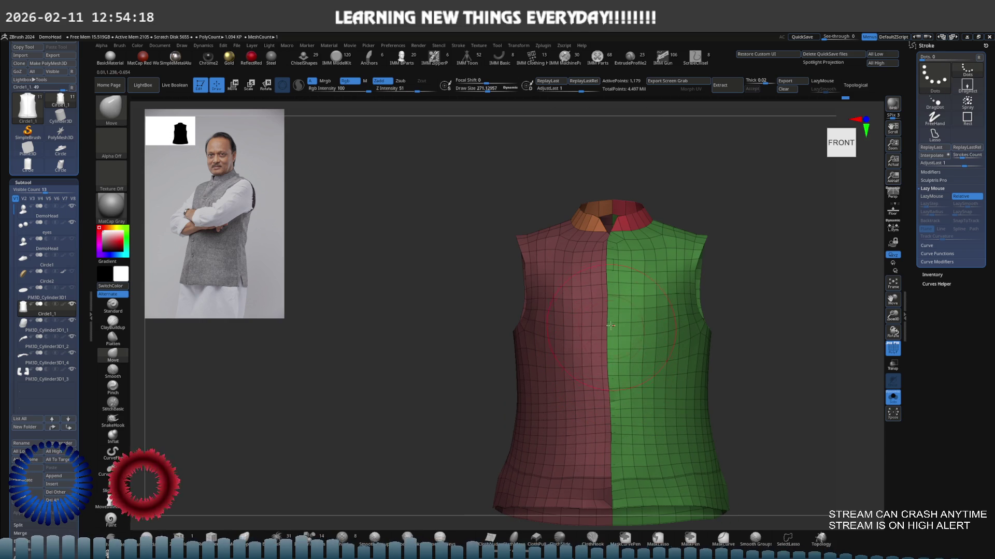
alt+right_drag(614, 406, 616, 380)
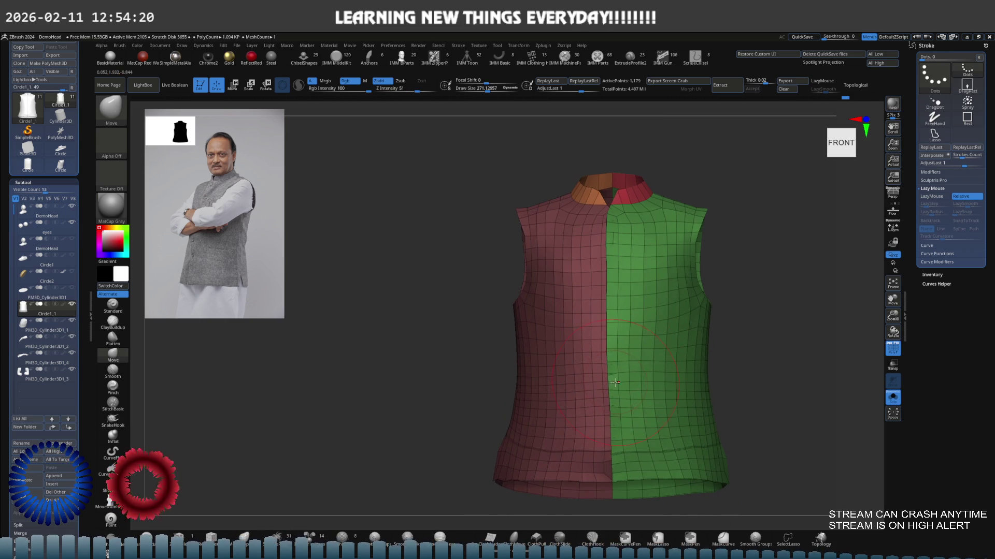
ctrl+right_drag(610, 433, 637, 395)
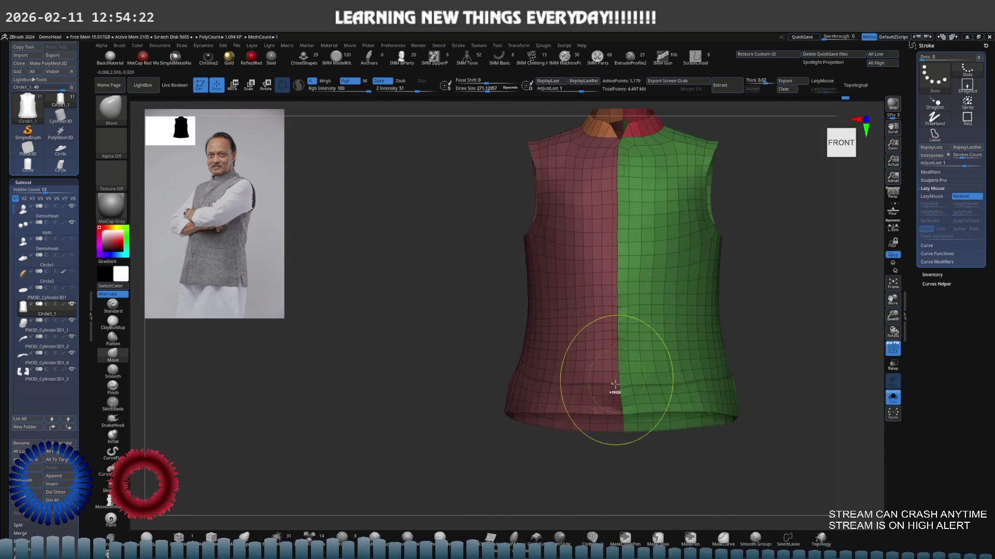
drag(635, 394, 614, 420)
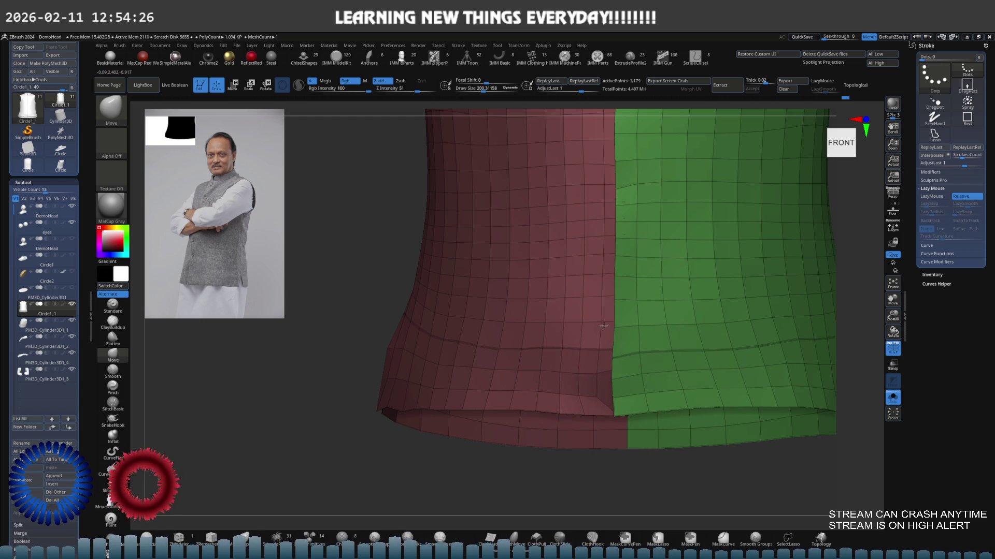
key(bracketleft)
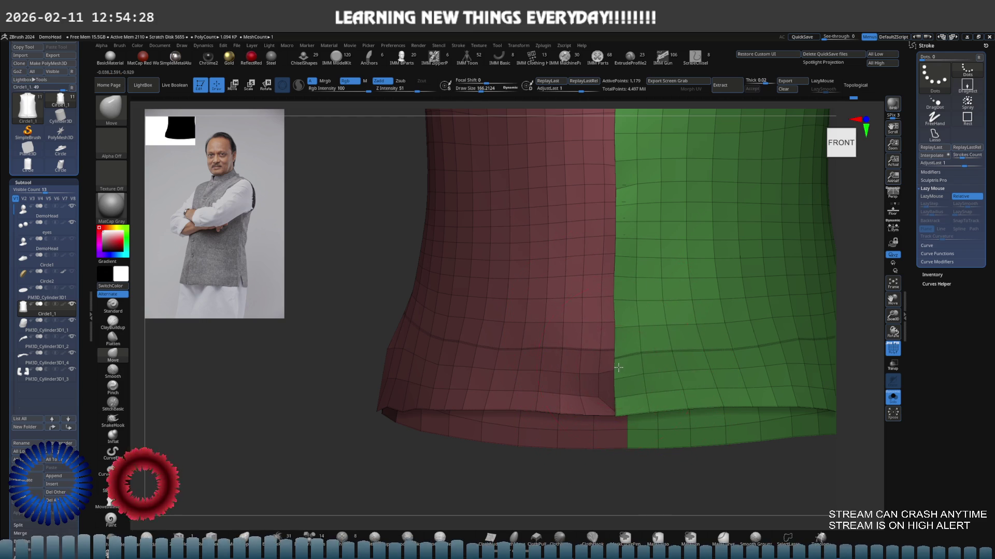
key(f)
Reshape the vest's shoulders and sides from rear, left, front and back views.
mouse_move(645, 333)
right_down()
mouse_move(603, 322)
mouse_move(632, 344)
mouse_move(611, 369)
mouse_move(637, 292)
mouse_move(582, 322)
right_up()
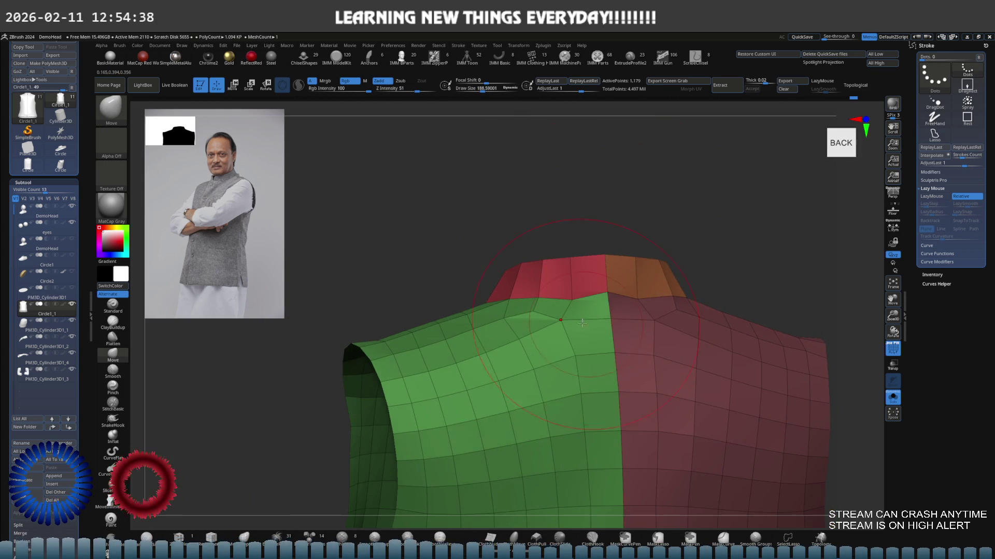
mouse_move(582, 322)
right_down()
mouse_move(571, 313)
mouse_move(586, 313)
mouse_move(560, 328)
mouse_move(593, 393)
mouse_move(613, 362)
mouse_move(582, 349)
mouse_move(583, 371)
right_up()
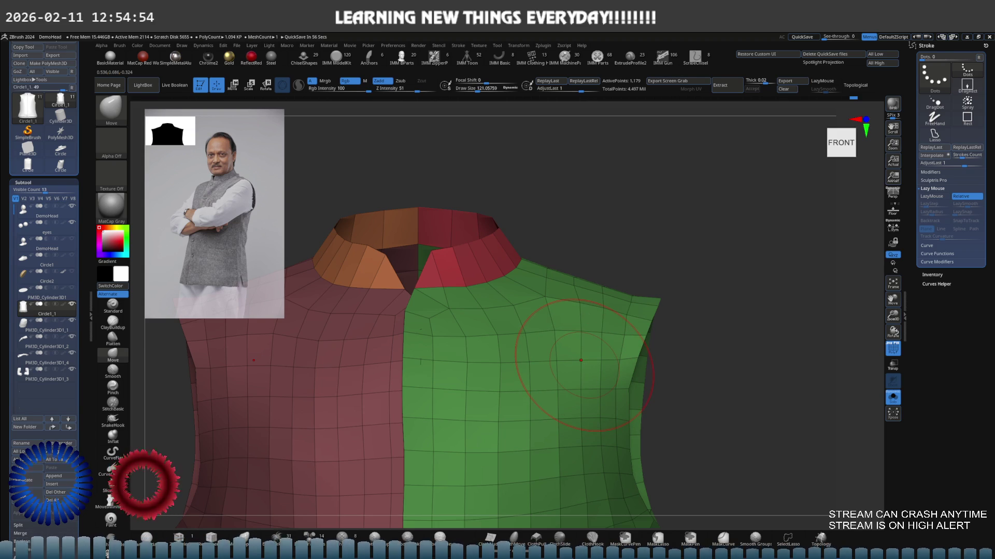
ctrl+right_drag(581, 359, 605, 310)
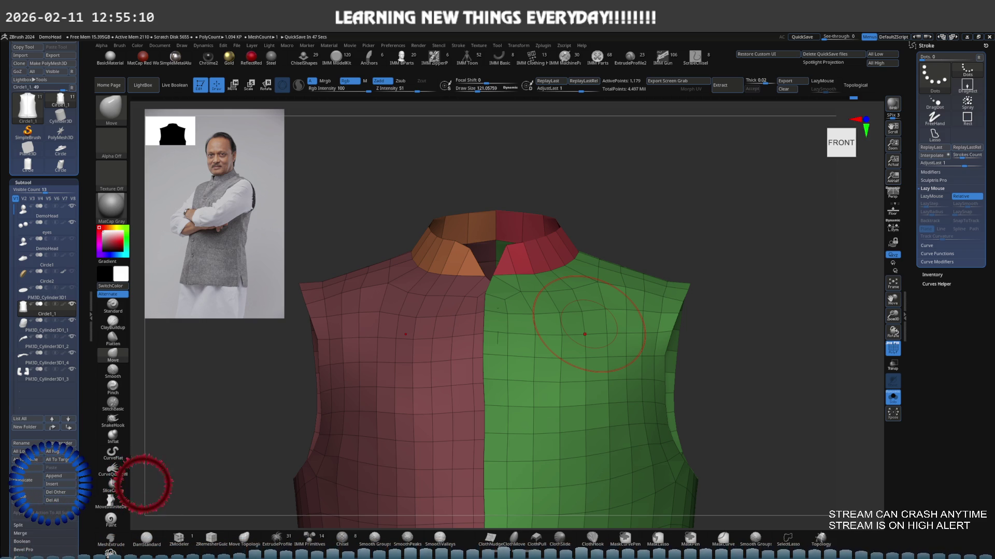
key(ctrl)
right_drag(632, 295, 412, 326)
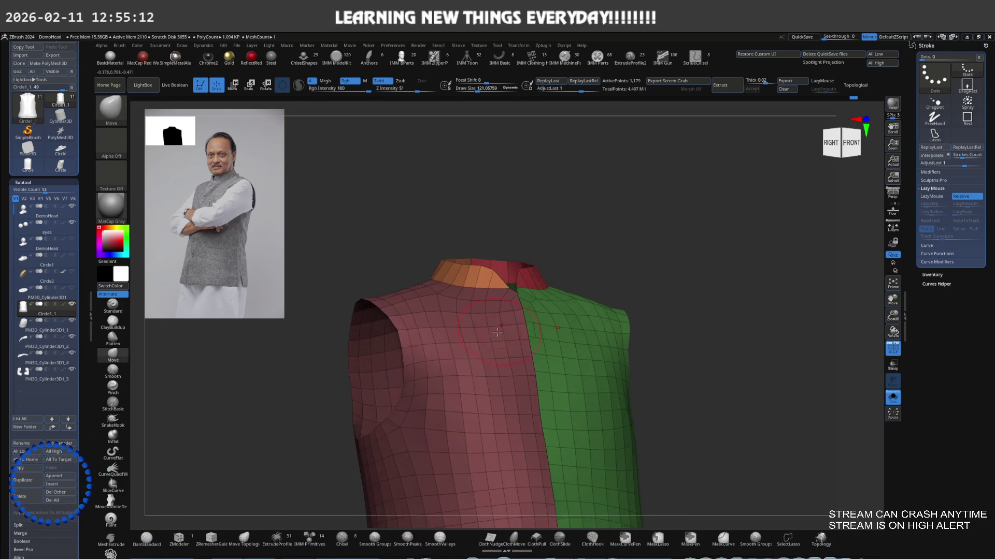
mouse_move(409, 328)
shift+right_down()
mouse_move(461, 362)
mouse_move(447, 364)
mouse_move(437, 344)
mouse_move(448, 344)
mouse_move(420, 373)
mouse_move(427, 406)
mouse_move(484, 343)
shift+right_up()
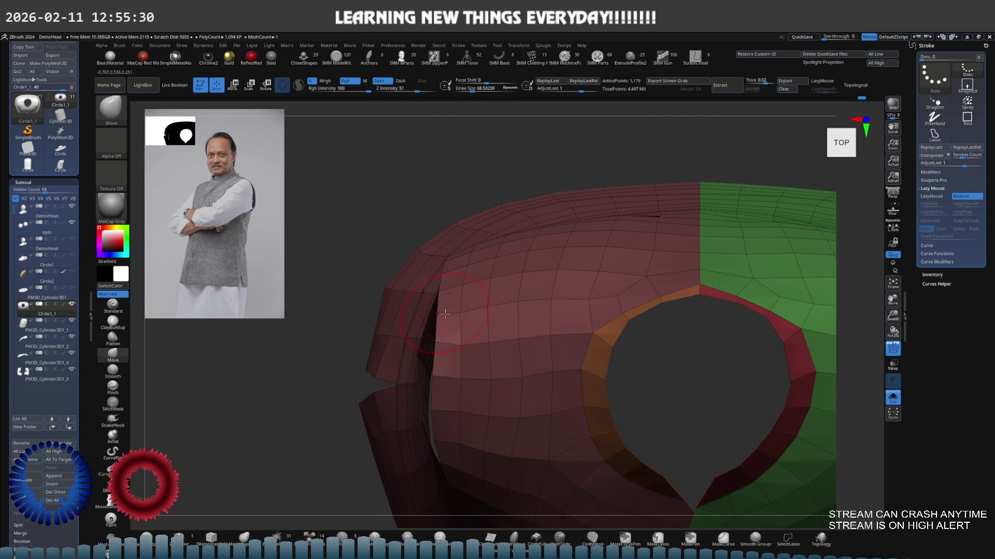
Smooth around the neck opening, then rework the back panels with a larger Move brush.
right_drag(445, 314, 464, 319)
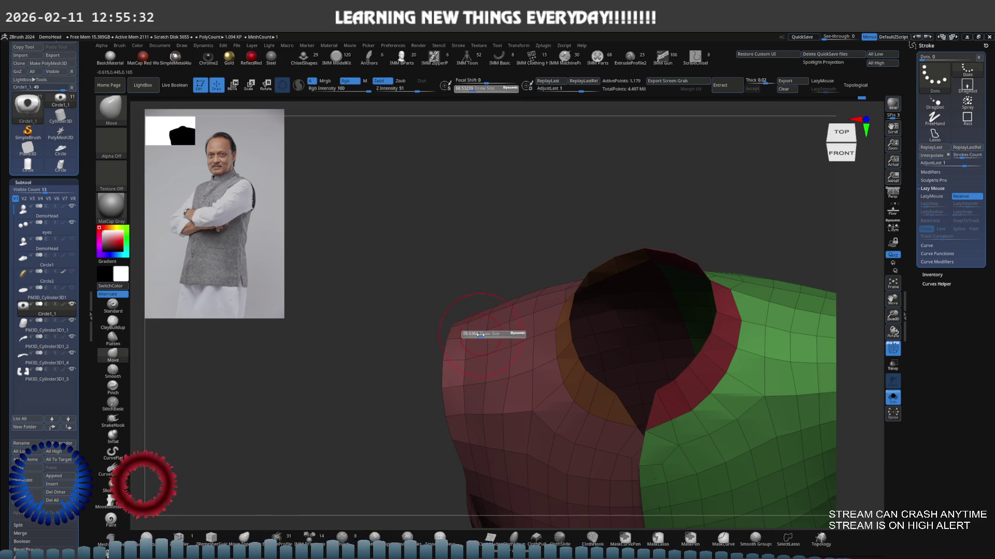
mouse_move(482, 334)
shift+right_down()
mouse_move(477, 342)
mouse_move(498, 349)
mouse_move(497, 331)
mouse_move(519, 321)
mouse_move(505, 341)
shift+right_up()
key(b)
key(m)
key(v)
key(shift)
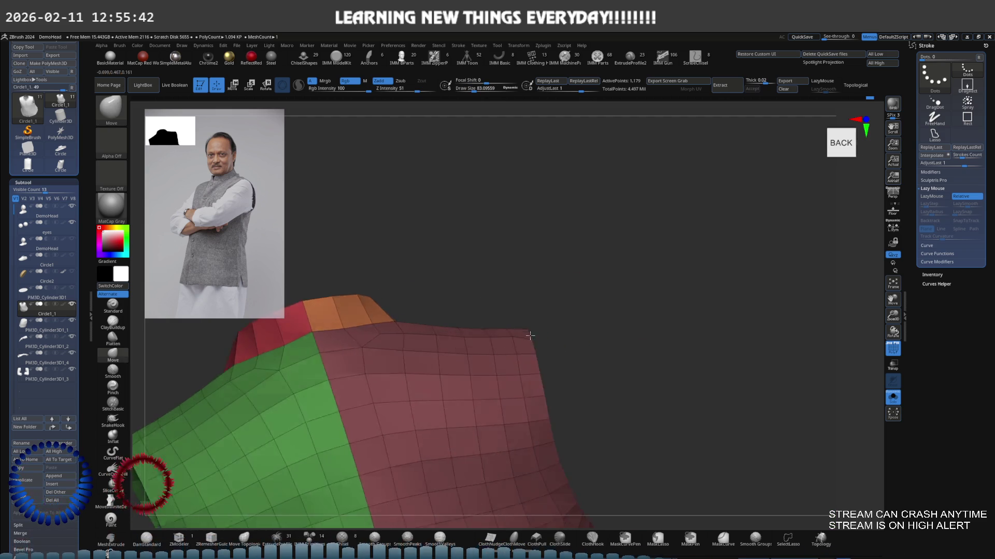
key(s)
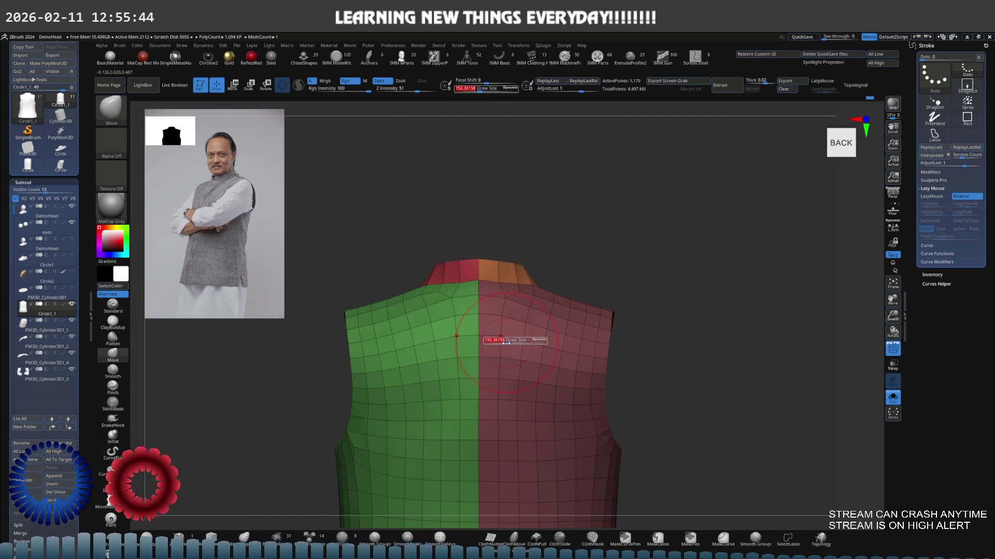
drag(505, 340, 533, 322)
mouse_move(533, 321)
ctrl+right_down()
mouse_move(504, 316)
mouse_move(502, 339)
ctrl+right_up()
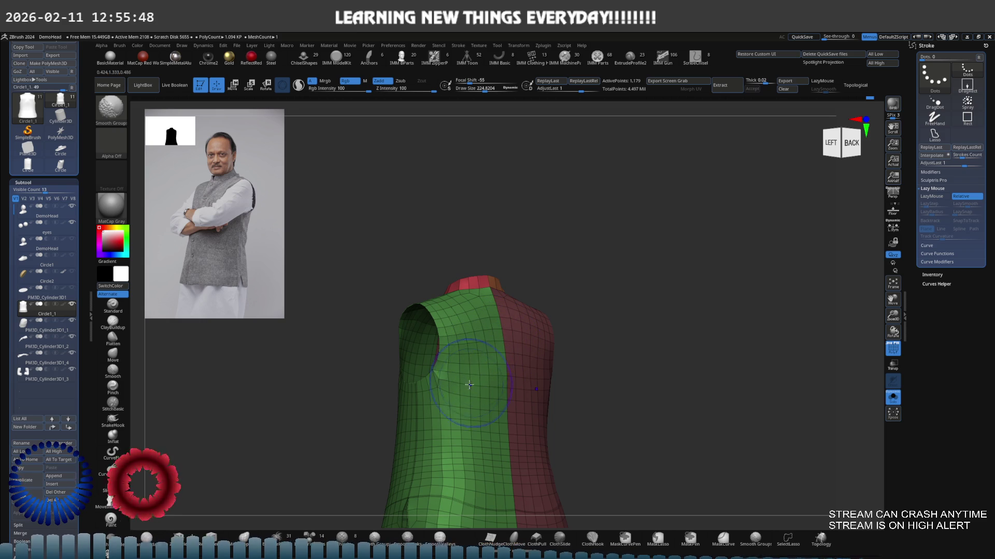
mouse_move(458, 392)
right_down()
mouse_move(511, 359)
mouse_move(446, 361)
right_up()
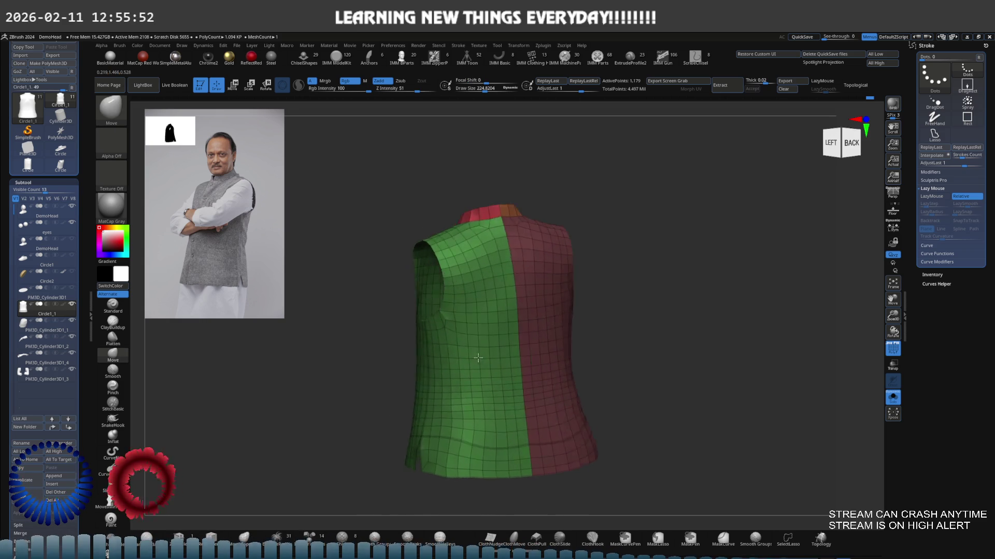
mouse_move(446, 361)
right_down()
mouse_move(381, 346)
mouse_move(541, 378)
right_up()
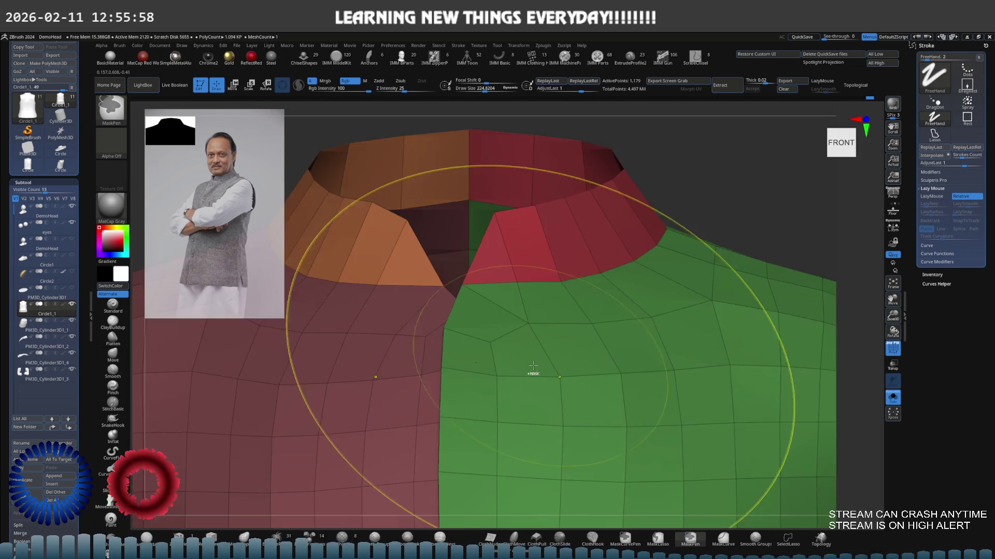
Refine where the collar meets the upper chest with a tiny Move brush.
mouse_move(541, 377)
alt+right_down()
mouse_move(570, 340)
mouse_move(555, 364)
alt+right_up()
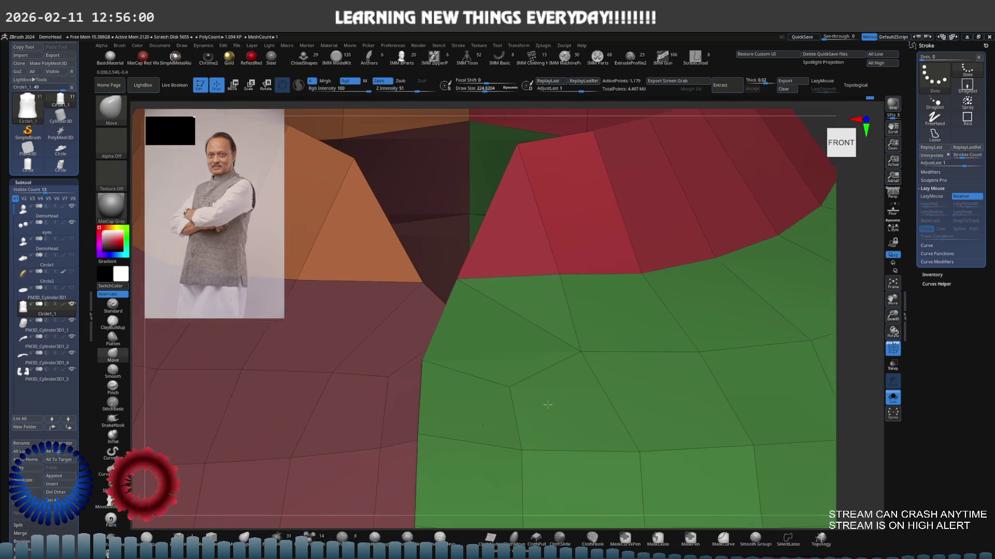
key(s)
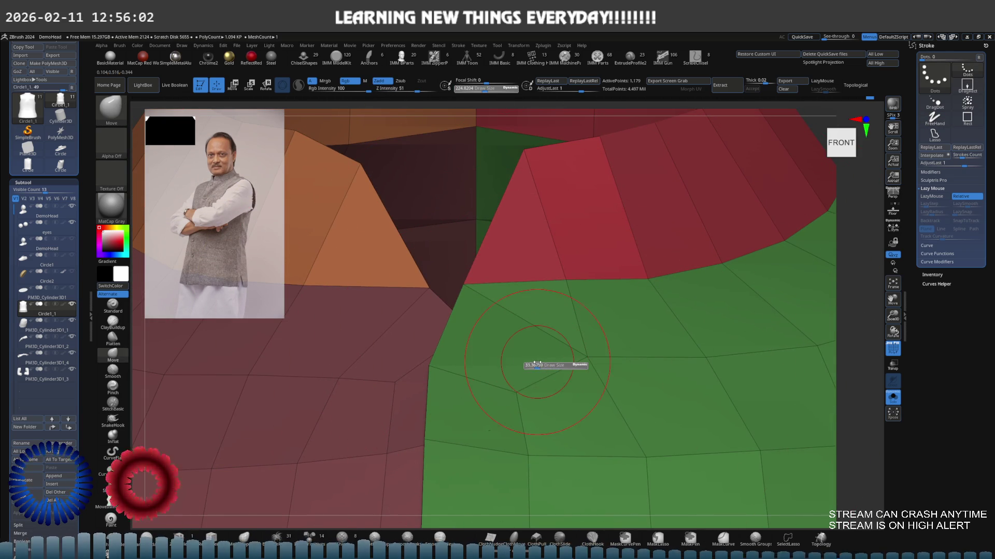
drag(555, 364, 536, 365)
right_drag(506, 335, 506, 292)
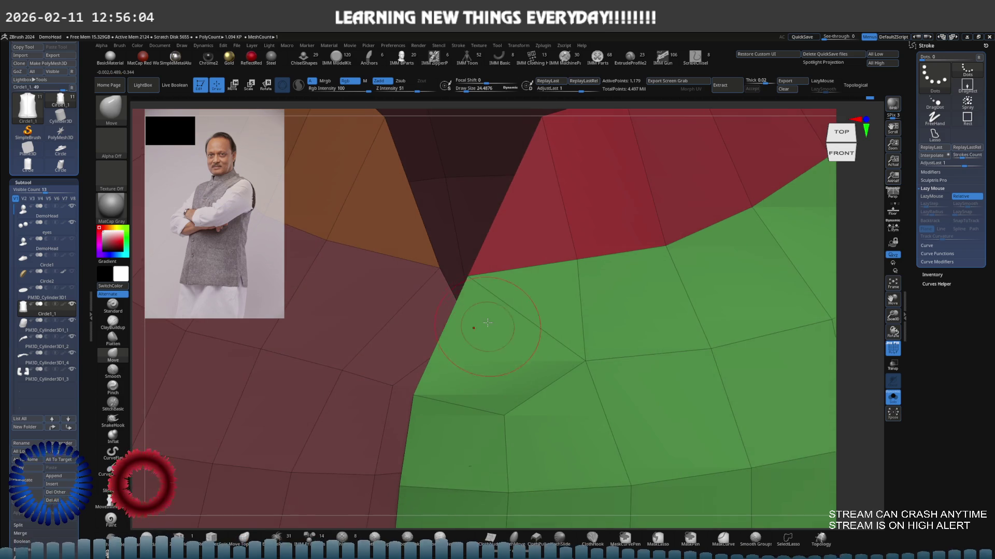
key(s)
drag(522, 304, 515, 304)
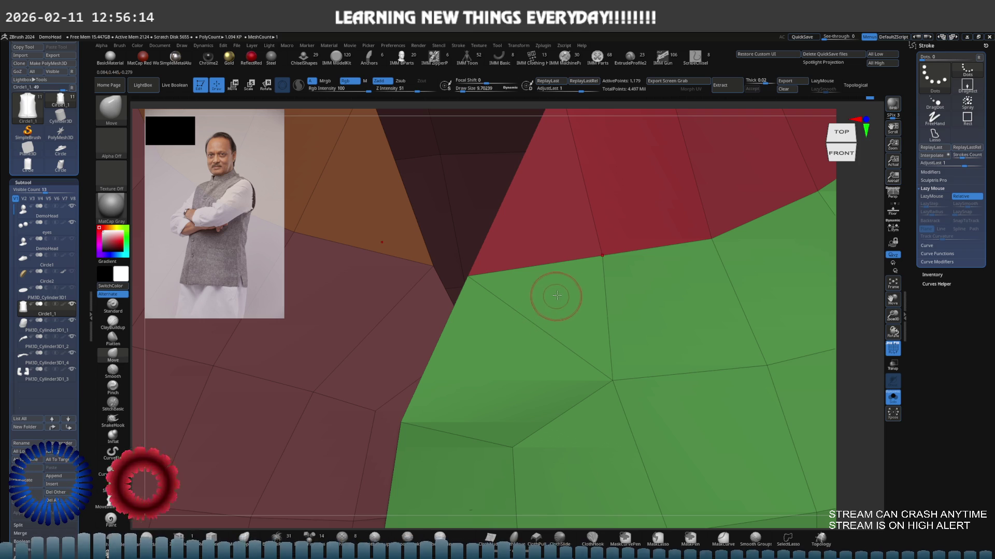
mouse_move(553, 295)
right_down()
mouse_move(521, 330)
mouse_move(531, 318)
right_up()
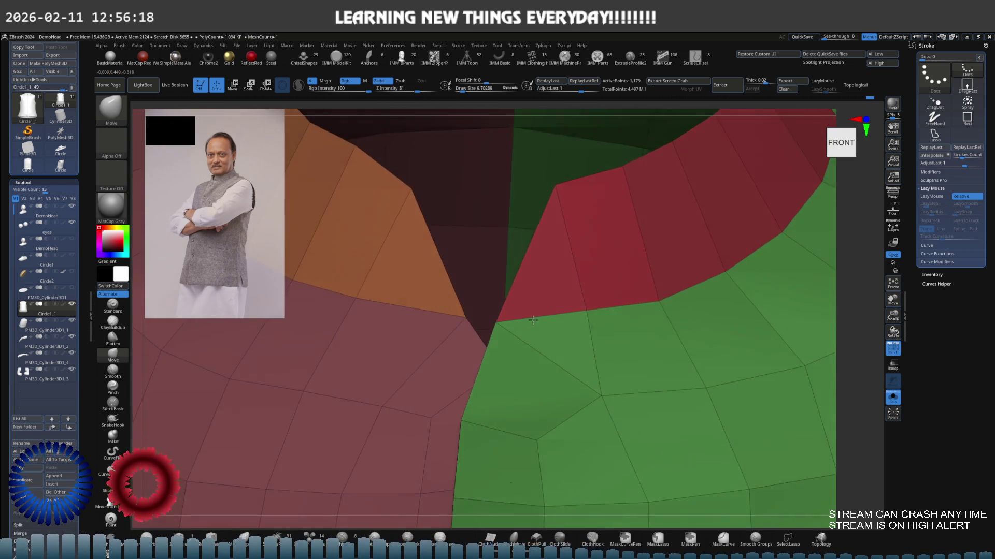
mouse_move(530, 319)
right_down()
mouse_move(568, 294)
mouse_move(473, 310)
right_up()
Drop the vest to its lowest subdivision level with the Move brush ready, viewing the collar.
key(d)
key(d)
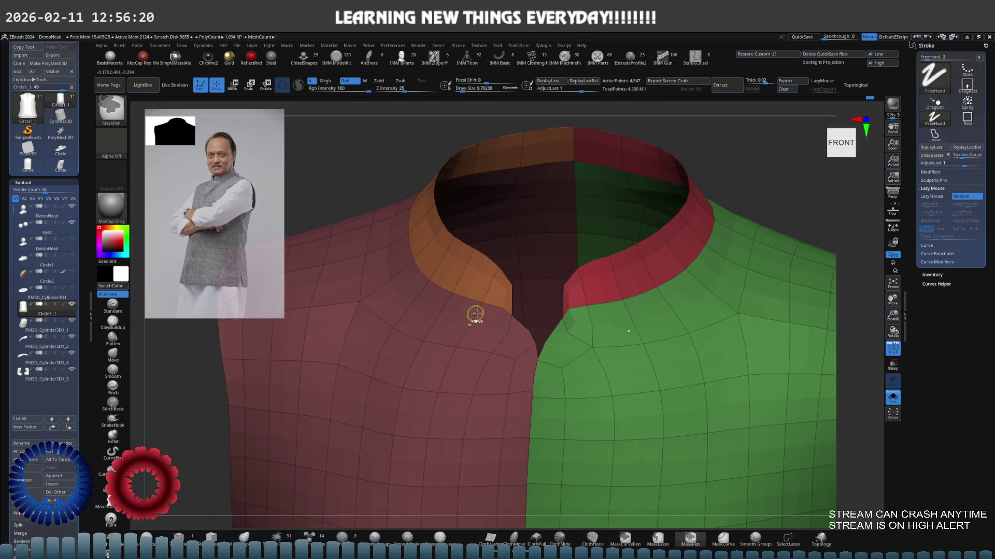
scroll(502, 307, down, 2)
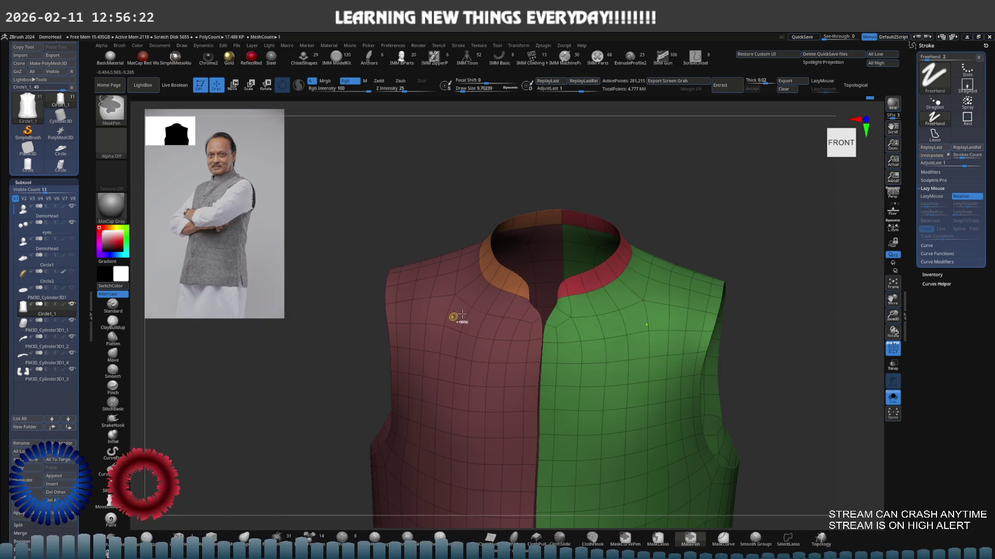
scroll(501, 307, down, 2)
scroll(504, 305, down, 2)
scroll(505, 303, down, 1)
mouse_move(506, 302)
right_down()
mouse_move(534, 299)
mouse_move(524, 327)
mouse_move(495, 326)
mouse_move(514, 334)
right_up()
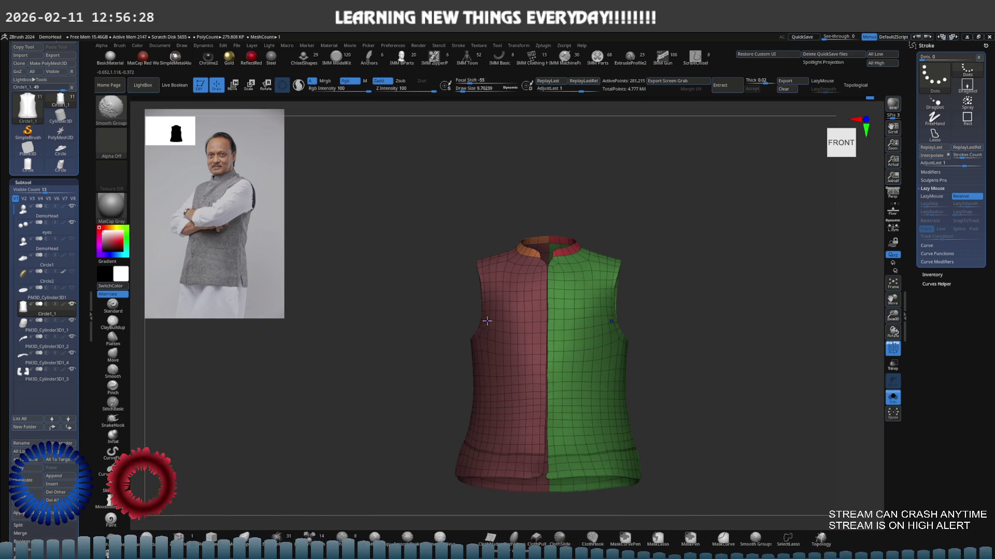
scroll(521, 337, up, 2)
scroll(533, 340, up, 2)
scroll(541, 343, up, 3)
scroll(541, 344, up, 2)
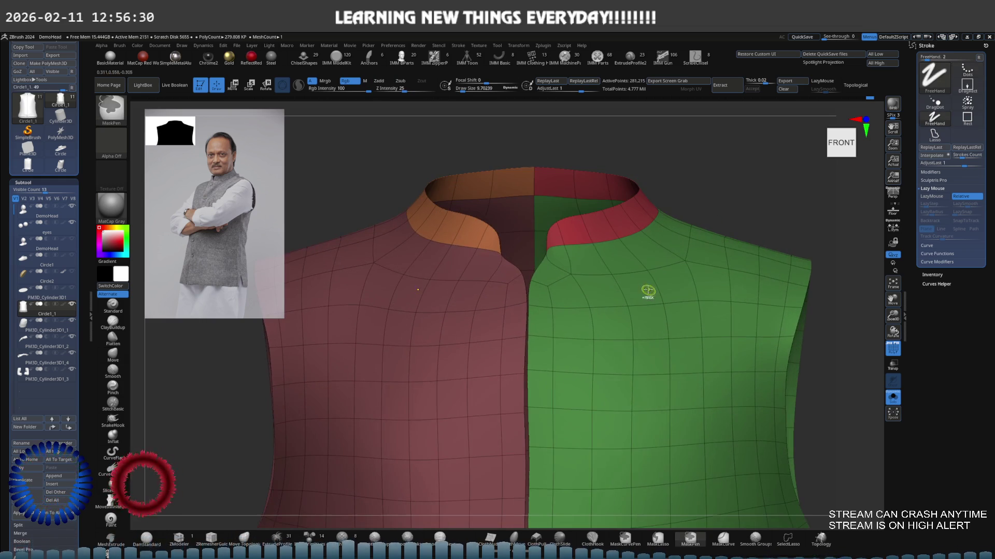
scroll(544, 327, up, 2)
scroll(538, 324, up, 2)
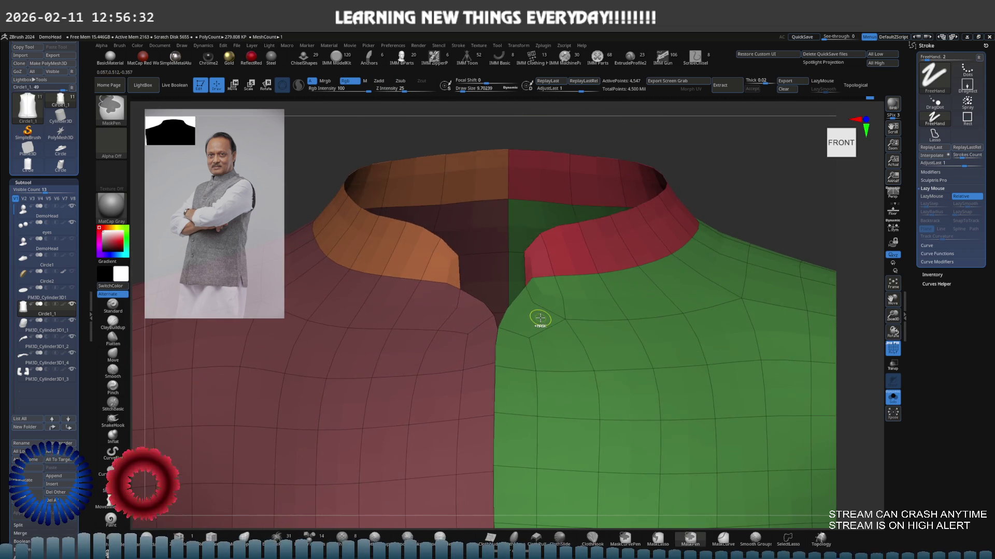
key(shift+d)
key(shift+d)
key(ctrl)
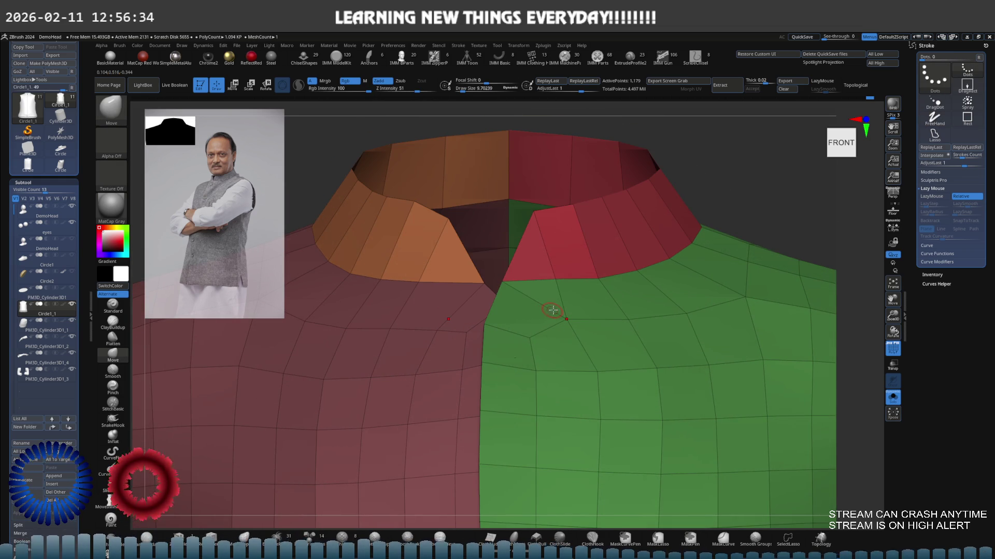
mouse_move(559, 307)
right_down()
mouse_move(536, 314)
mouse_move(544, 319)
mouse_move(520, 309)
right_up()
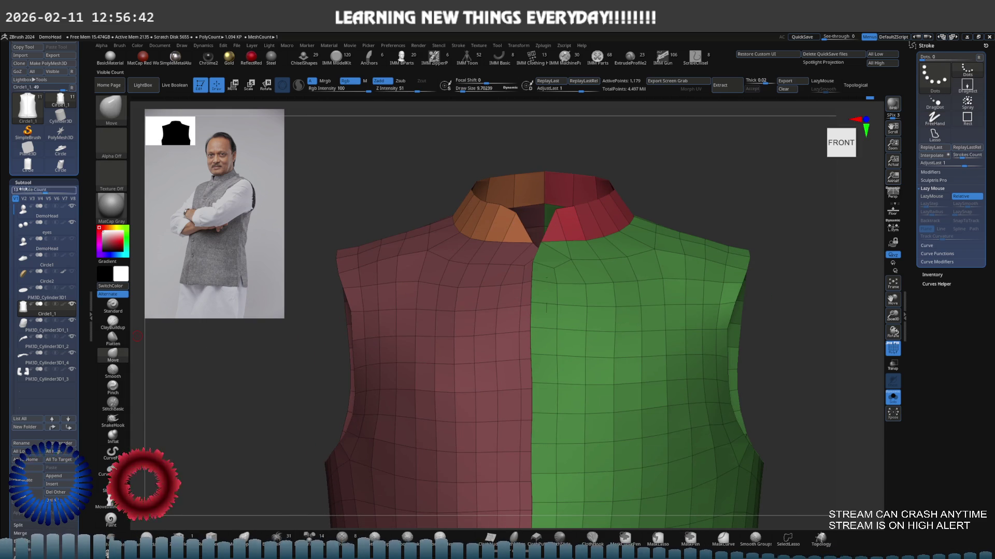
scroll(15, 233, down, 3)
scroll(15, 217, down, 3)
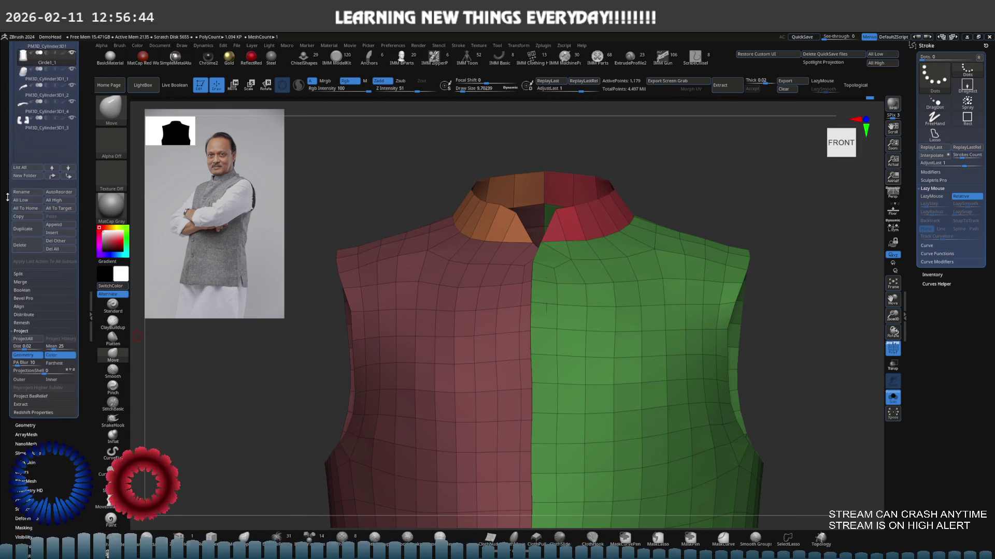
scroll(15, 195, down, 3)
scroll(15, 178, down, 3)
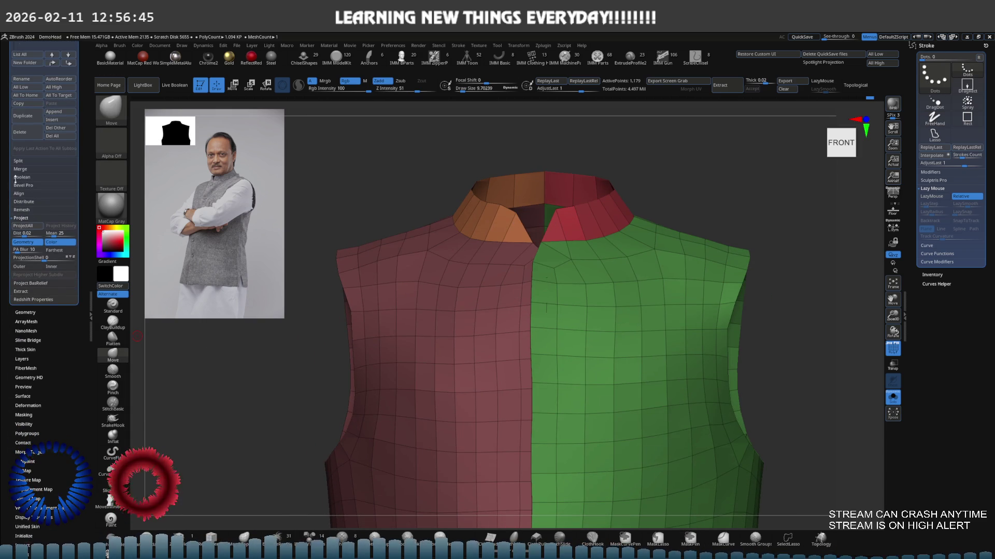
Divide the vest once in Tool > Geometry to add a second subdivision level.
click(34, 313)
scroll(31, 272, up, 2)
scroll(45, 225, up, 1)
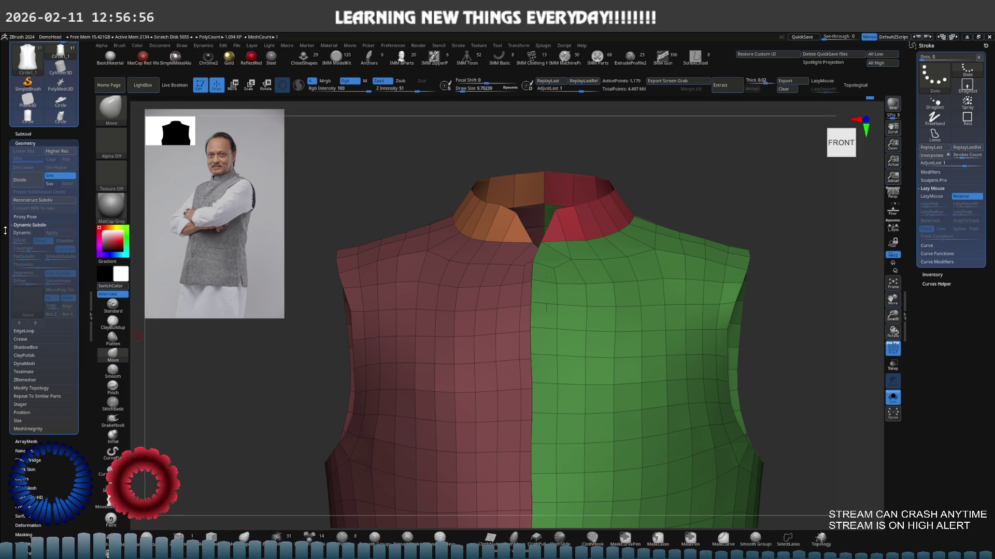
scroll(6, 231, up, 2)
scroll(10, 249, up, 2)
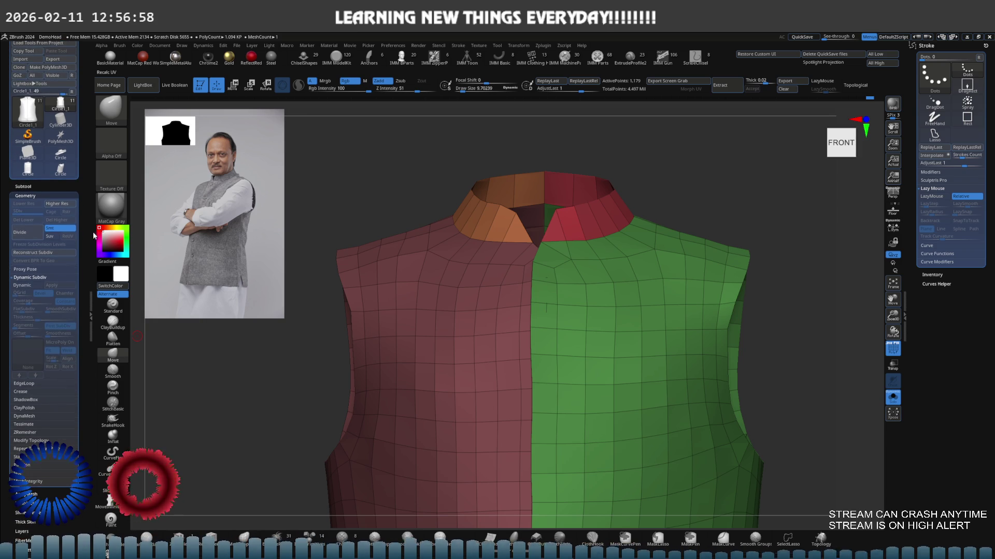
scroll(6, 276, up, 1)
scroll(7, 275, up, 1)
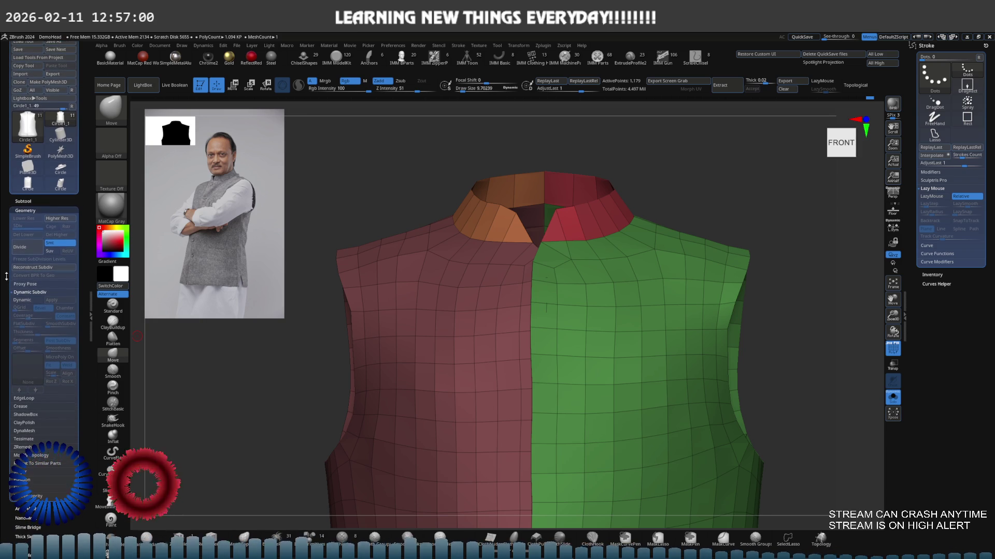
click(27, 249)
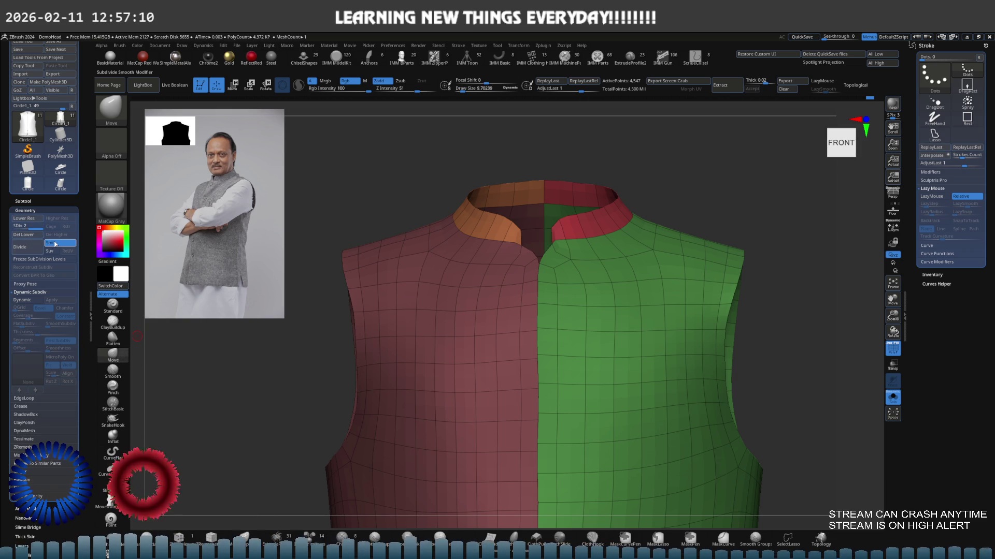
Turn Smt off and Suv on, and step the SDiv level down to 1 and back to 2.
click(55, 245)
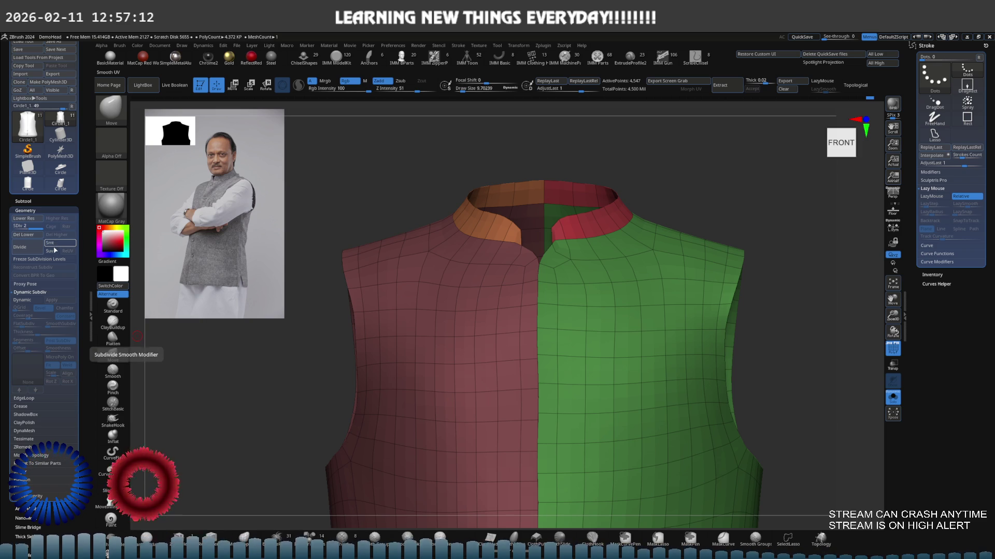
click(55, 251)
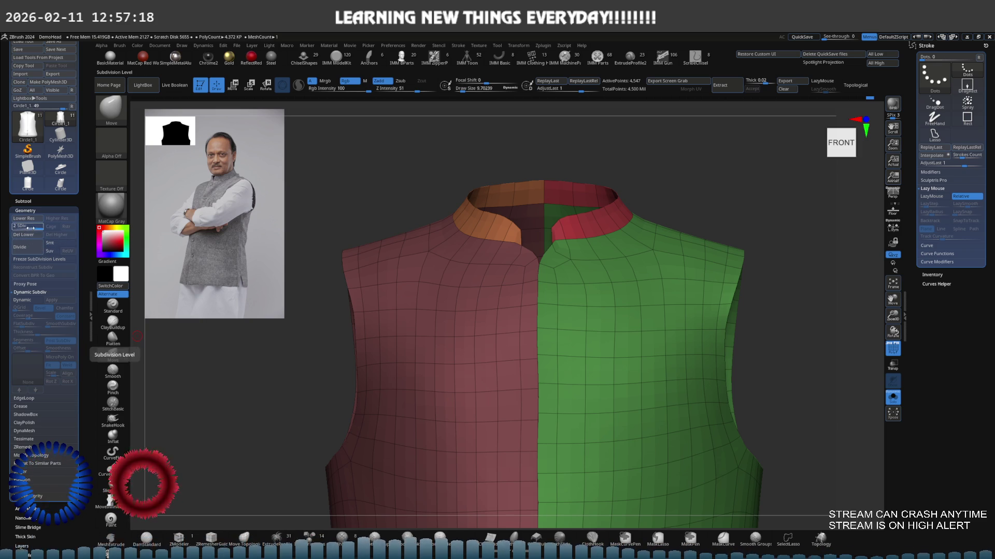
click(19, 226)
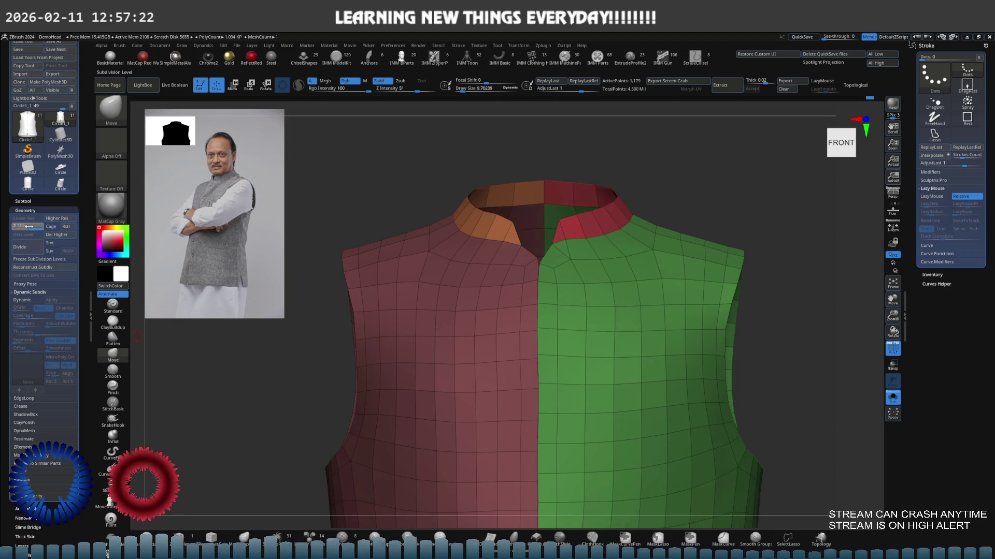
drag(28, 226, 17, 227)
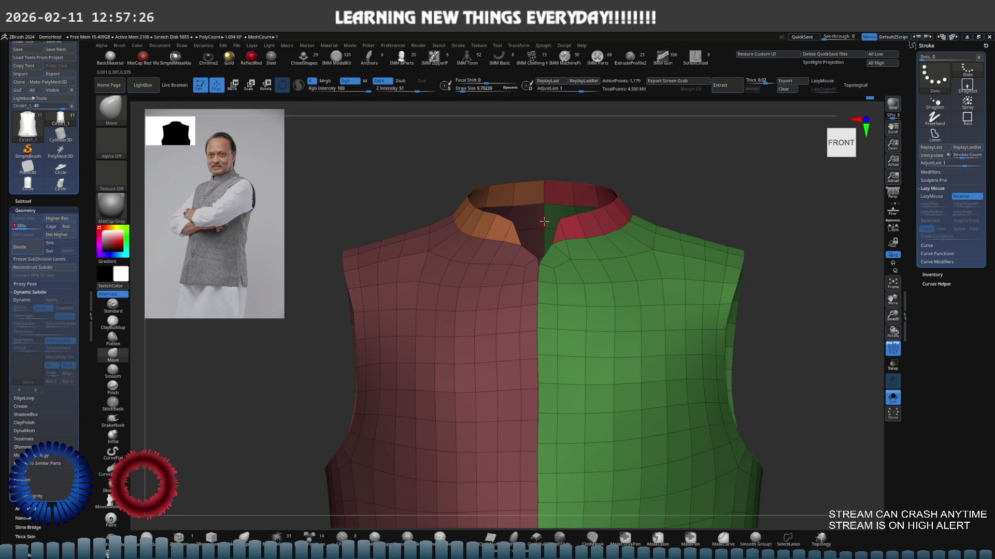
key(ctrl+z)
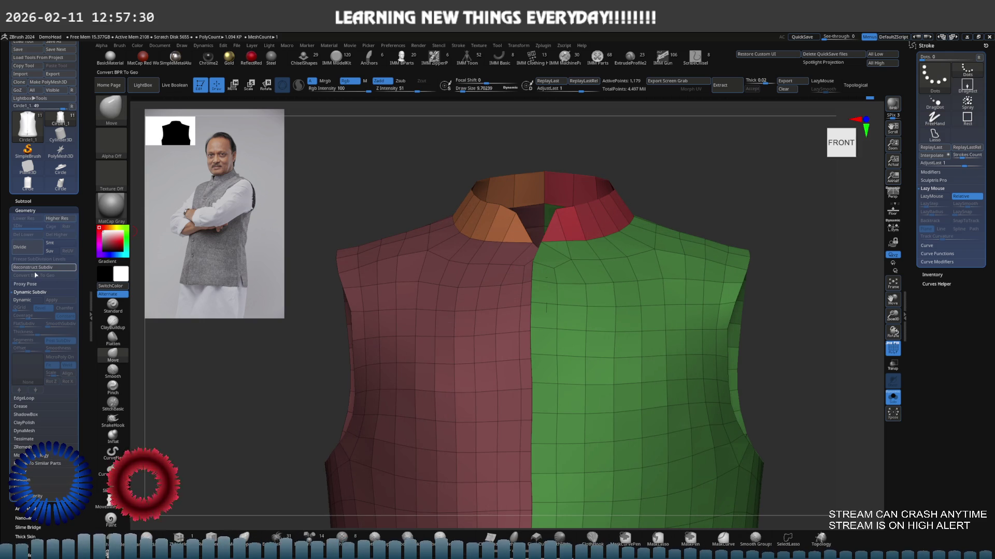
Enable Dynamic Subdiv with Thickness near 0 and view the collar from above.
click(33, 301)
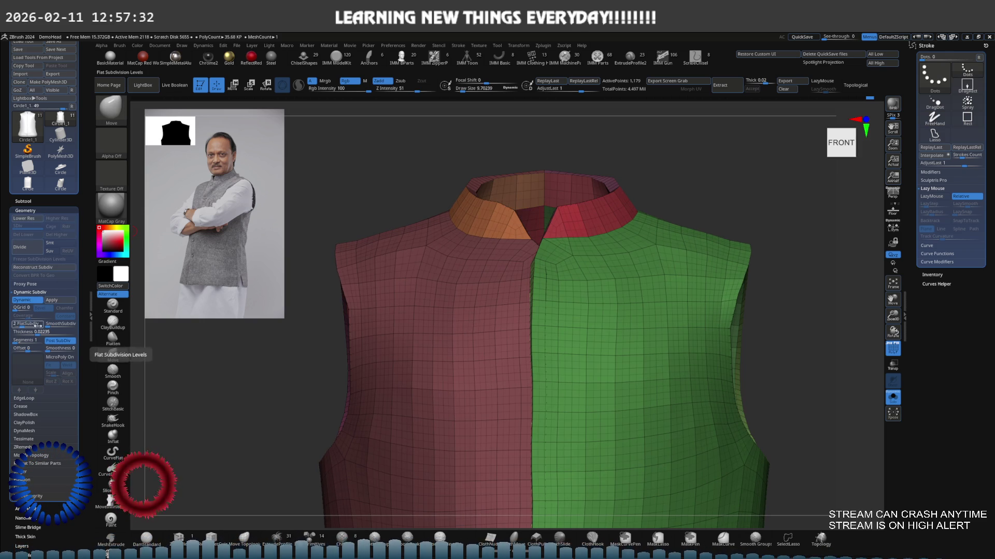
drag(38, 333, 16, 334)
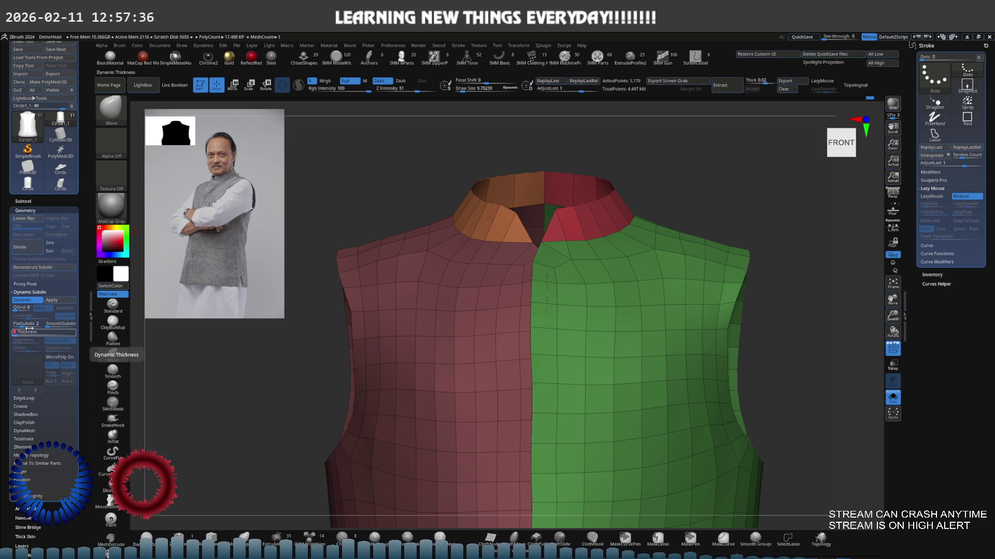
drag(311, 288, 467, 231)
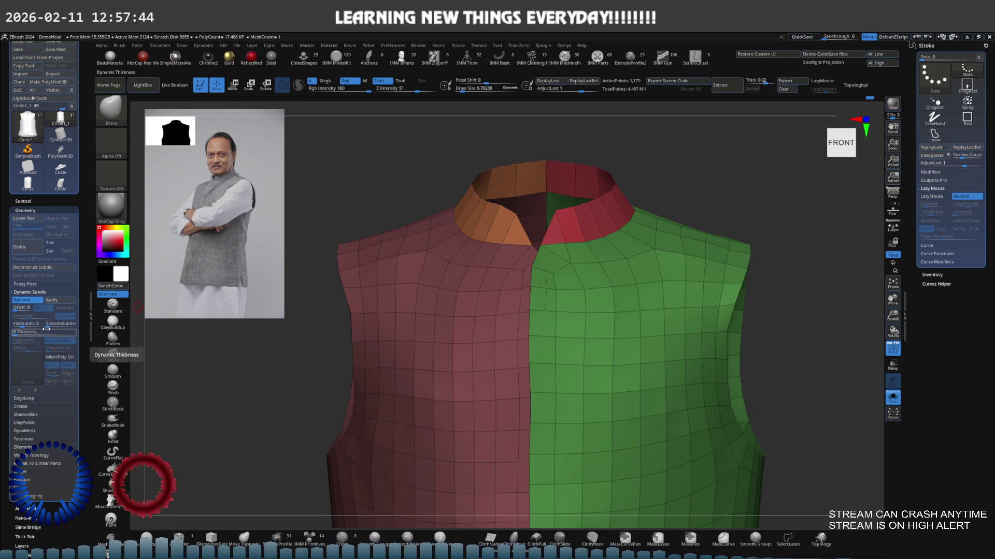
Apply Dynamic Subdiv for a third level, step up to it, enlarge the brush and return to front view.
click(59, 301)
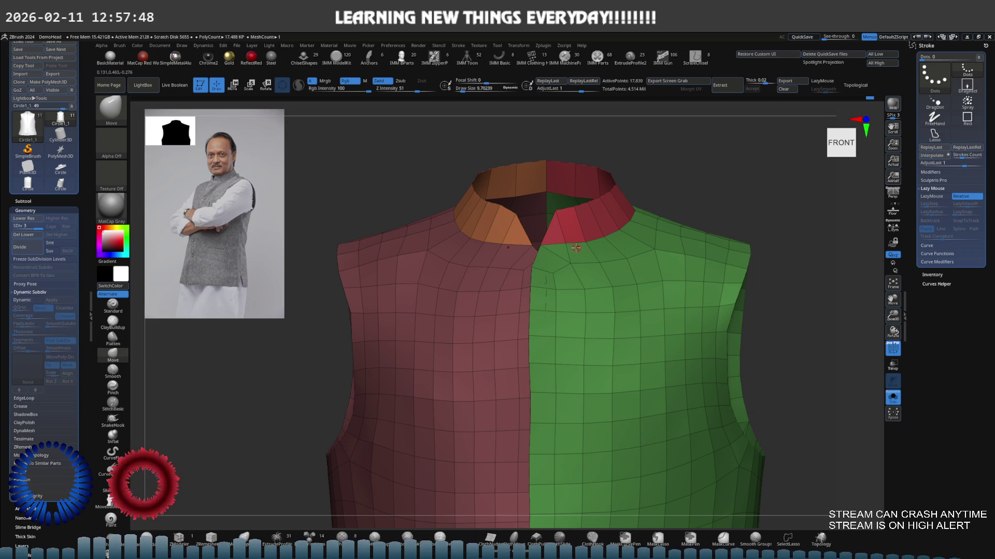
key(d)
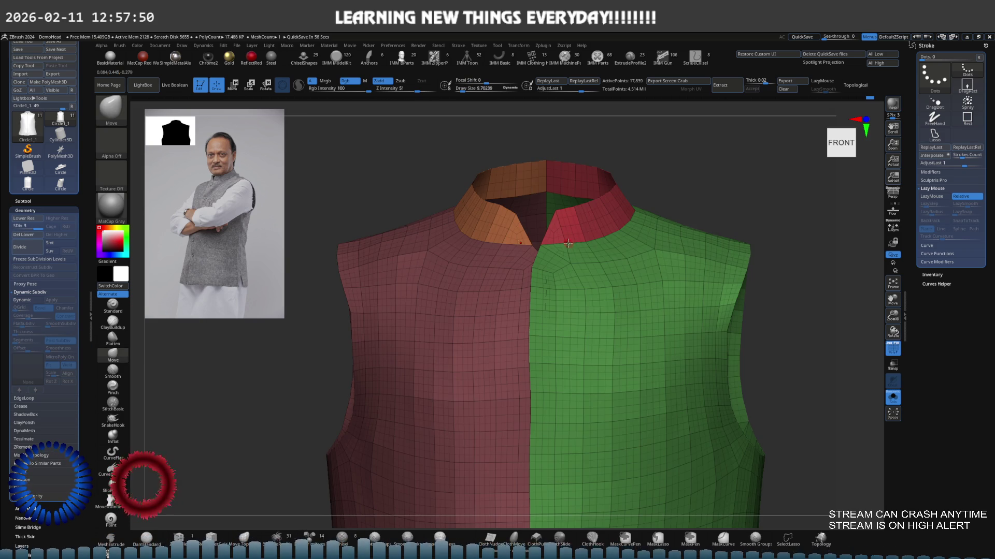
scroll(579, 245, up, 3)
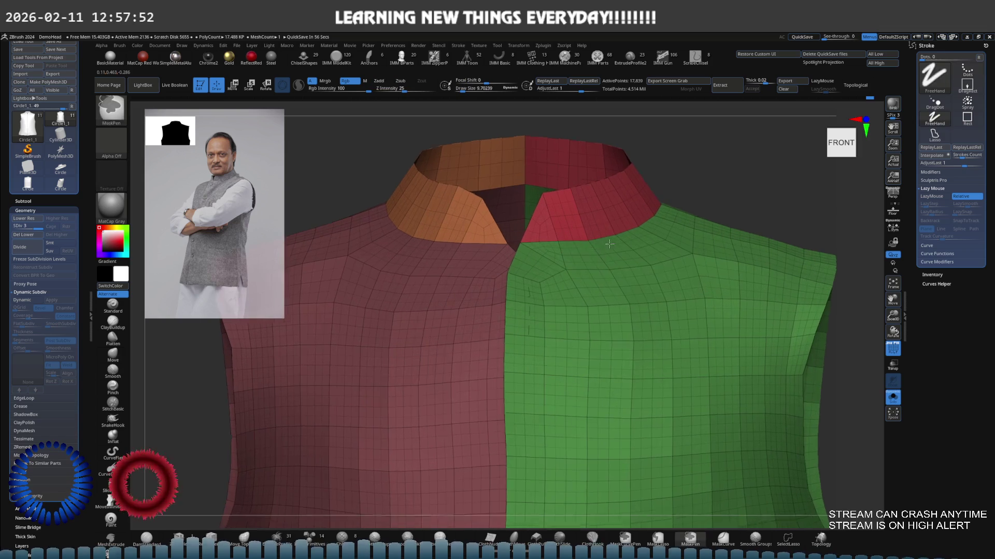
key(s)
drag(588, 251, 621, 251)
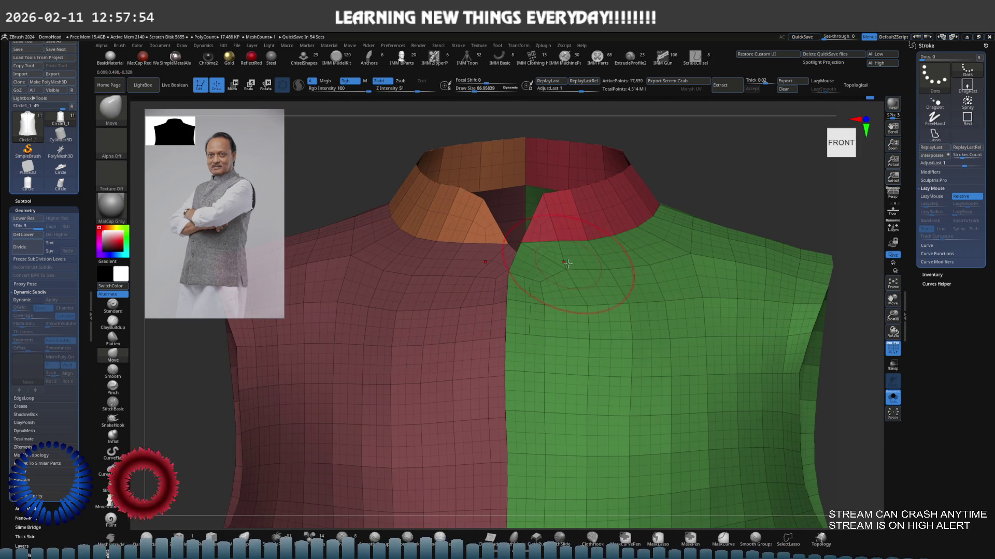
scroll(566, 263, up, 2)
scroll(567, 263, up, 2)
key(s)
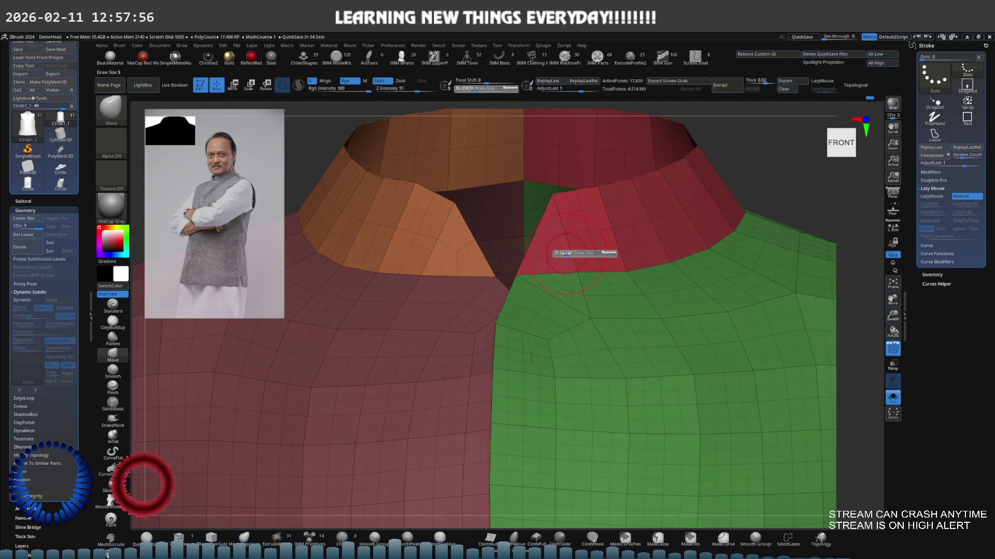
scroll(553, 201, up, 2)
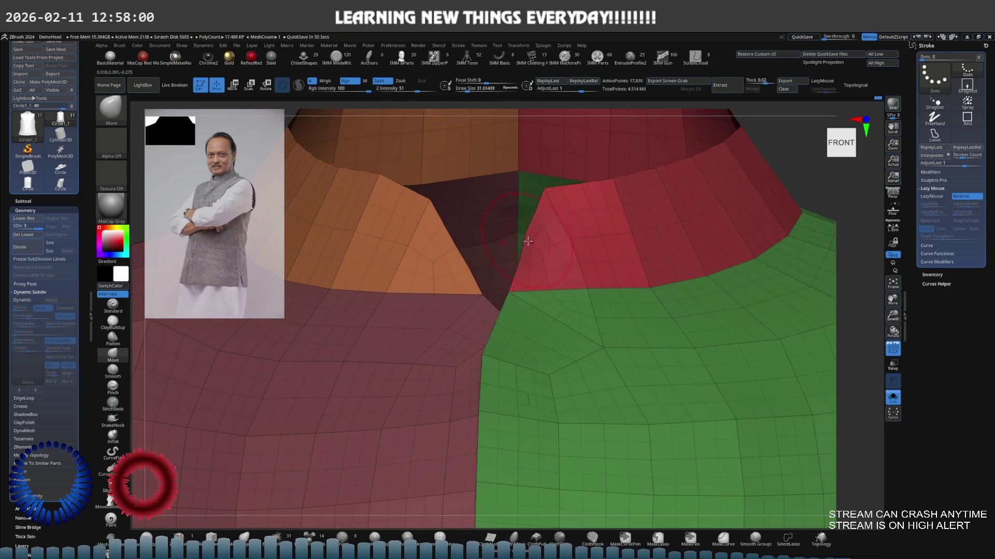
mouse_move(528, 242)
right_down()
mouse_move(529, 251)
mouse_move(567, 233)
mouse_move(558, 218)
mouse_move(565, 250)
mouse_move(578, 235)
mouse_move(573, 252)
mouse_move(648, 251)
right_up()
key(ctrl)
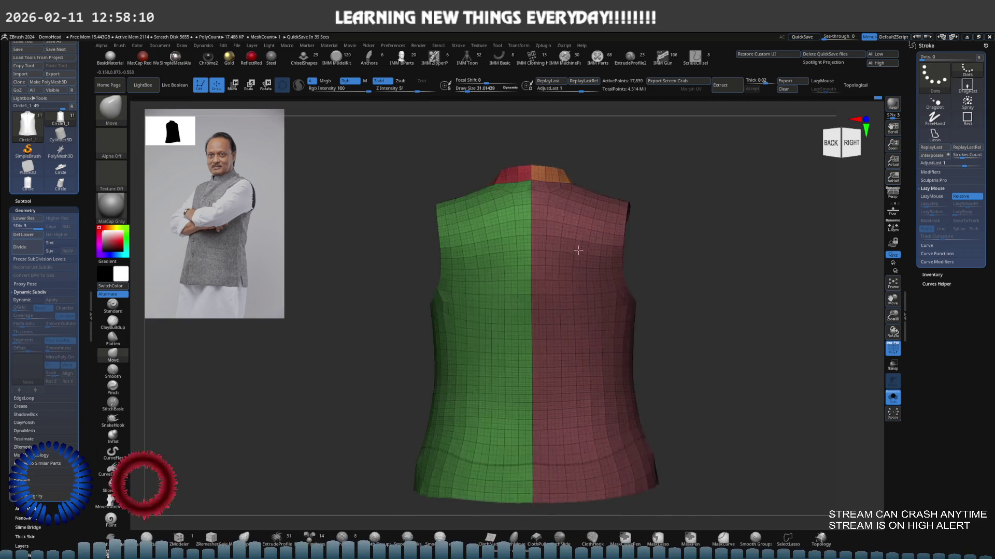
Toggle polyframe colours and bring the whole vest to a front view.
key(shift+f)
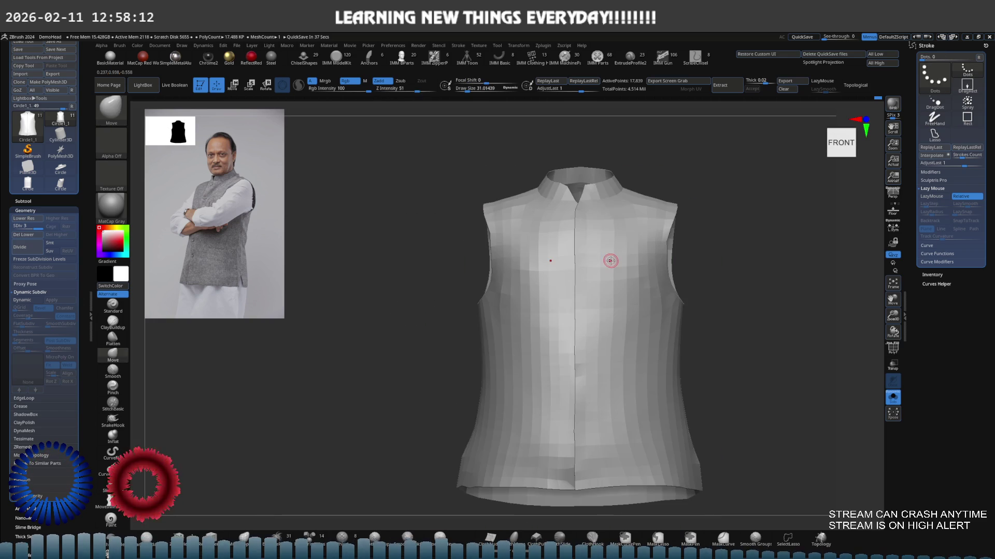
key(shift+f)
key(s)
scroll(617, 269, up, 5)
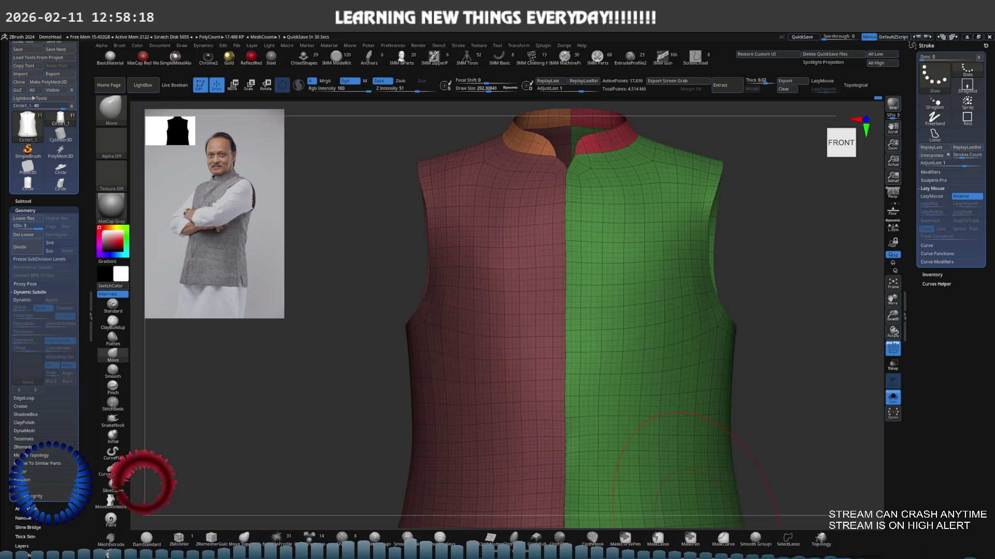
right_drag(687, 486, 653, 450)
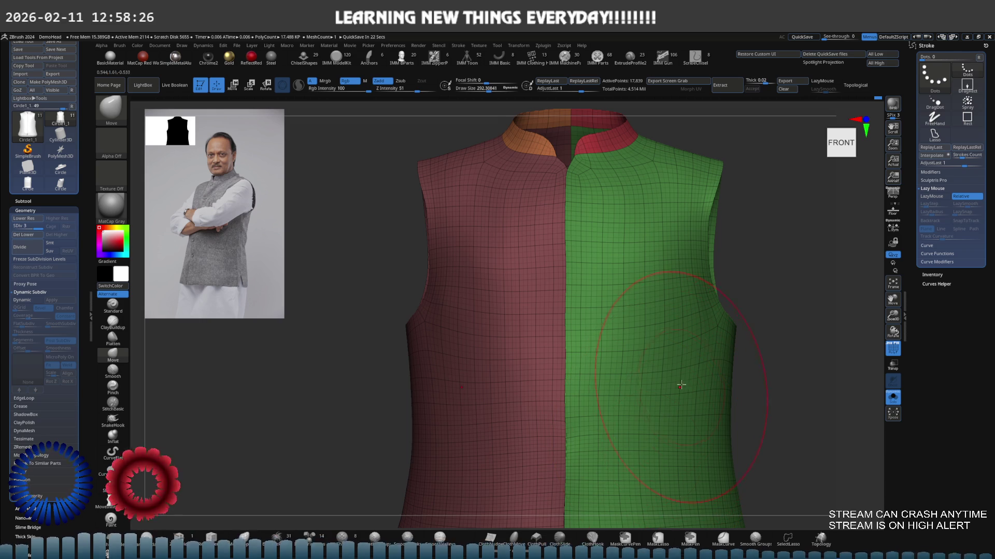
mouse_move(681, 384)
ctrl+right_down()
mouse_move(628, 378)
mouse_move(610, 353)
mouse_move(543, 342)
ctrl+right_up()
mouse_move(608, 310)
ctrl+right_down()
mouse_move(608, 265)
mouse_move(683, 276)
ctrl+right_up()
With a much smaller Move brush, nudge the neckline where the green and maroon parts meet.
key(b)
key(m)
key(v)
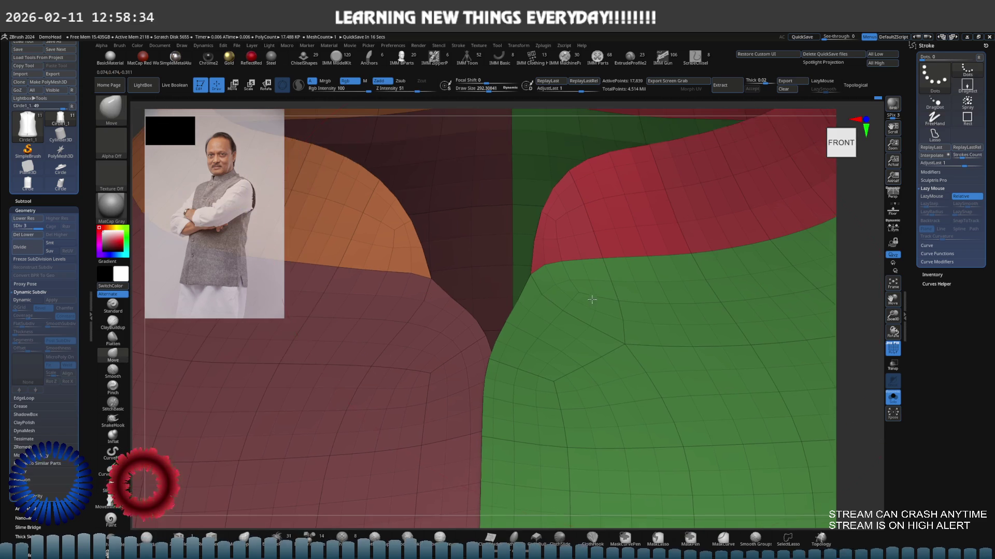
key(s)
drag(589, 285, 563, 287)
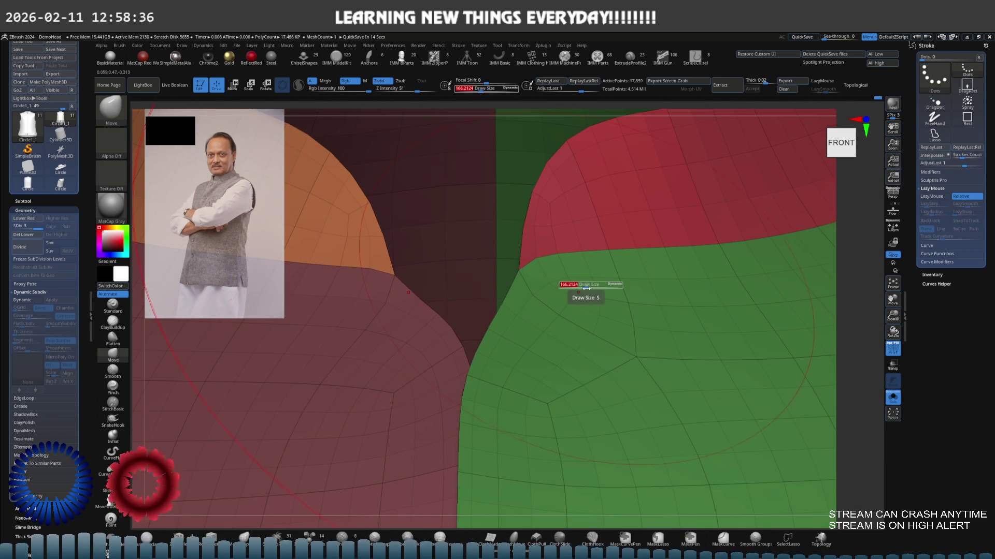
drag(503, 301, 503, 306)
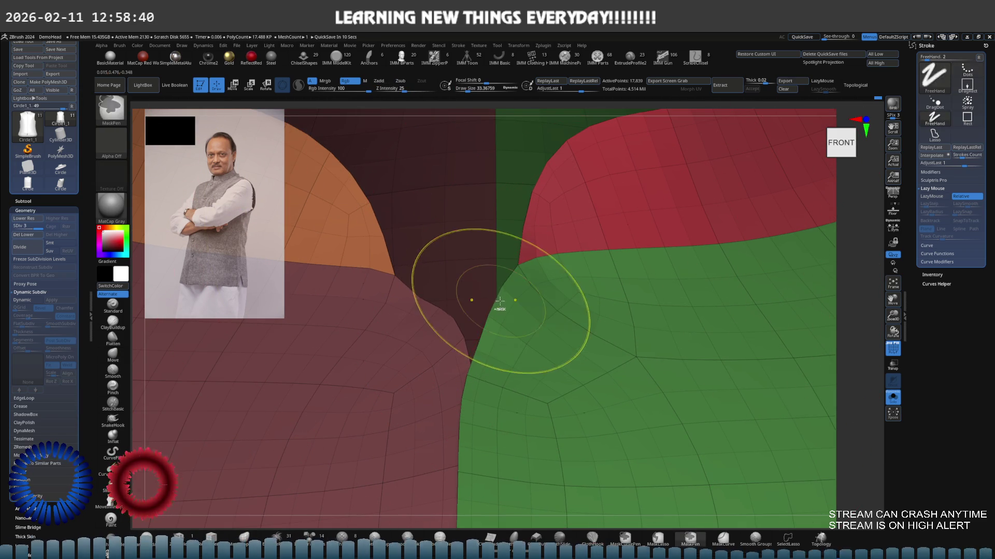
key(s)
drag(502, 301, 501, 300)
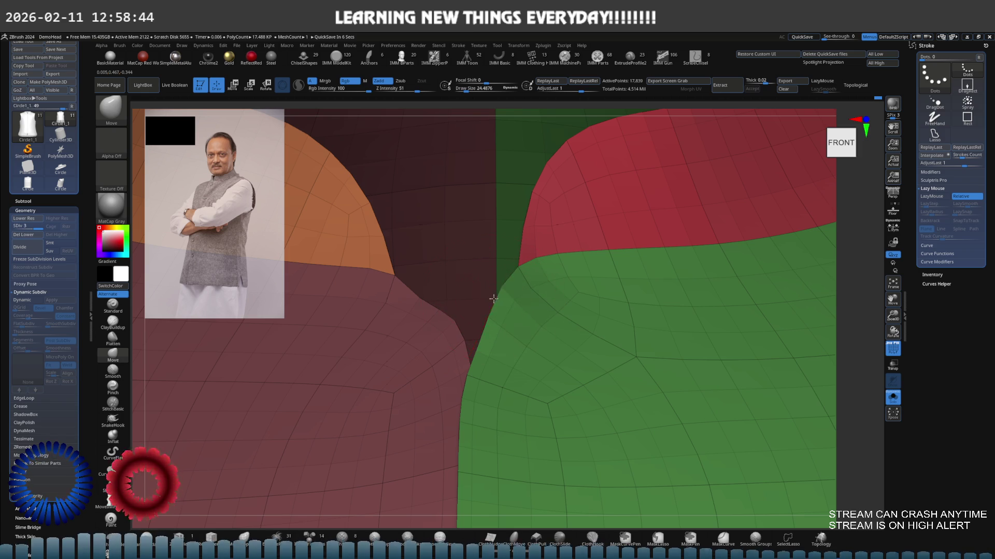
Show only the green panel and pull its front corner outward toward upper left.
ctrl+shift+click(514, 304)
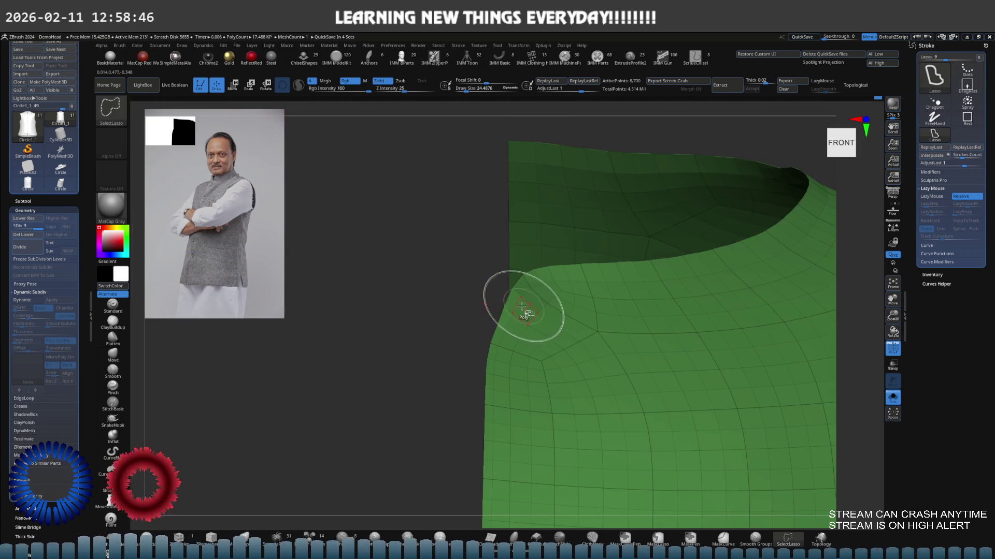
key(b)
key(z)
key(m)
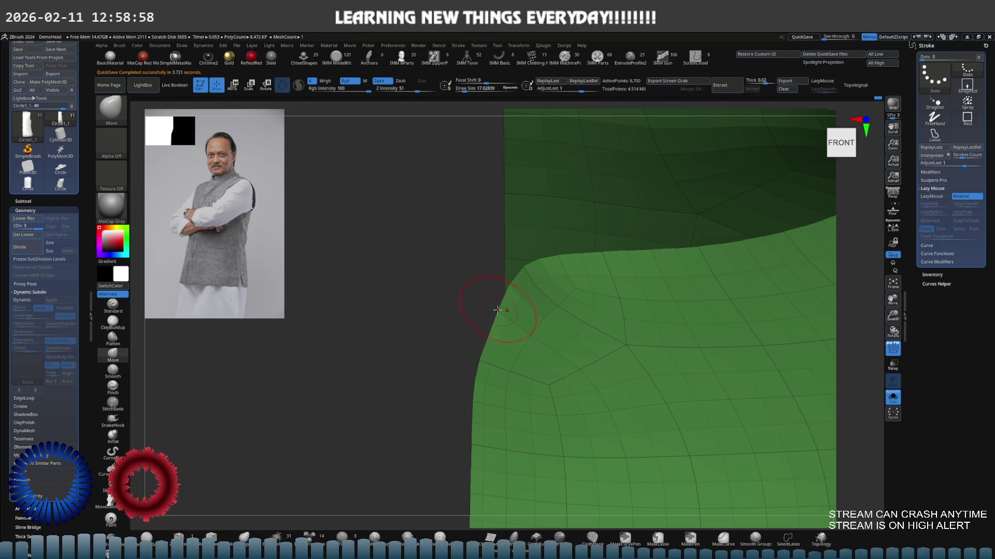
mouse_move(493, 310)
mouse_down()
mouse_move(498, 298)
mouse_move(484, 333)
mouse_up()
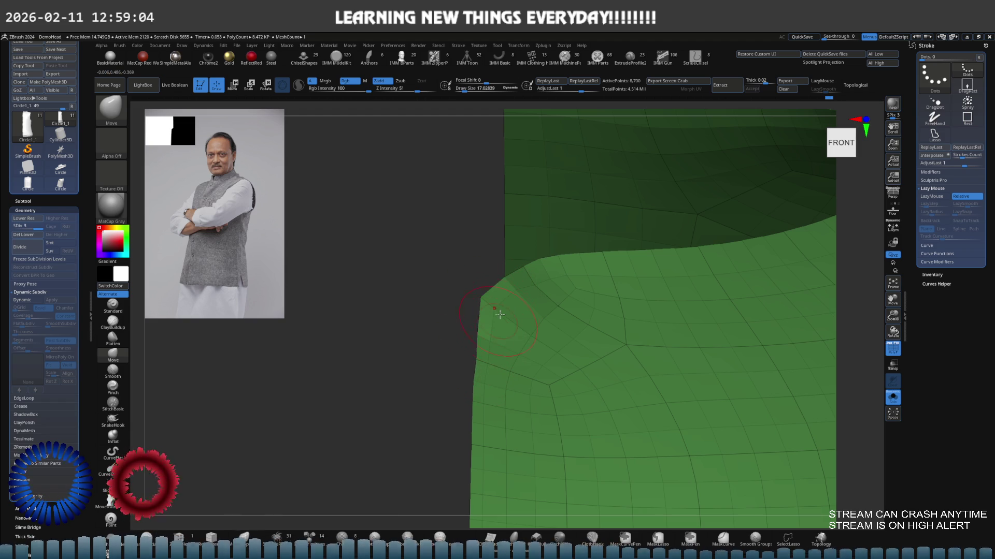
key(s)
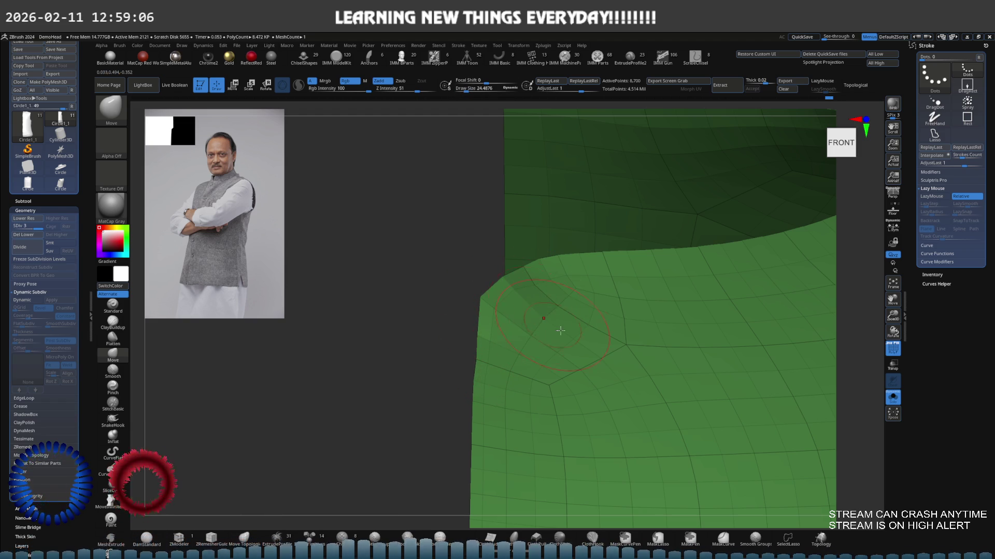
key(shift)
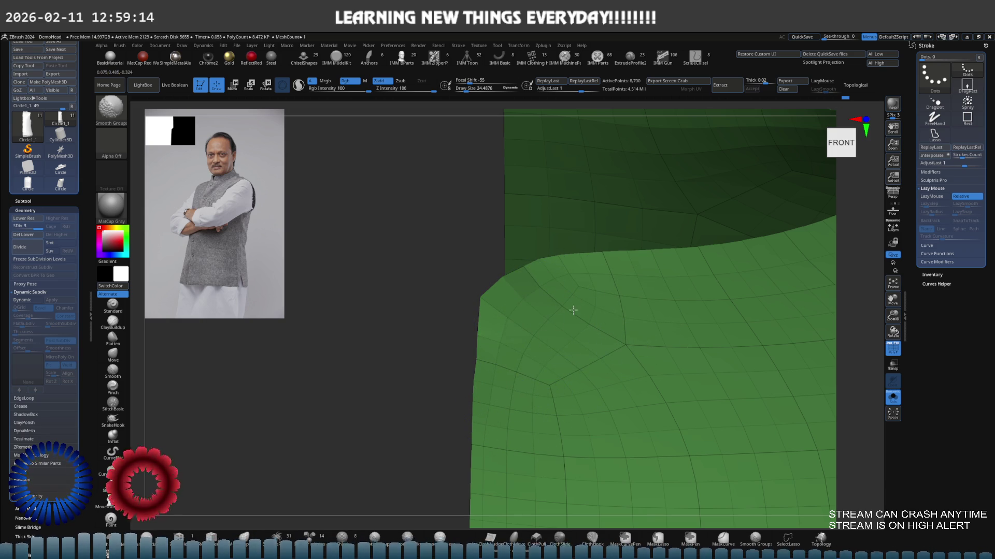
Smooth and even out the green panel's rounded corner with Smooth Groups, viewed close from the front.
mouse_move(520, 420)
right_down()
mouse_move(506, 344)
mouse_move(474, 346)
right_up()
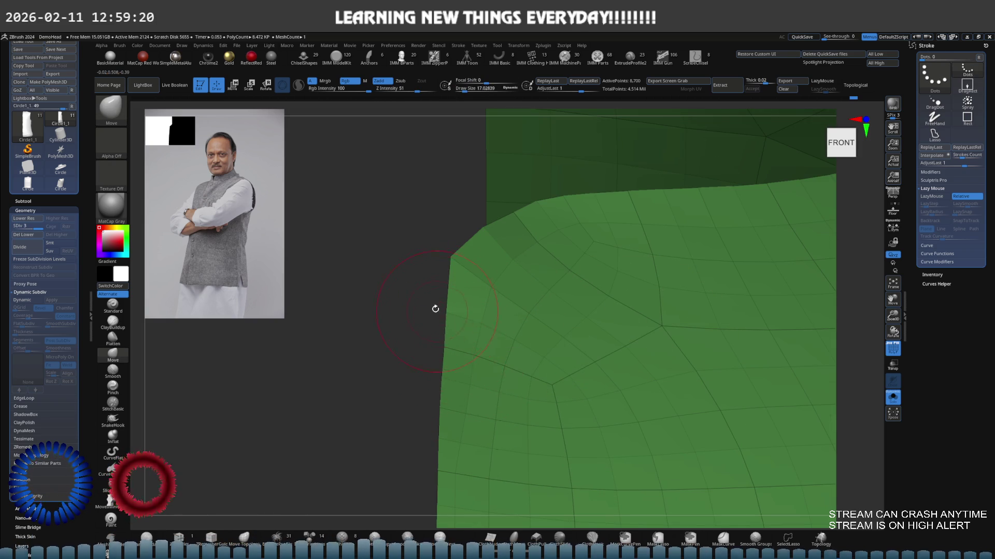
right_drag(435, 308, 516, 310)
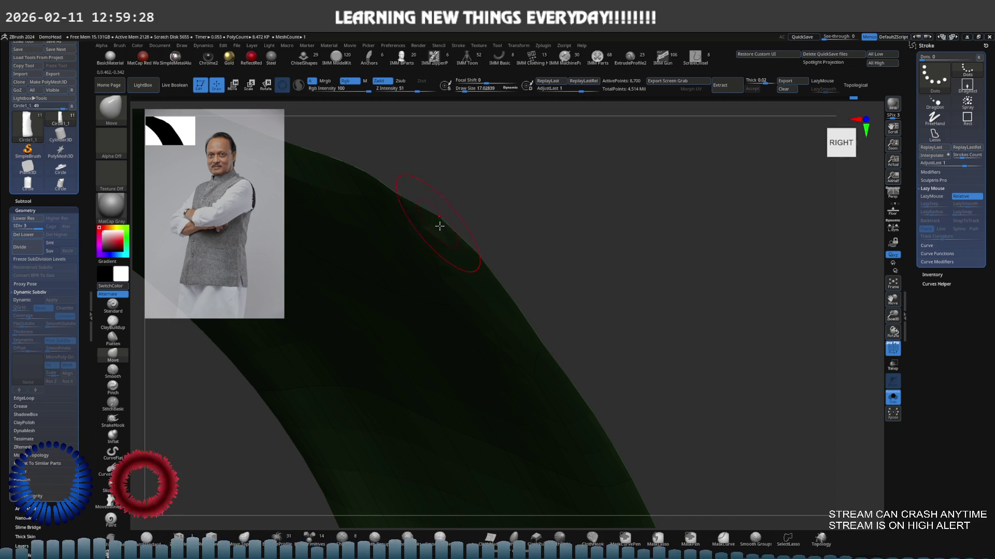
mouse_move(440, 226)
right_down()
mouse_move(440, 262)
mouse_move(411, 222)
mouse_move(414, 251)
right_up()
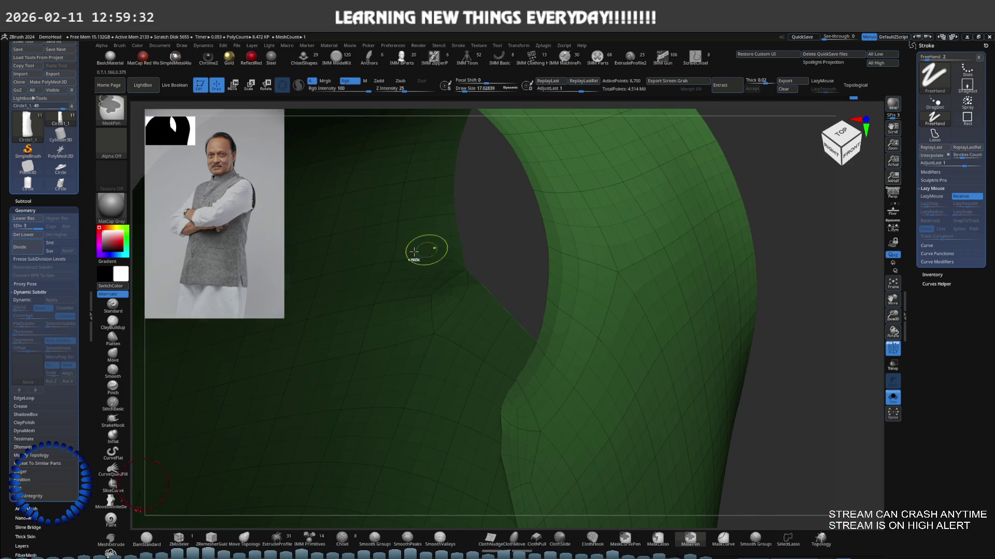
mouse_move(489, 297)
right_down()
mouse_move(469, 207)
mouse_move(524, 329)
mouse_move(475, 299)
mouse_move(575, 309)
right_up()
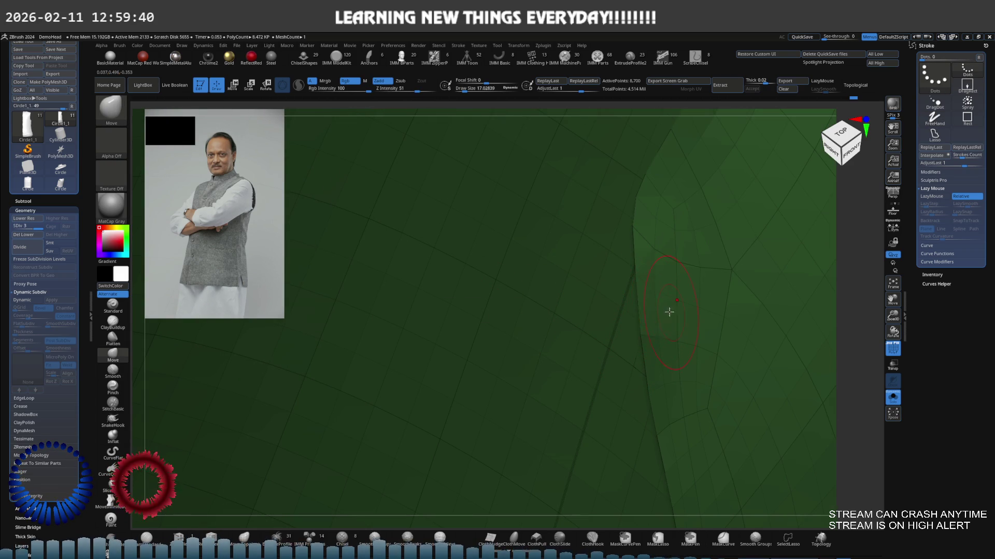
shift+right_drag(669, 311, 573, 284)
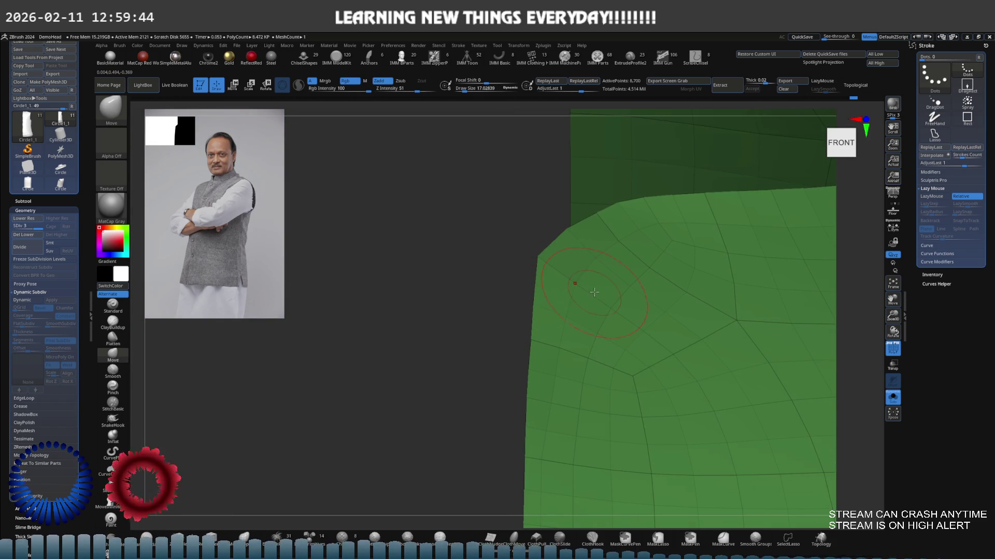
key(shift)
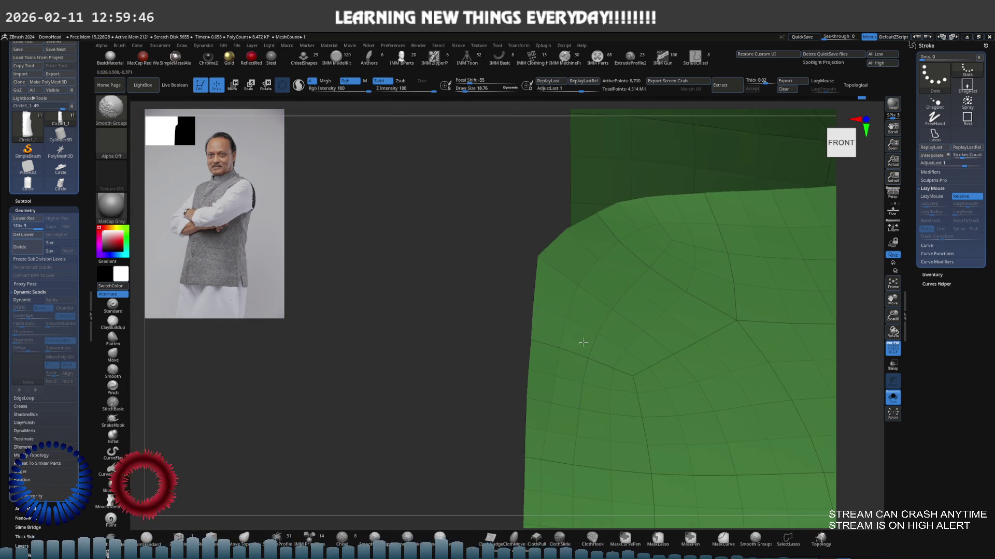
shift+drag(608, 398, 541, 366)
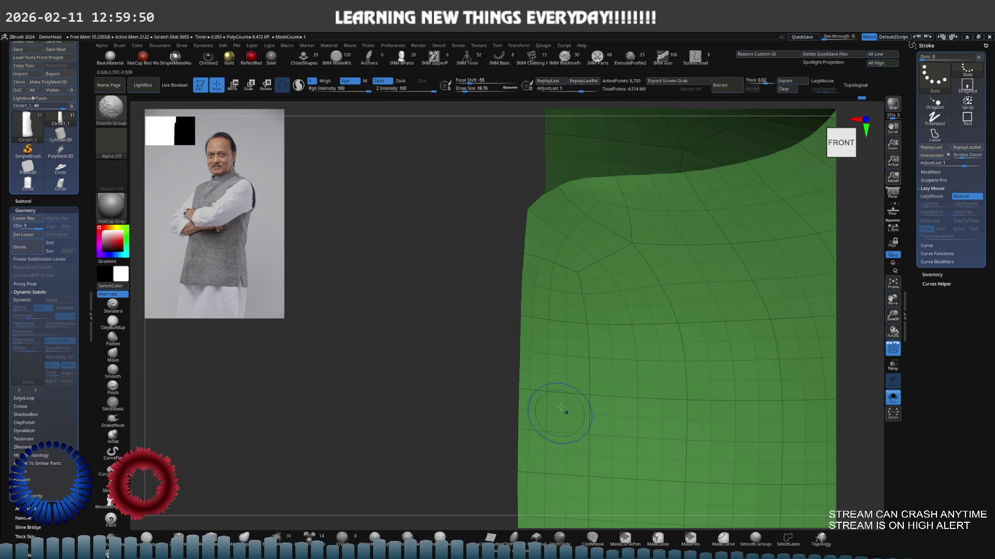
Adjust the panel's top edge with a larger brush, then show all vest parts again at the collar.
mouse_move(600, 233)
right_down()
mouse_move(543, 246)
mouse_move(586, 244)
right_up()
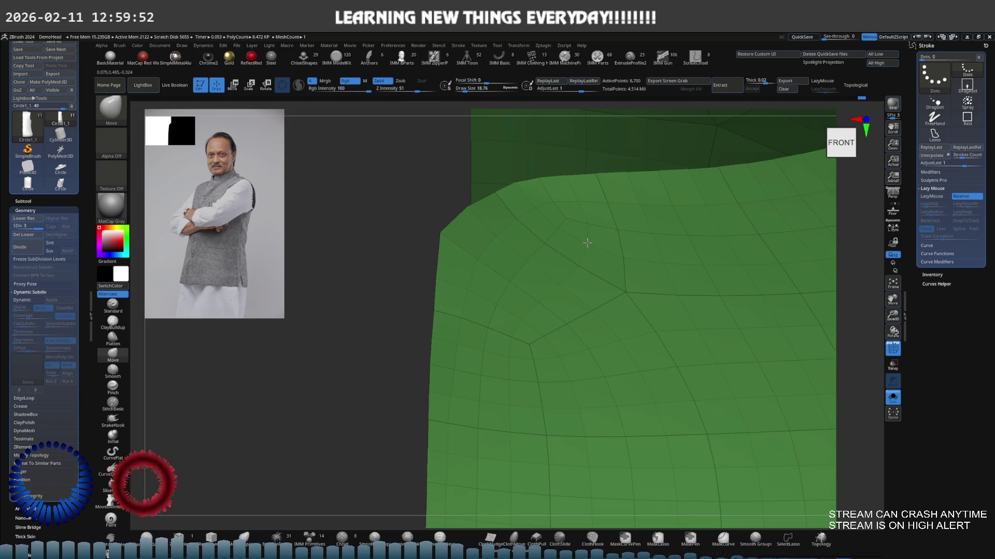
key(s)
drag(587, 243, 588, 244)
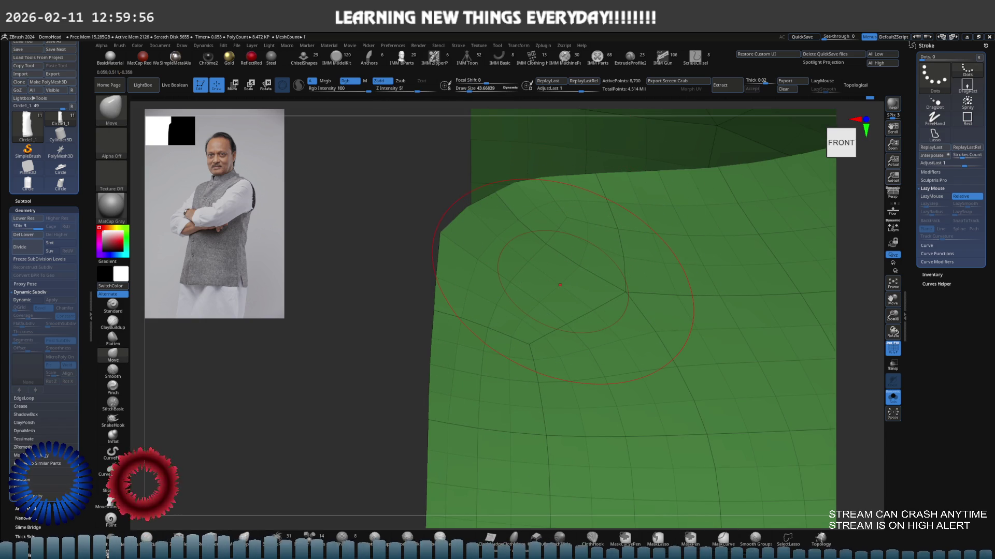
mouse_move(578, 259)
ctrl+right_down()
mouse_move(430, 251)
mouse_move(528, 248)
mouse_move(660, 282)
ctrl+right_up()
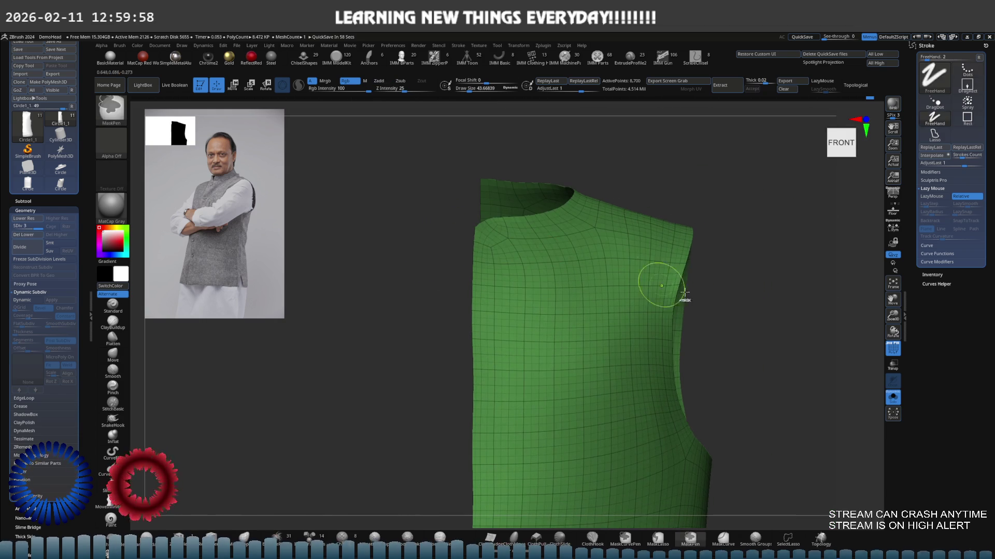
ctrl+shift+click(722, 300)
ctrl+right_drag(722, 300, 529, 254)
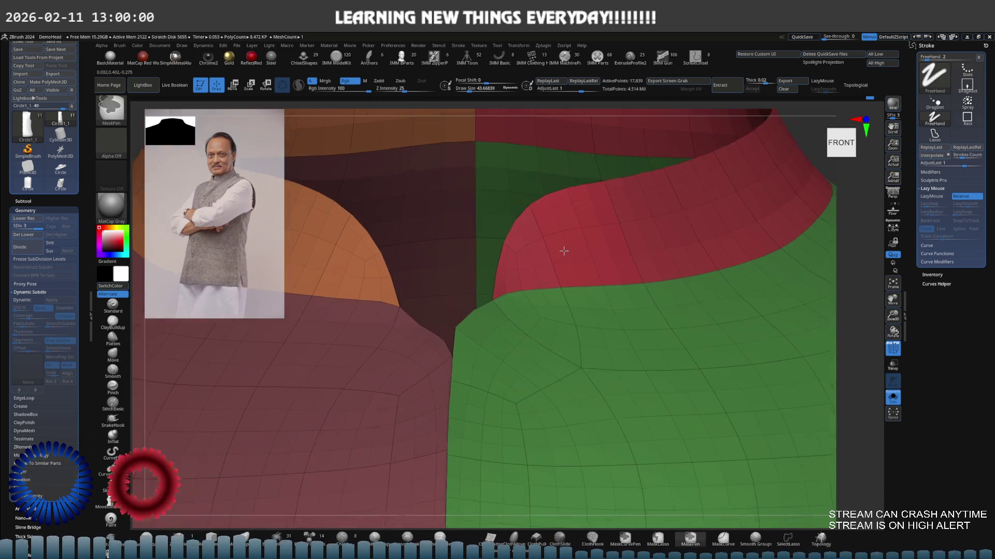
Resize the Move brush, frame the collar junction and discard a stray guide curve there.
key(s)
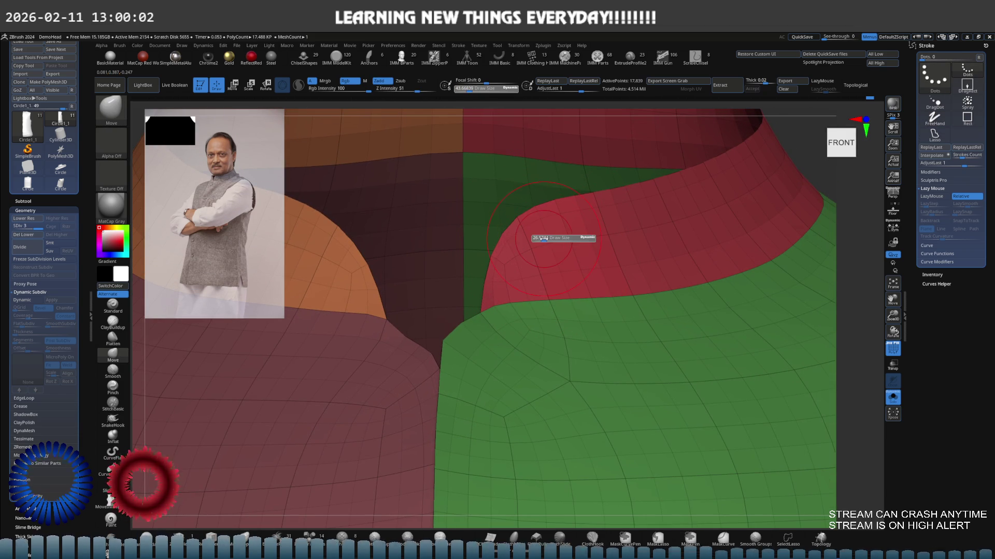
ctrl+right_drag(511, 229, 504, 236)
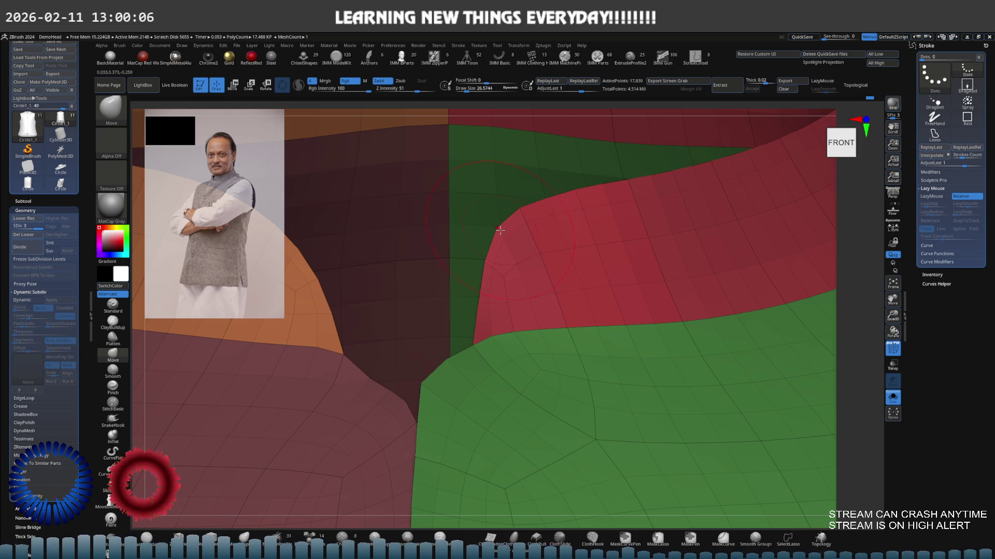
ctrl+right_drag(567, 204, 518, 208)
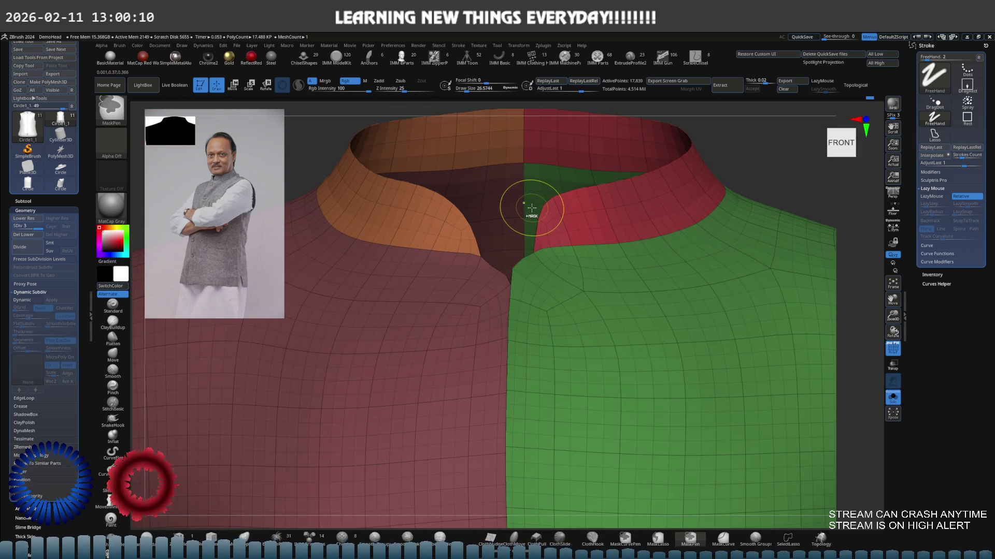
ctrl+shift+click(530, 206)
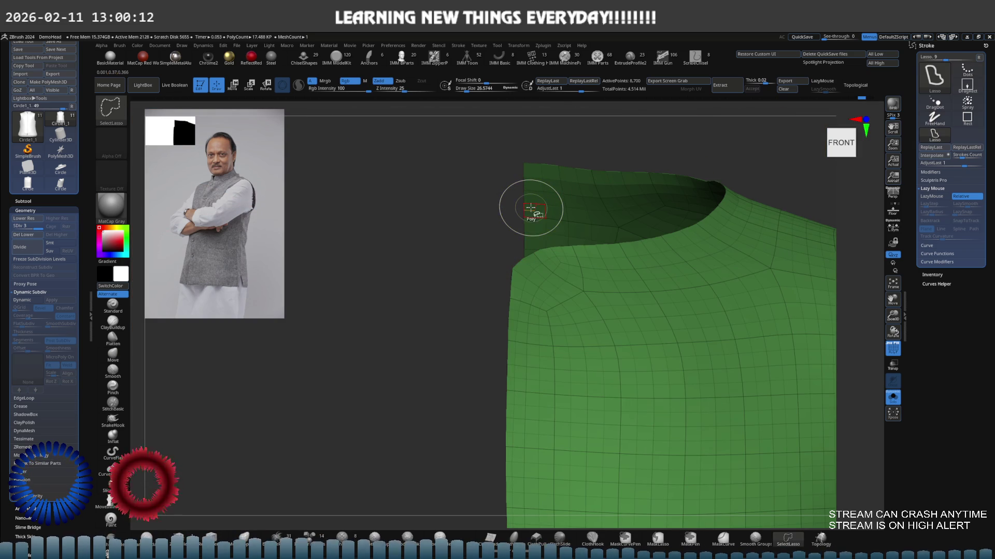
ctrl+shift+click(533, 211)
drag(538, 209, 541, 220)
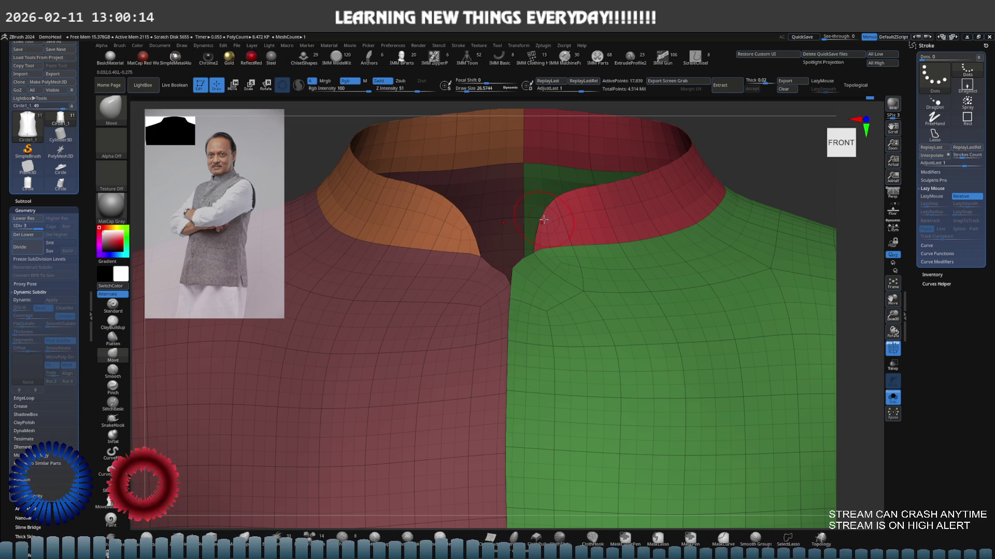
ctrl+right_drag(544, 220, 569, 188)
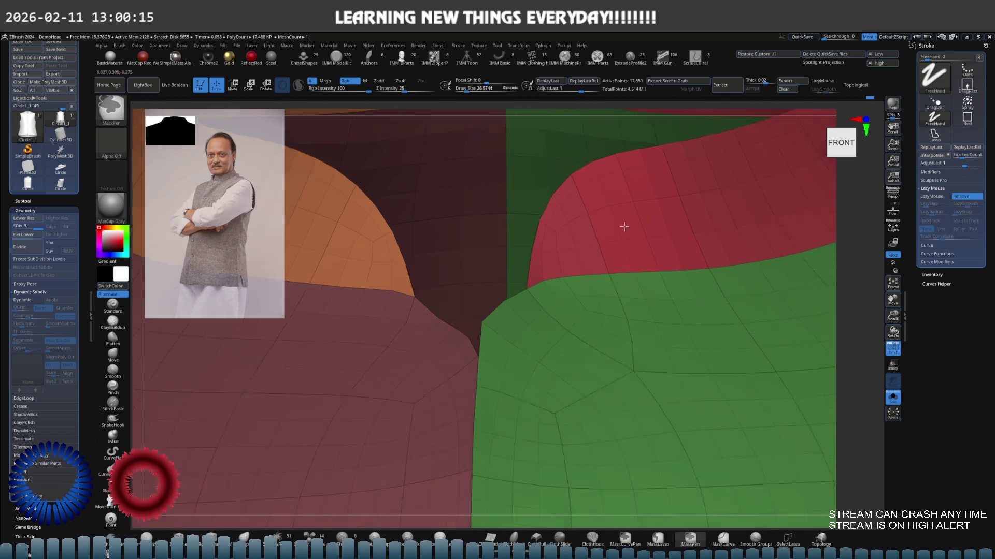
click(553, 191)
ctrl+right_drag(557, 183, 510, 215)
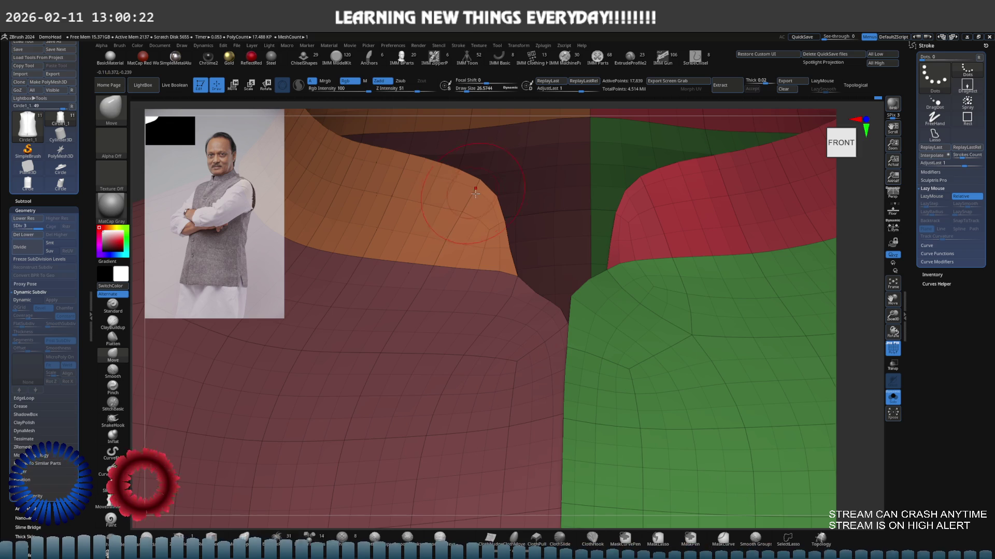
scroll(475, 192, up, 2)
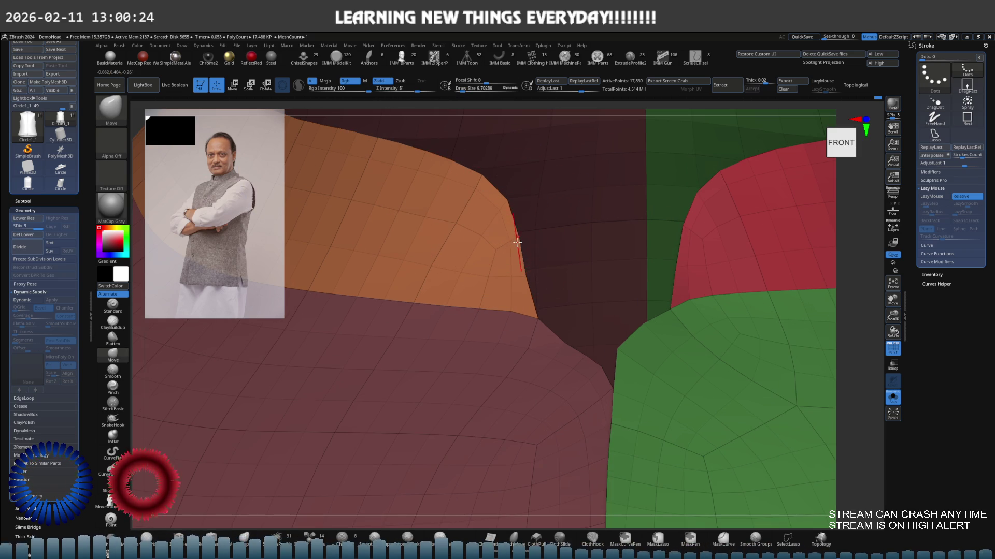
Undo the unwanted groove stroke and pull the maroon corner down into the seam beside the green panel.
drag(517, 243, 519, 273)
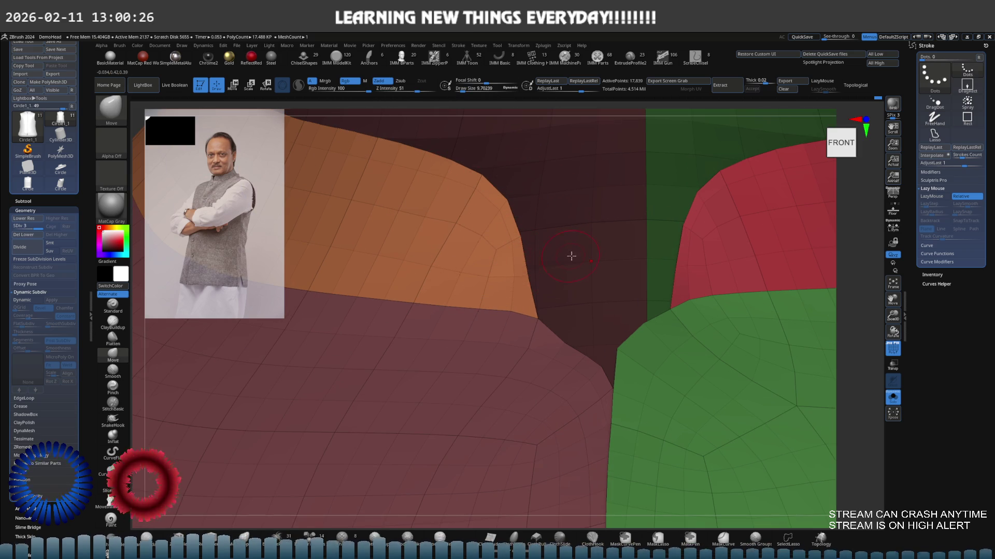
right_drag(571, 256, 516, 292)
key(s)
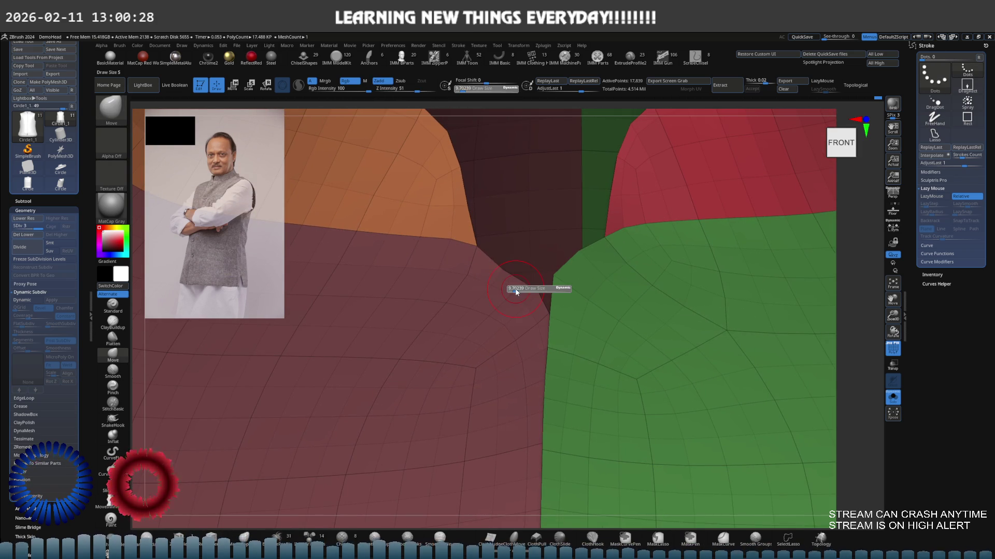
key(ctrl+shift+z)
key(ctrl+z)
key(ctrl+shift+z)
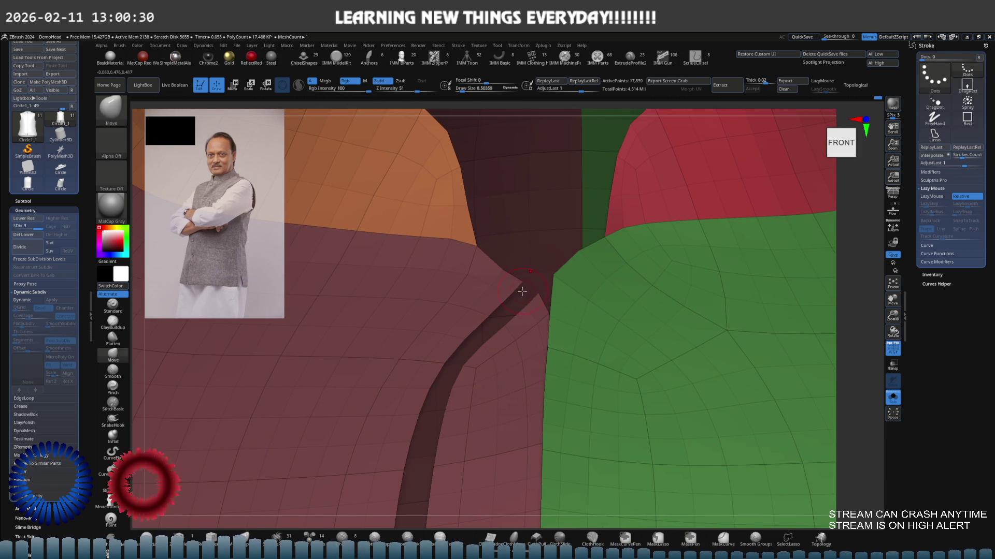
key(ctrl+z)
key(s)
drag(506, 287, 501, 271)
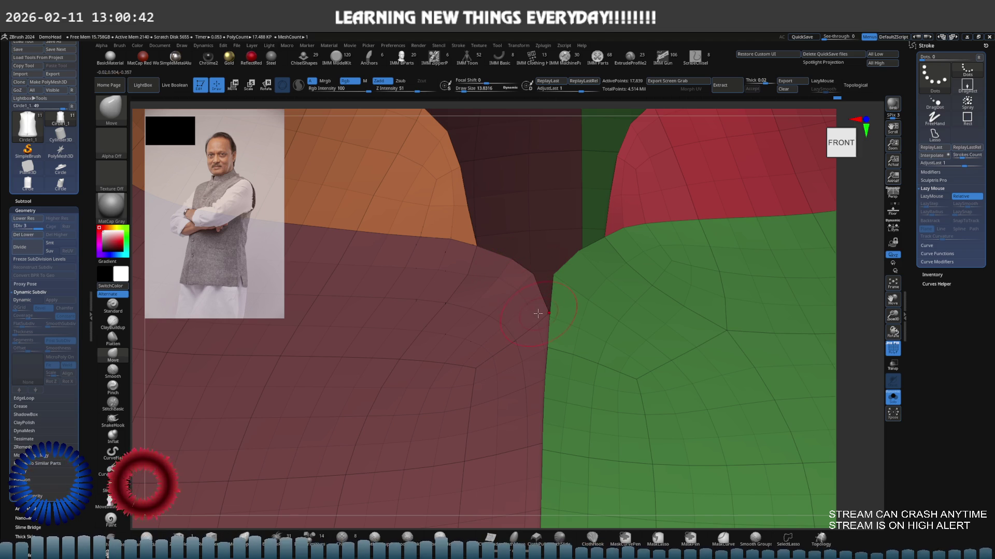
Isolate the maroon panel, smooth its front edge within the polygroup, then unhide all panels.
ctrl+shift+click(503, 313)
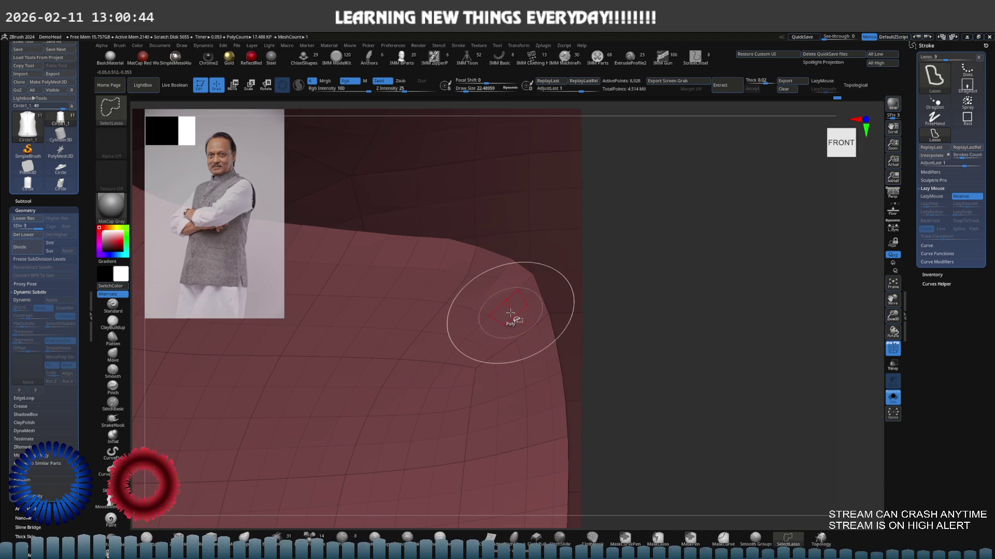
key(shift)
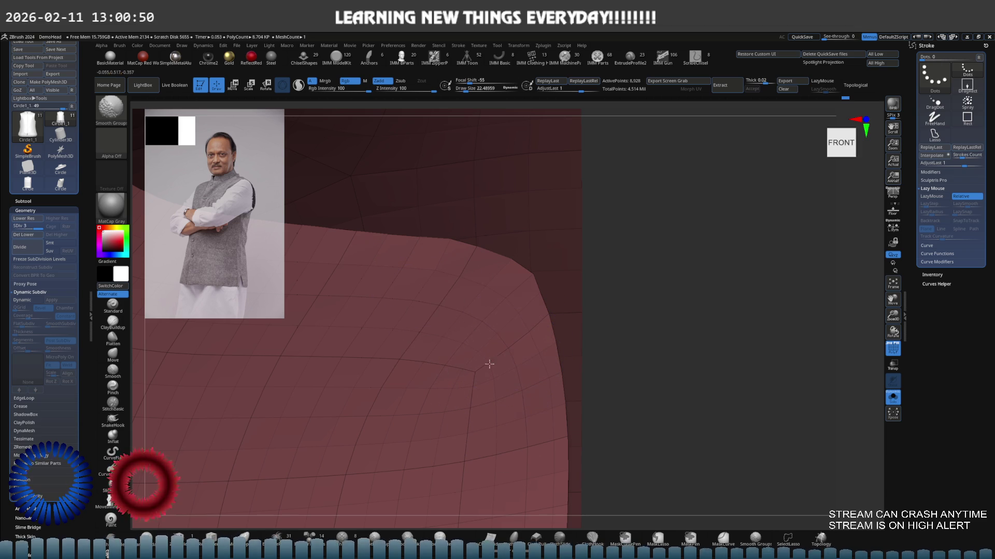
ctrl+shift+click(628, 350)
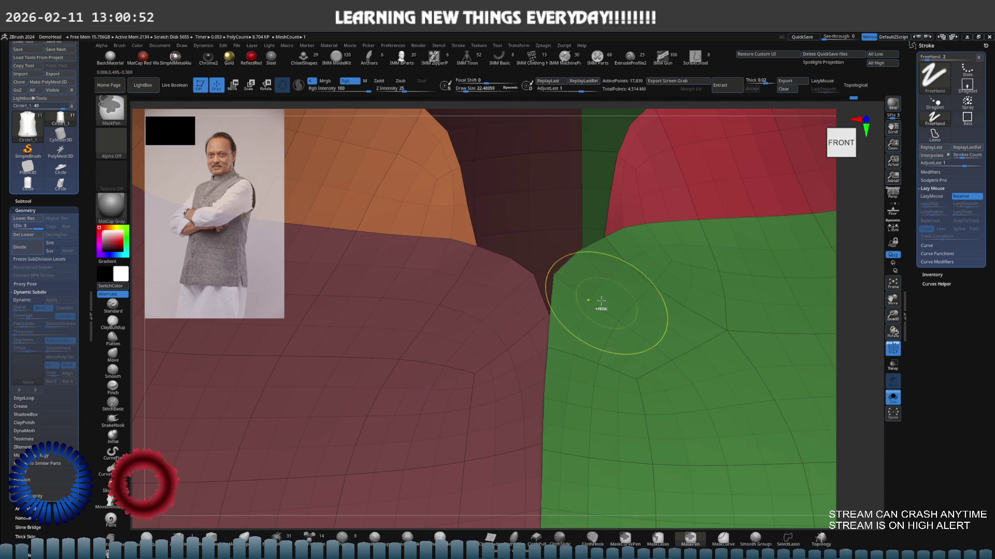
key(f)
Pan, zoom and rotate to inspect the collar band side-on.
alt+right_drag(510, 300, 490, 225)
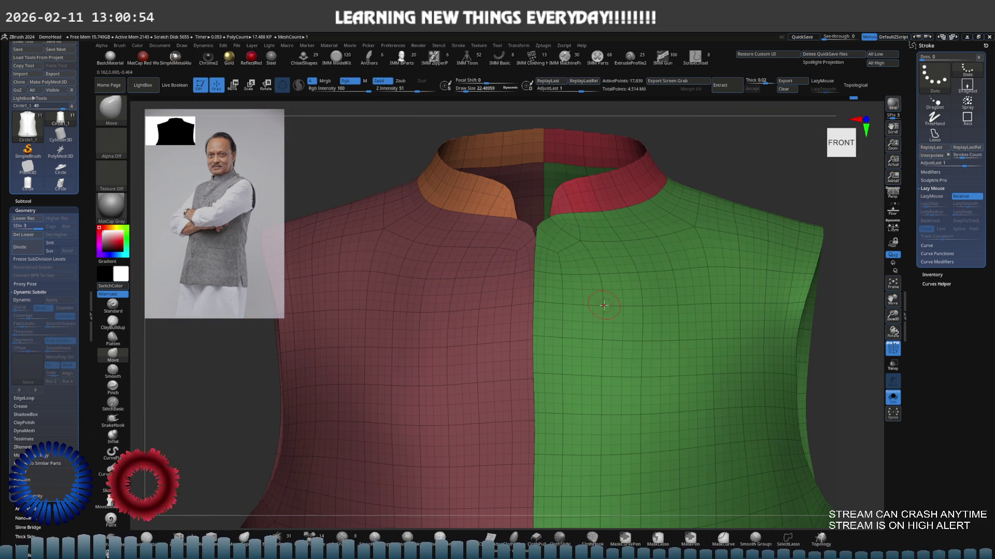
mouse_move(561, 303)
ctrl+right_down()
mouse_move(482, 244)
mouse_move(521, 231)
mouse_move(572, 236)
ctrl+right_up()
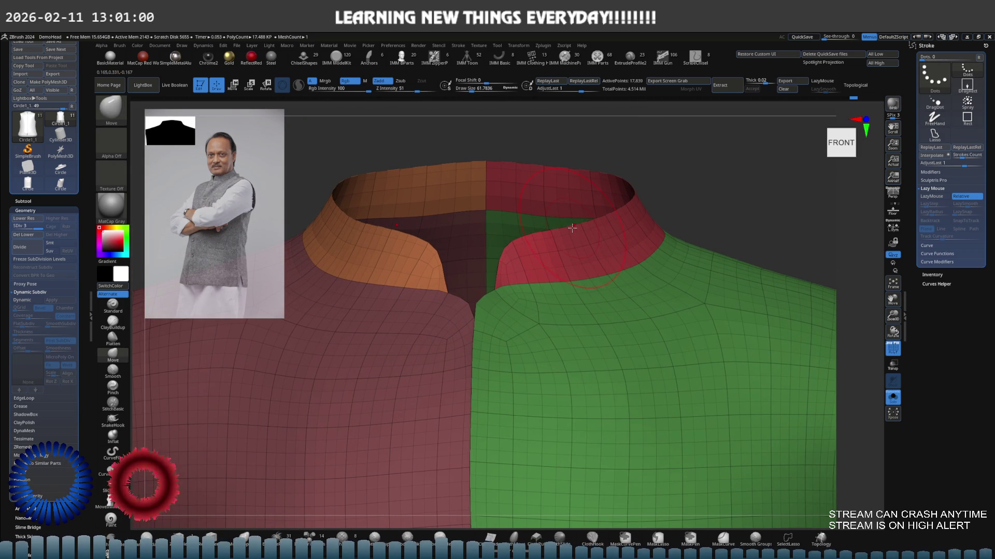
alt+right_drag(571, 228, 697, 221)
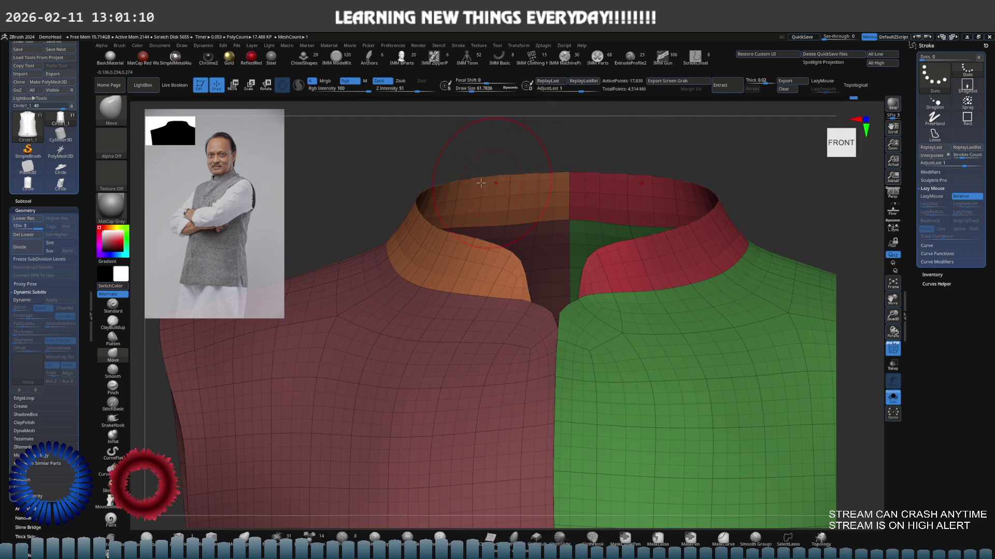
mouse_move(491, 187)
shift+right_down()
mouse_move(575, 199)
mouse_move(484, 236)
mouse_move(499, 289)
mouse_move(560, 308)
mouse_move(494, 278)
mouse_move(546, 283)
shift+right_up()
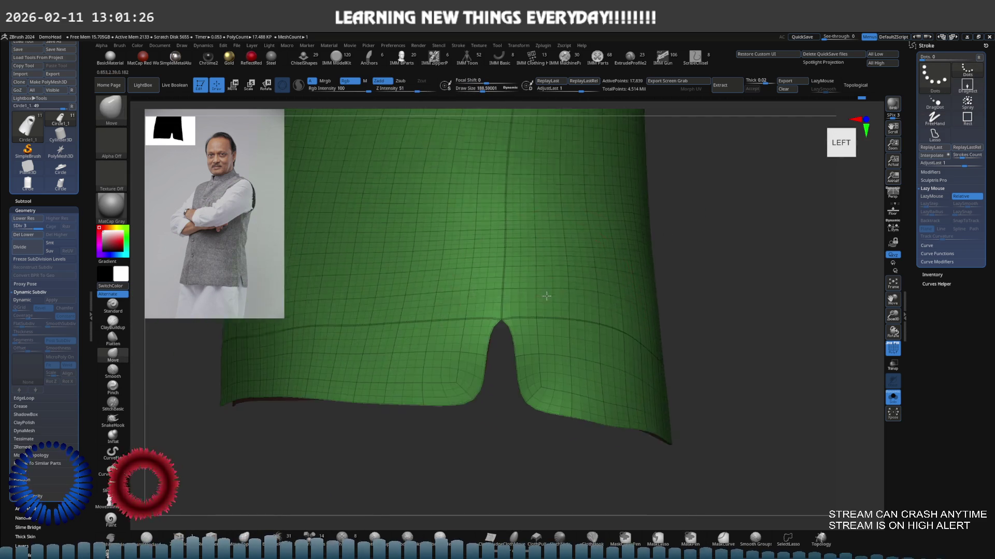
Zoom into the green hem slit and pull its lower corner down and outward with a small Move brush.
key(s)
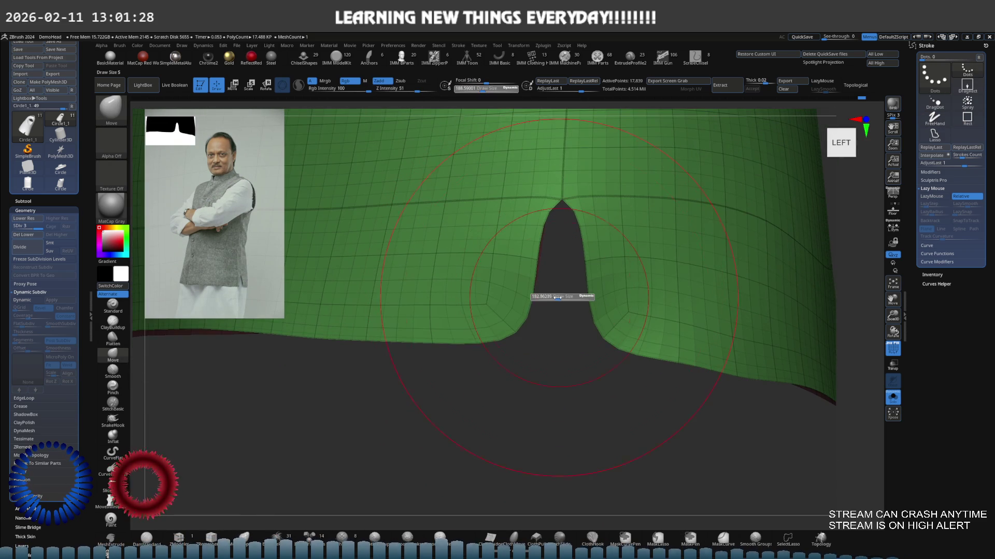
ctrl+right_drag(548, 297, 544, 329)
key(s)
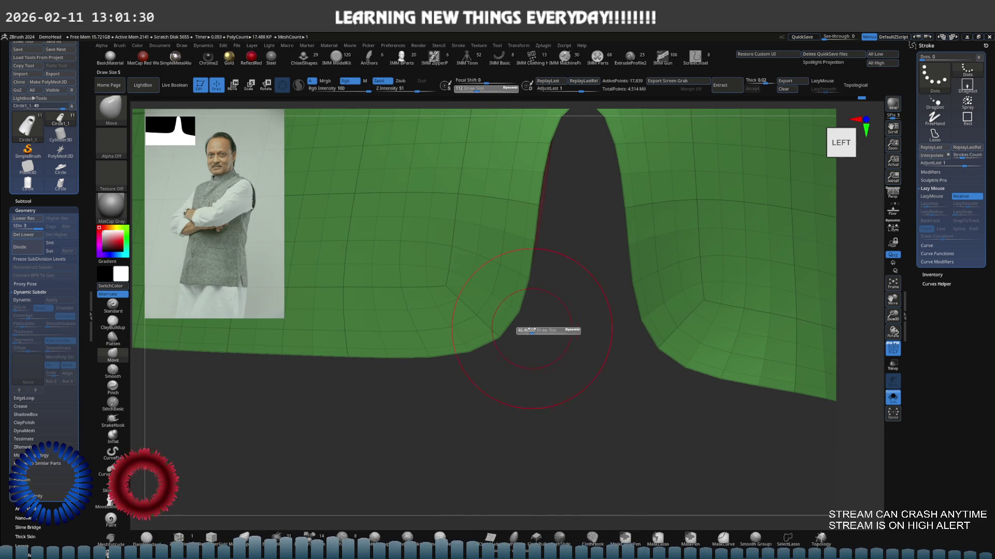
drag(531, 330, 517, 330)
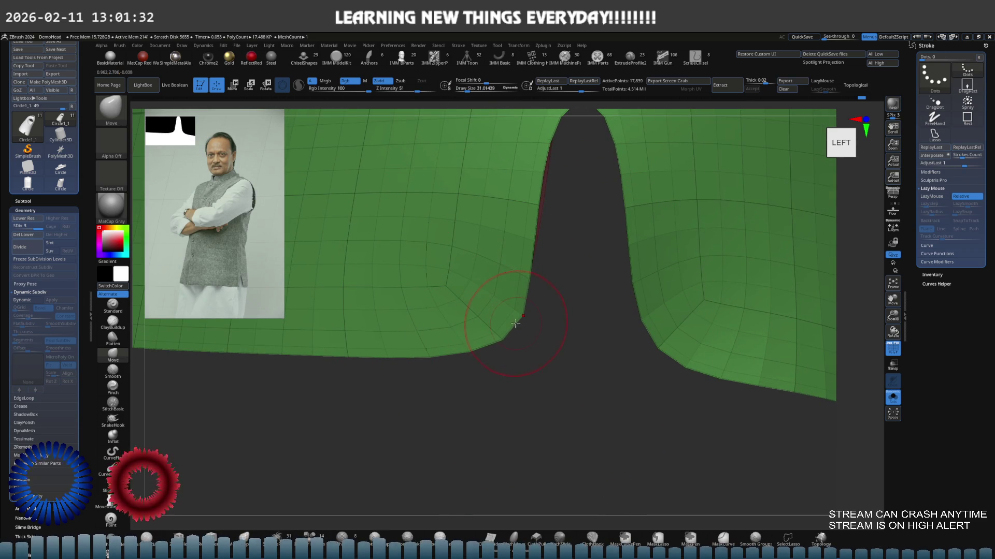
ctrl+click(513, 351)
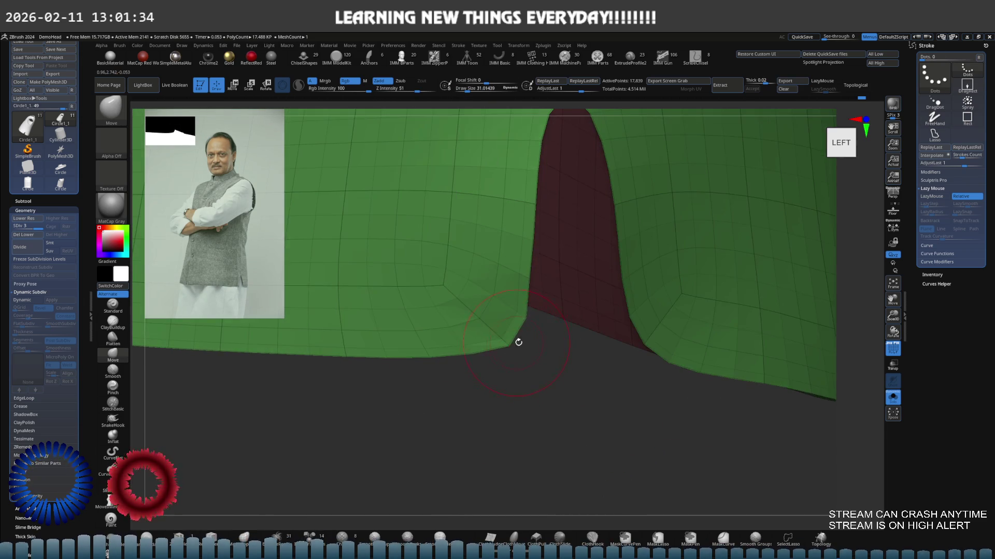
ctrl+click(518, 342)
drag(507, 344, 517, 356)
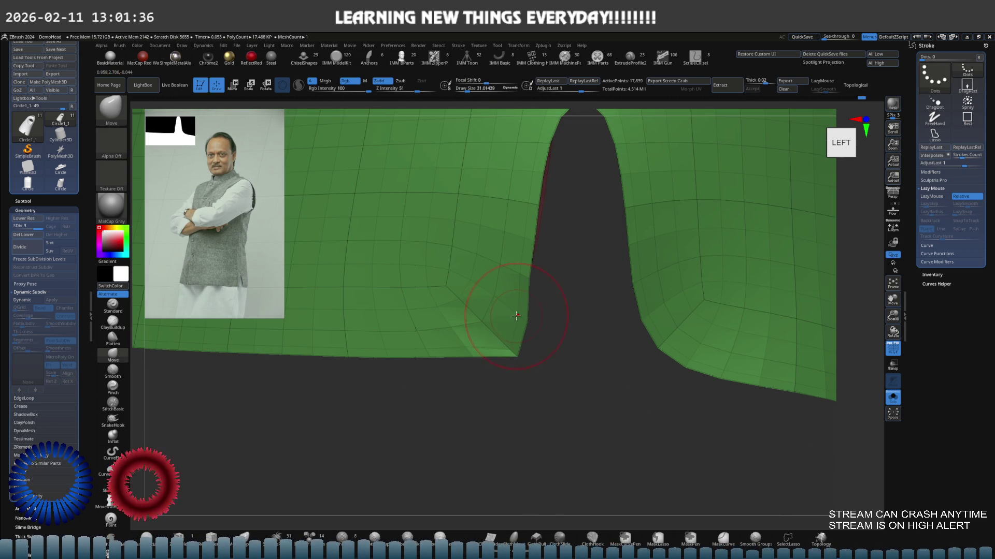
key(s)
drag(498, 308, 489, 304)
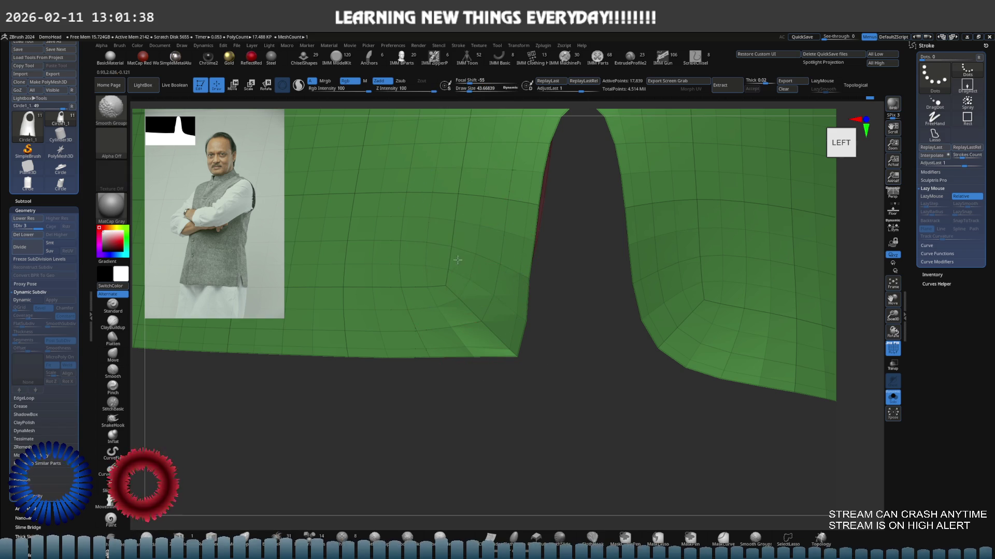
key(s)
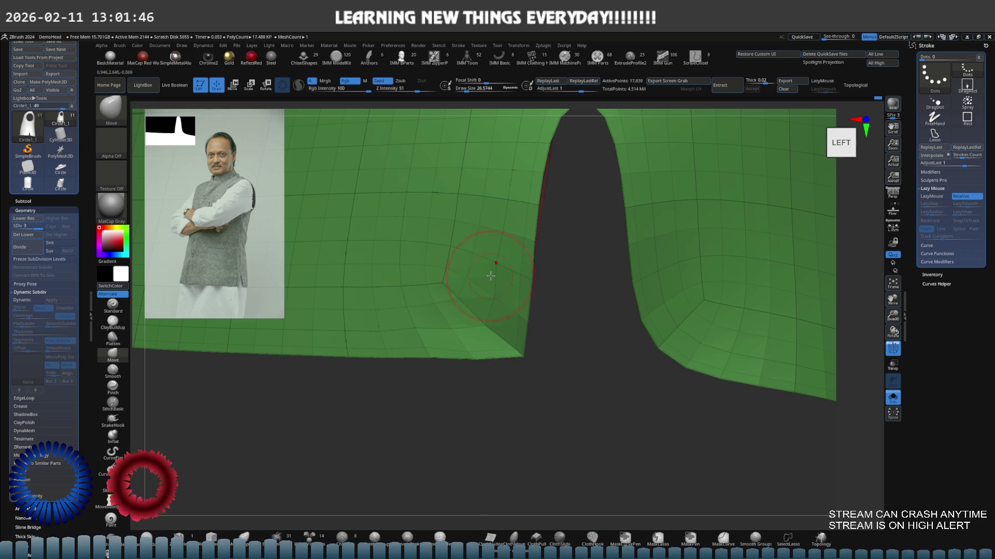
Smooth the slit edges, pull the right panel's lower corner outward and check the arch from front-left.
key(s)
drag(474, 257, 505, 257)
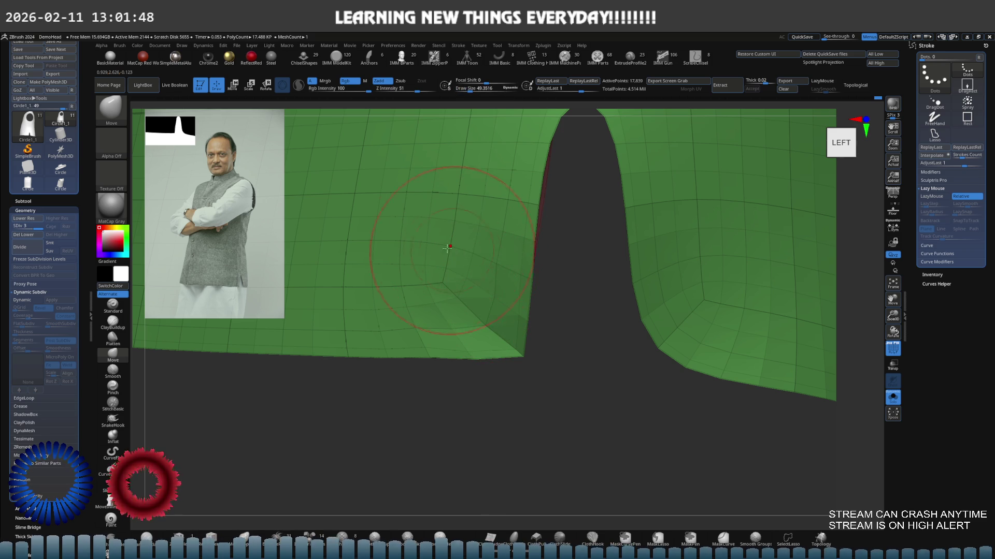
key(shift)
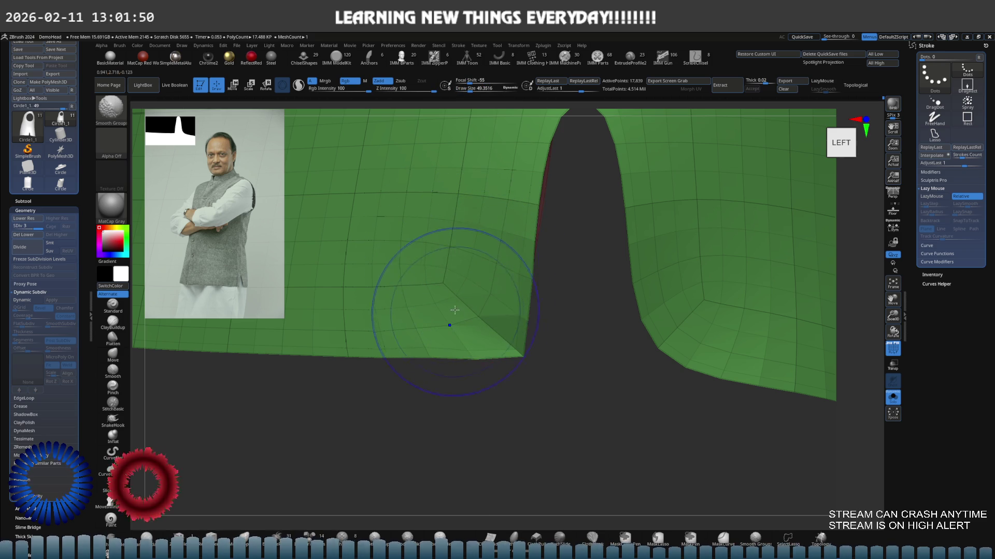
key(ctrl+z)
key(s)
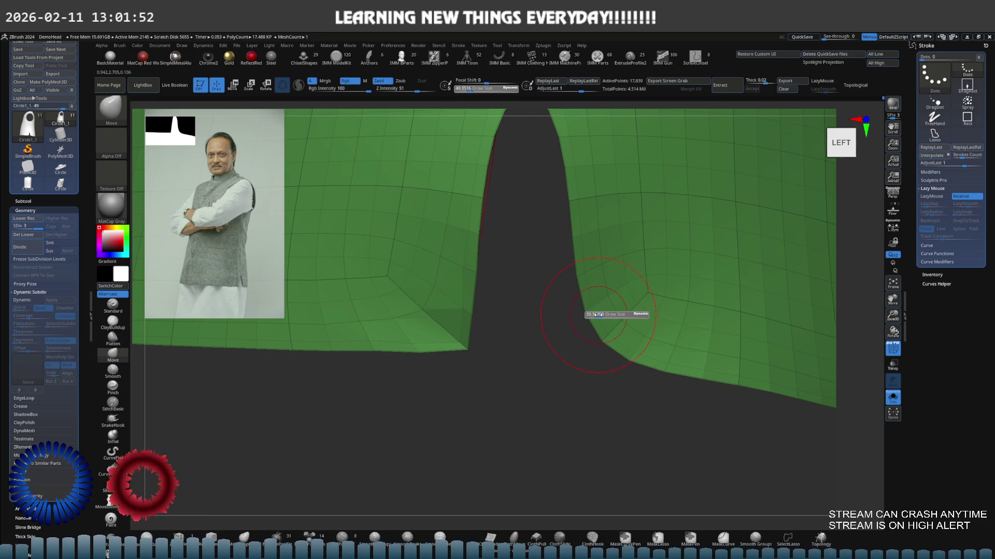
drag(566, 359, 530, 375)
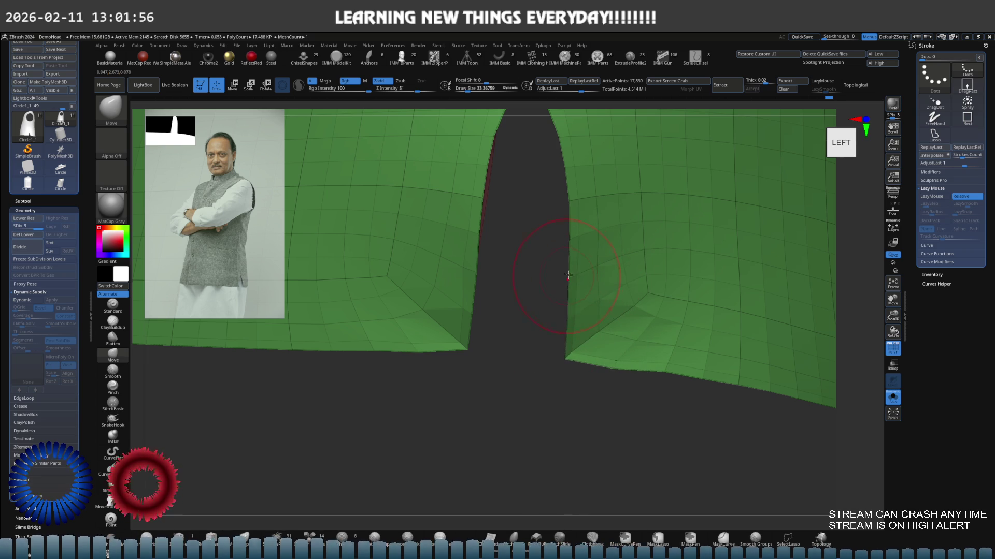
right_drag(588, 228, 595, 308)
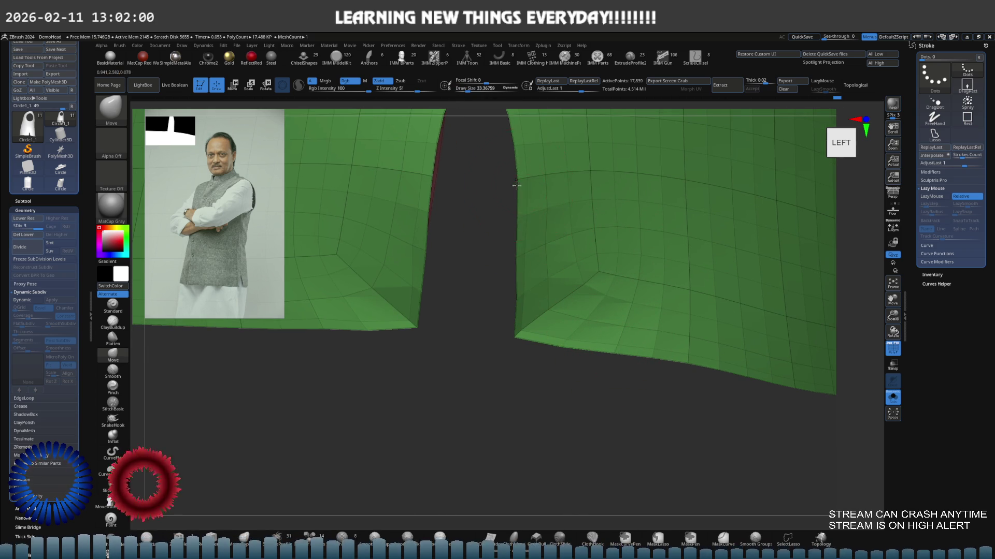
right_drag(516, 184, 557, 236)
key(shift)
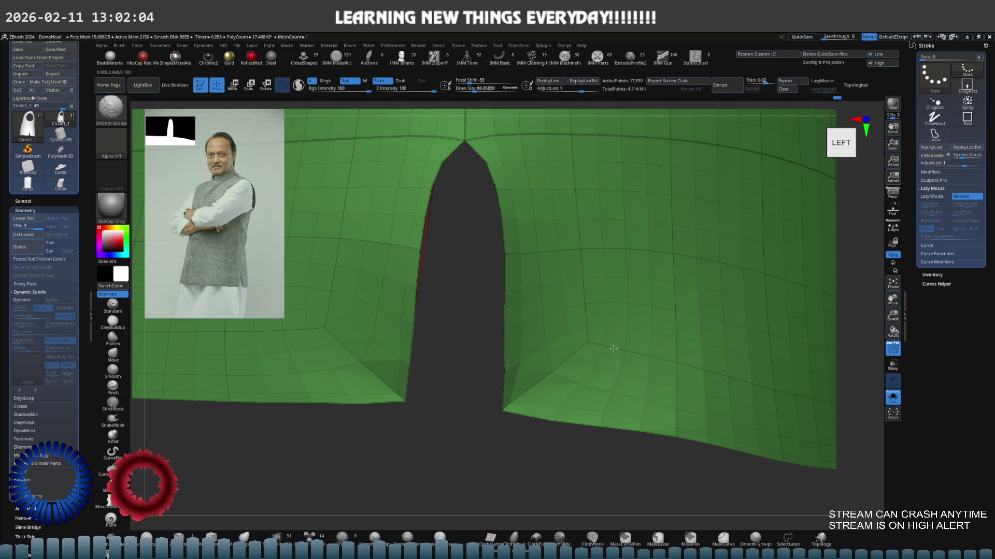
mouse_move(561, 216)
alt+right_down()
mouse_move(575, 260)
mouse_move(533, 263)
mouse_move(592, 279)
mouse_move(560, 305)
mouse_move(540, 293)
mouse_move(557, 285)
mouse_move(595, 297)
mouse_move(464, 295)
mouse_move(570, 295)
alt+right_up()
Shrink the brush and smooth the notch area while turning to the back and right side views.
key(s)
drag(575, 302, 453, 329)
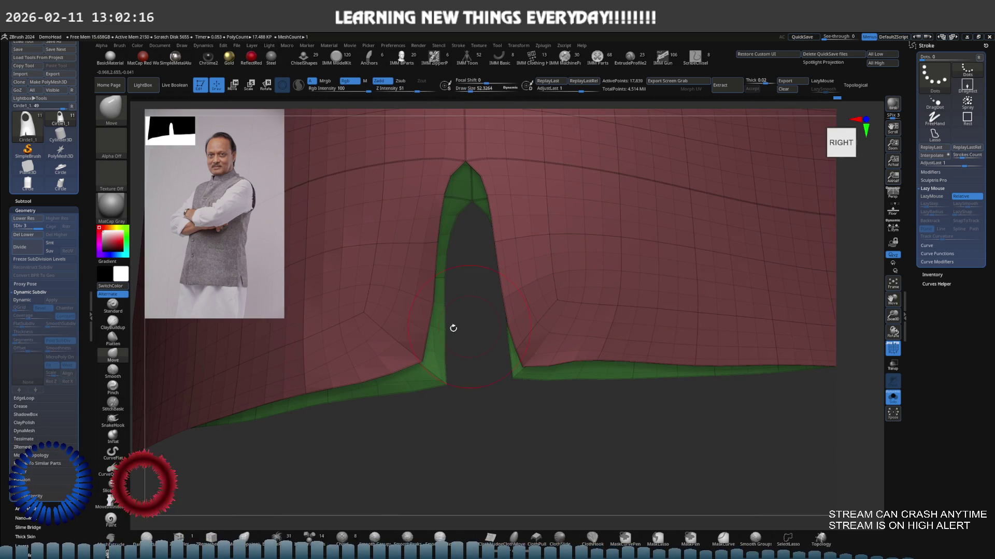
right_drag(415, 357, 483, 344)
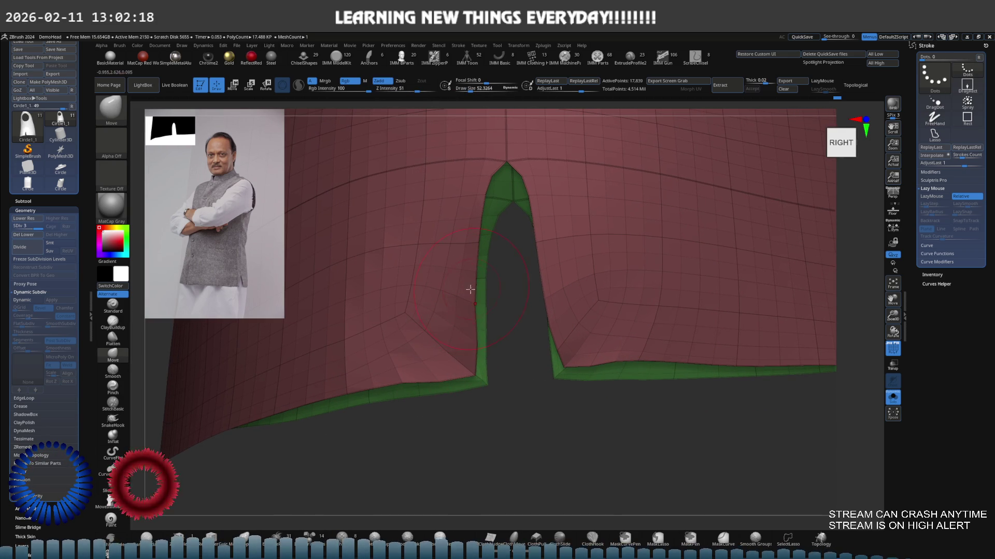
mouse_move(439, 298)
right_down()
mouse_move(466, 307)
mouse_move(494, 342)
mouse_move(489, 305)
mouse_move(504, 377)
mouse_move(517, 373)
mouse_move(503, 366)
mouse_move(509, 360)
right_up()
key(shift)
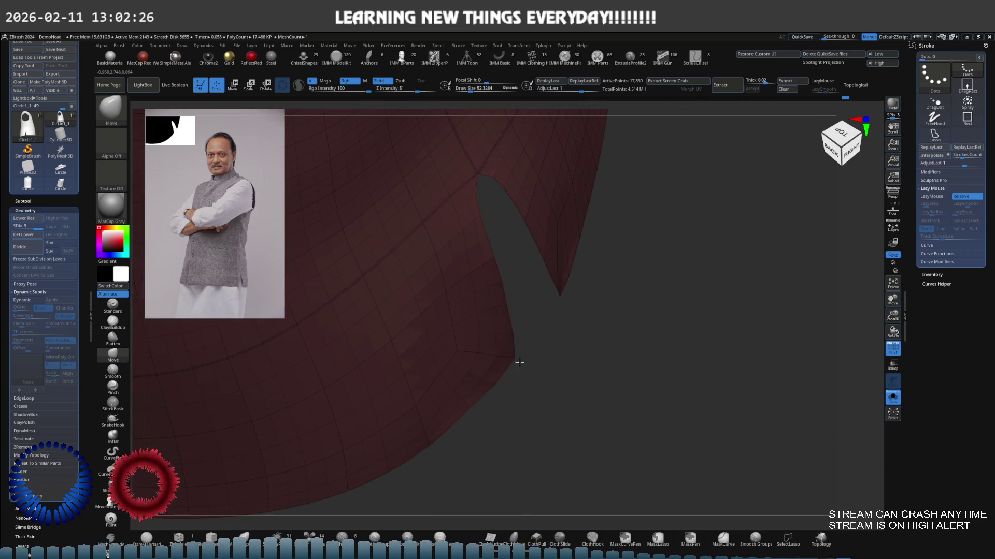
key(shift)
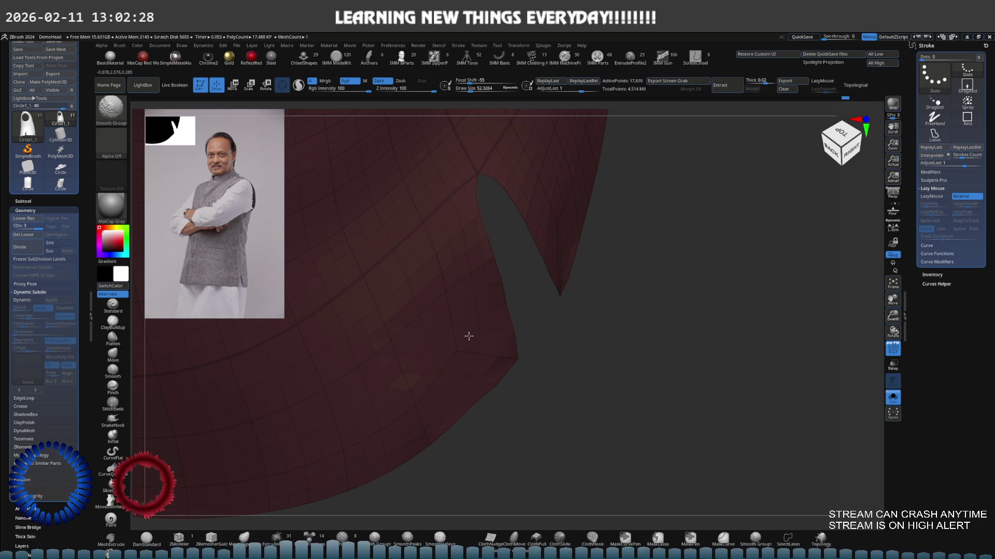
mouse_move(428, 288)
shift+right_down()
mouse_move(403, 358)
mouse_move(484, 340)
mouse_move(509, 322)
mouse_move(424, 327)
mouse_move(526, 350)
shift+right_up()
key(s)
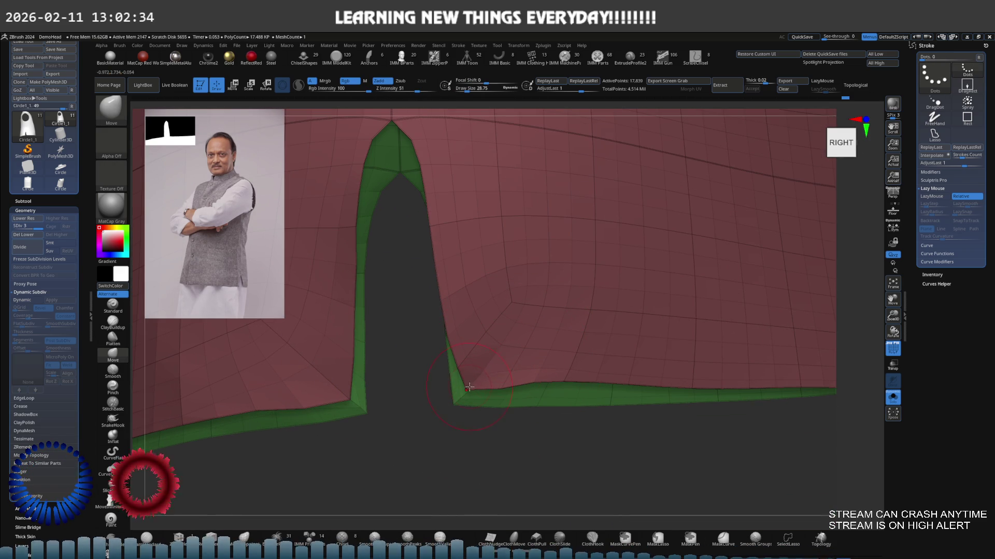
Pull the notch's lower corner into shape, push down the bulging hem and smooth the crumpled fold.
drag(470, 386, 435, 402)
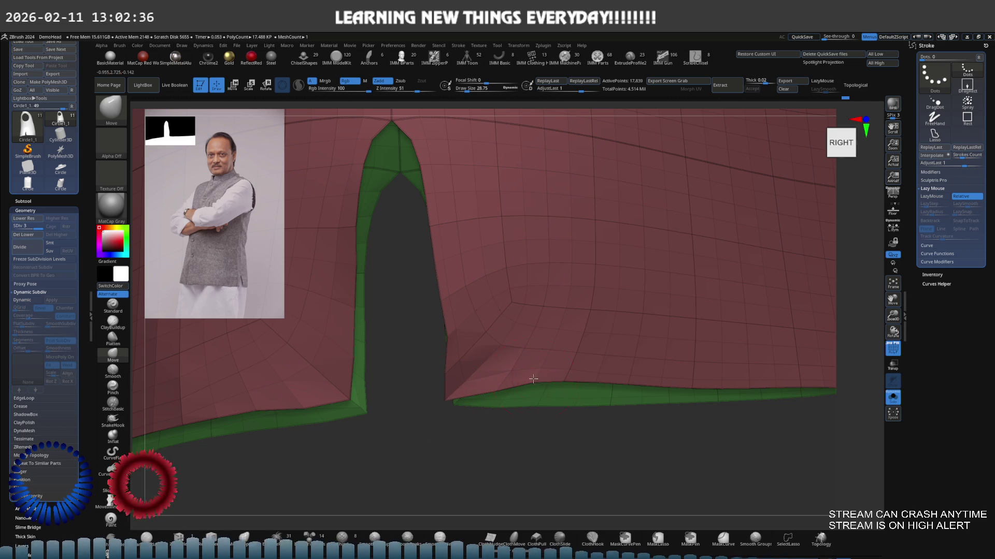
drag(533, 378, 532, 394)
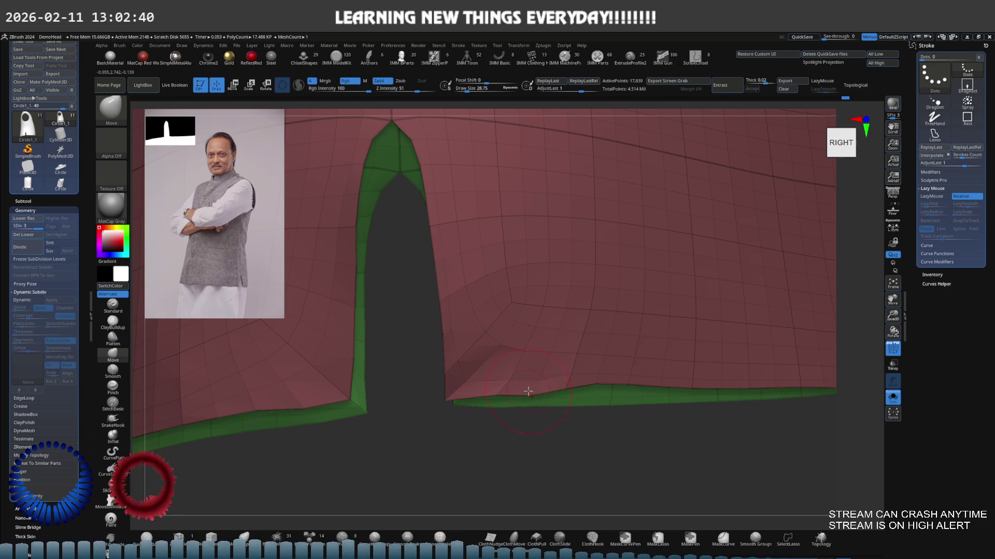
drag(566, 386, 530, 378)
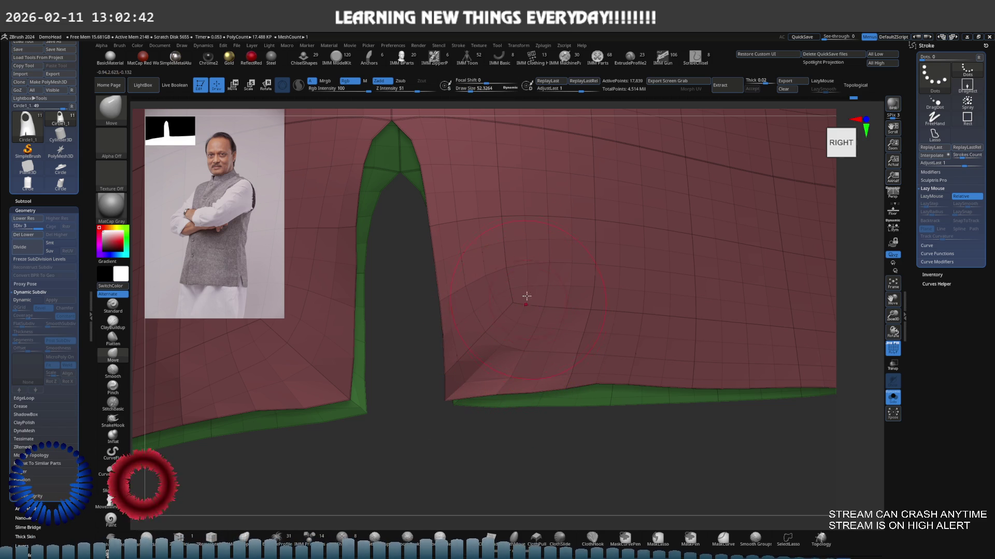
shift+drag(488, 282, 498, 332)
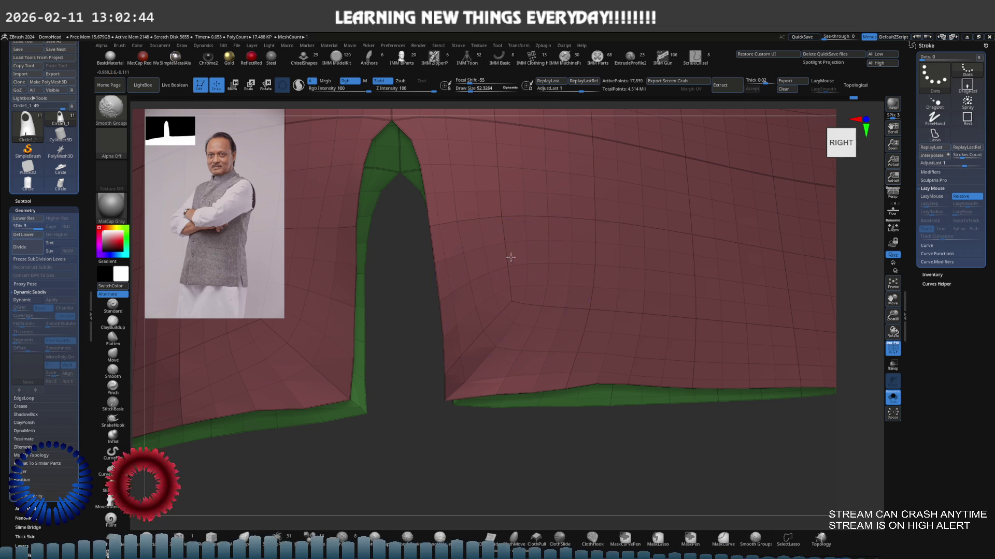
right_drag(503, 339, 555, 318)
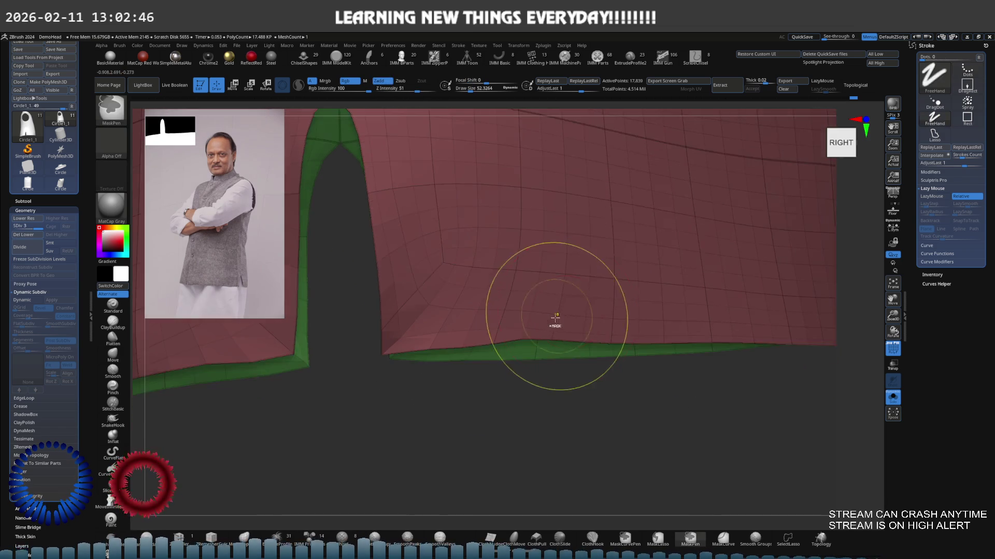
key(s)
drag(556, 316, 503, 351)
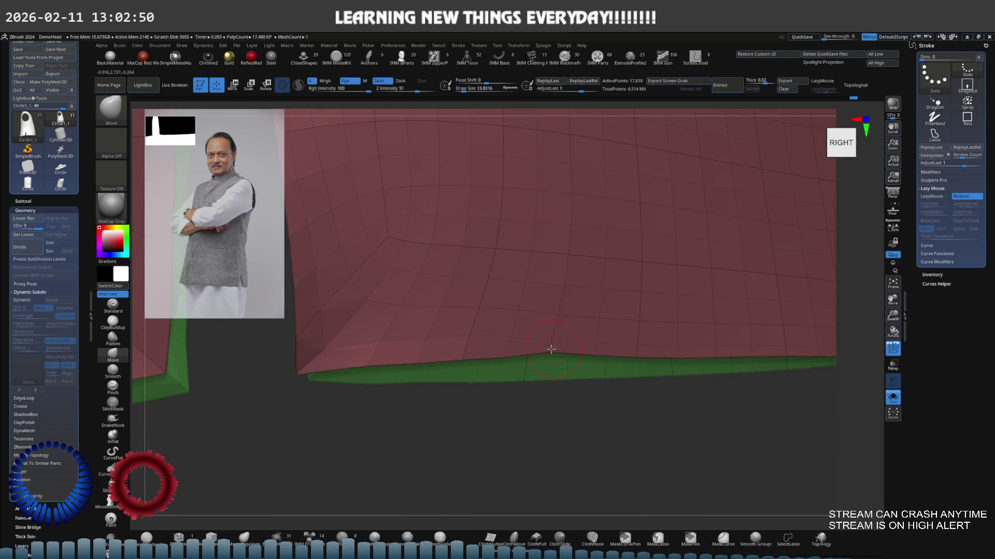
mouse_move(547, 354)
right_down()
mouse_move(540, 306)
mouse_move(588, 295)
mouse_move(578, 284)
mouse_move(471, 270)
mouse_move(518, 278)
mouse_move(497, 295)
mouse_move(477, 378)
mouse_move(482, 342)
mouse_move(467, 318)
mouse_move(581, 356)
right_up()
key(s)
With a size-14 Move brush, round off the sharp fold at the maroon hem corner and reshape its lower edge.
drag(580, 357, 543, 346)
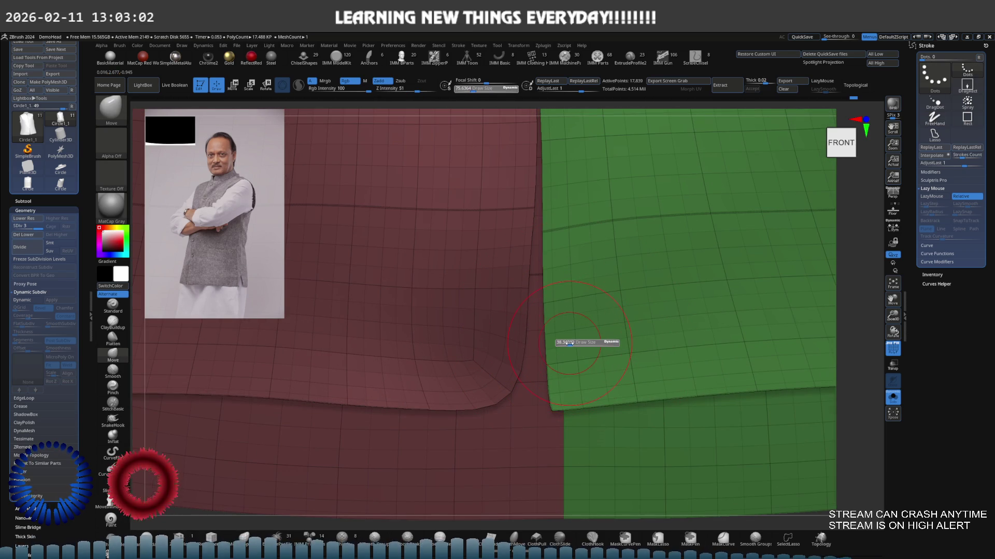
ctrl+right_drag(502, 377, 513, 374)
drag(513, 373, 532, 379)
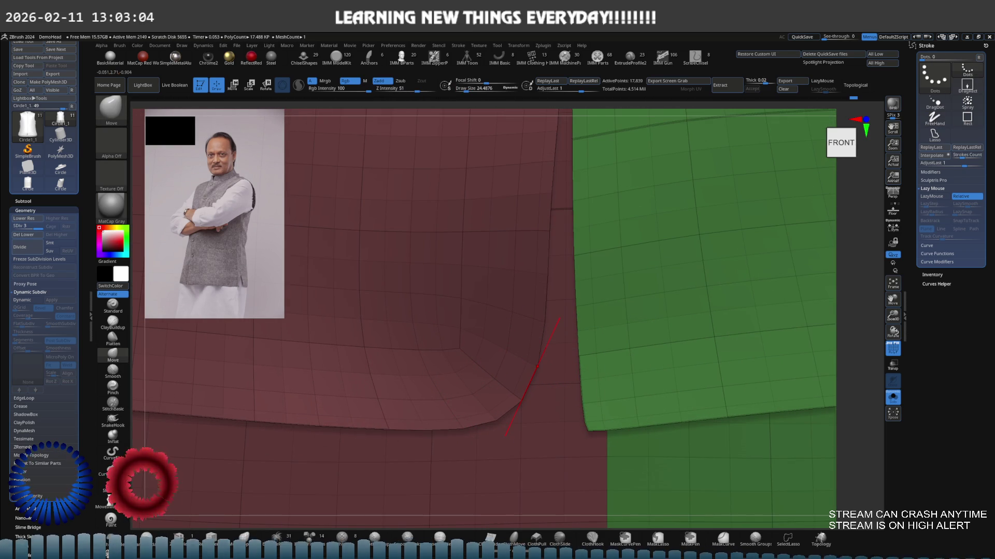
key(s)
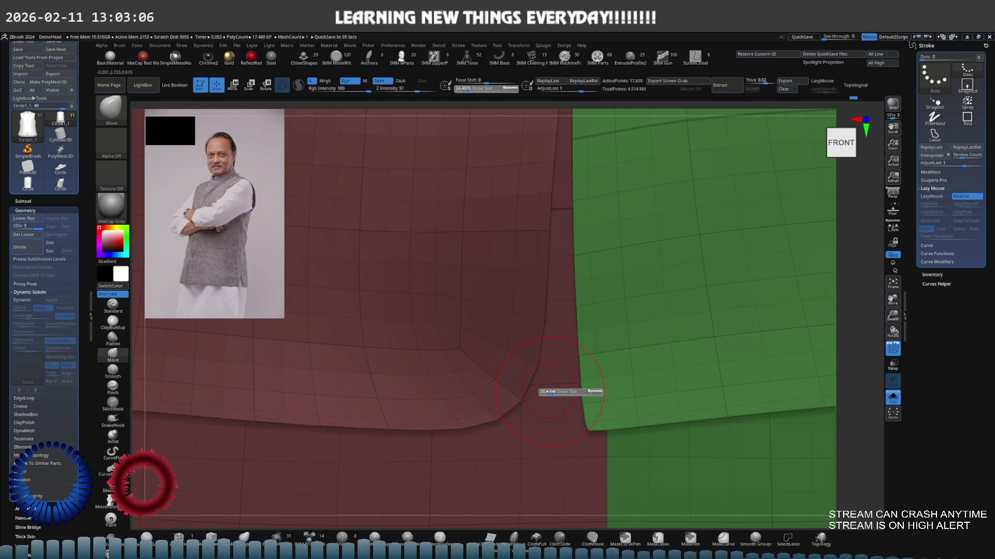
drag(548, 392, 518, 400)
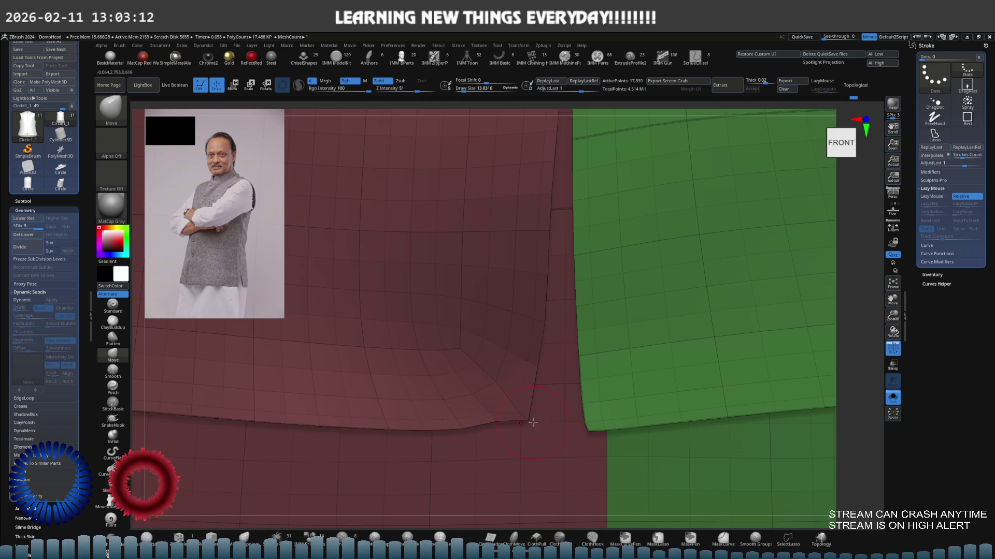
mouse_move(533, 422)
mouse_down()
mouse_move(500, 366)
mouse_move(465, 354)
mouse_move(506, 351)
mouse_move(561, 443)
mouse_up()
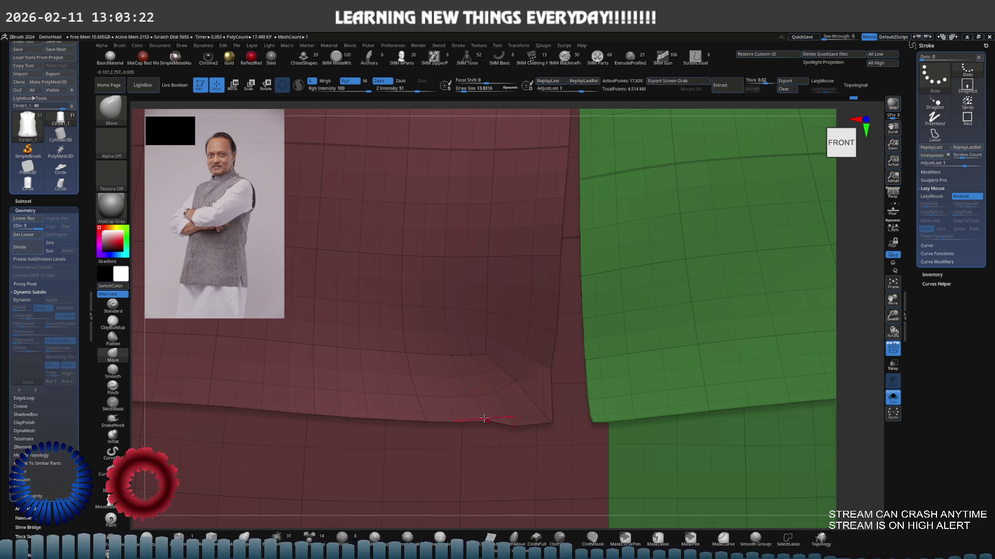
drag(483, 418, 430, 421)
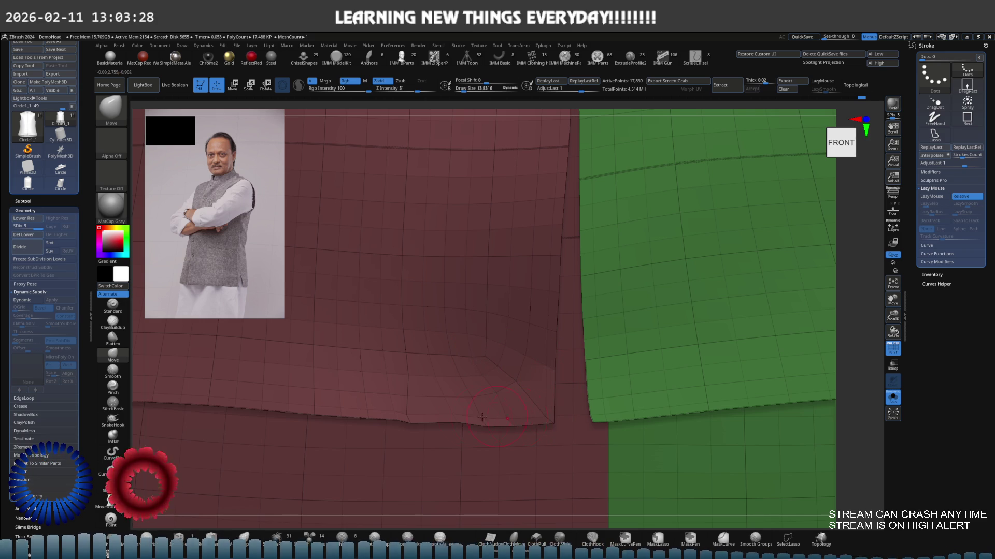
Smooth the fold within its polygroup at about size 55, checking the hem from below.
key(s)
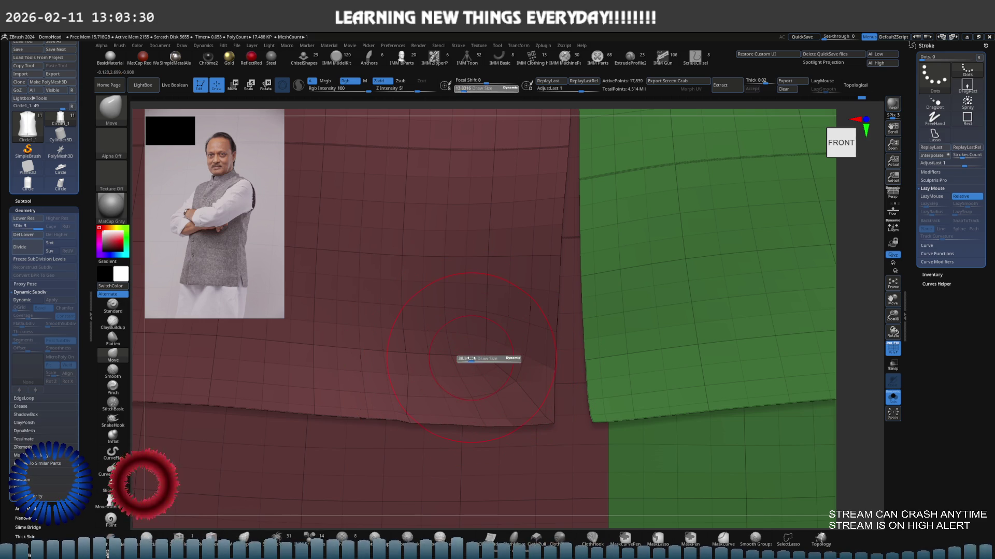
key(shift)
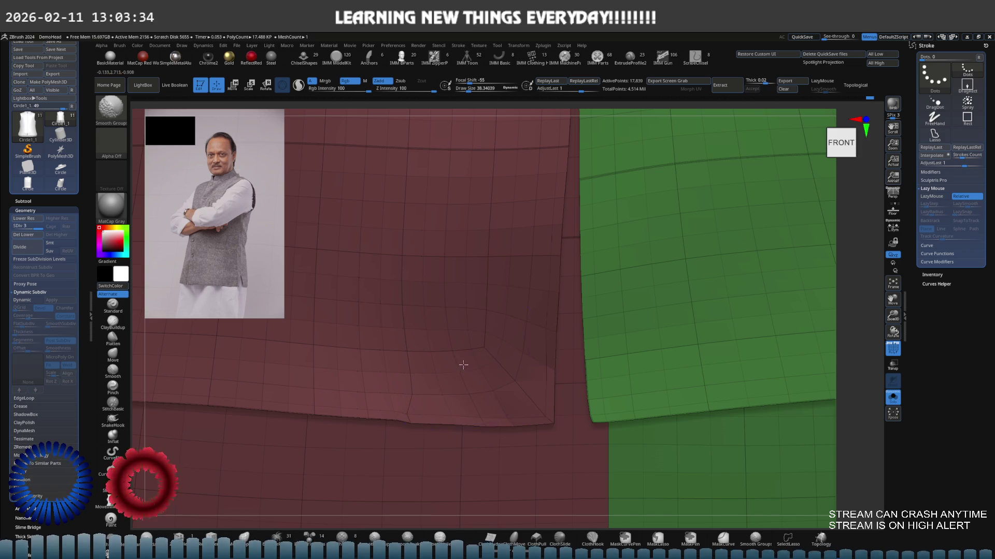
scroll(452, 380, up, 3)
key(s)
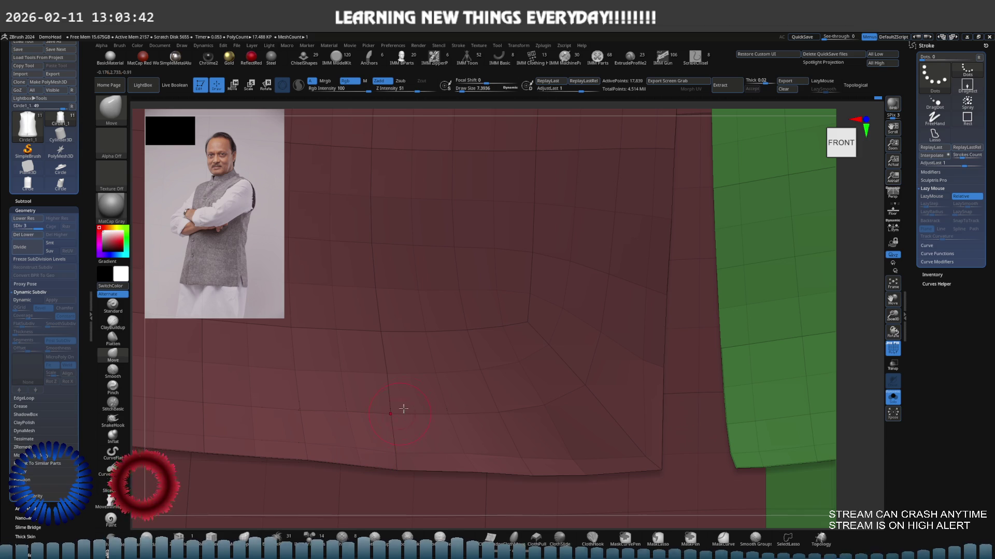
key(s)
scroll(479, 340, up, 3)
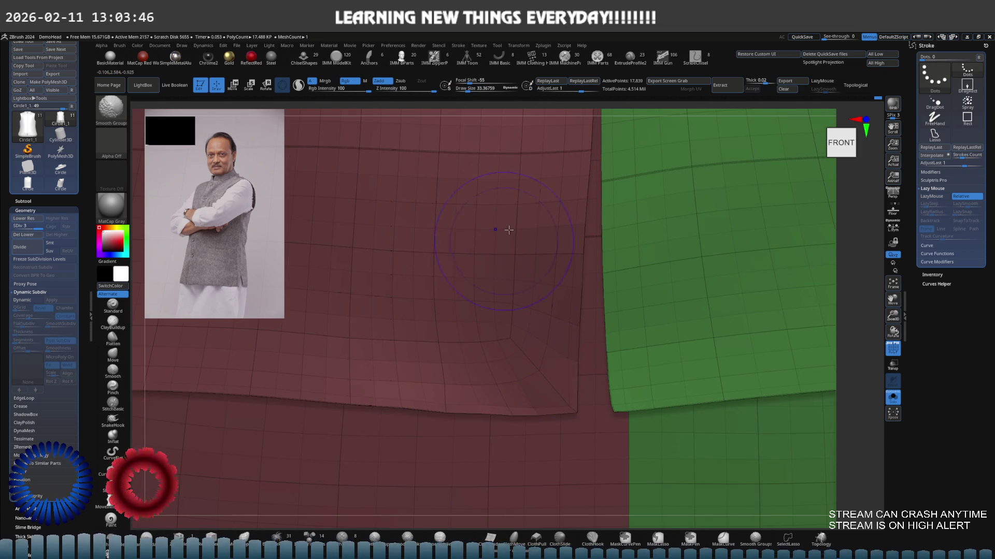
mouse_move(551, 288)
right_down()
mouse_move(435, 235)
mouse_move(547, 317)
right_up()
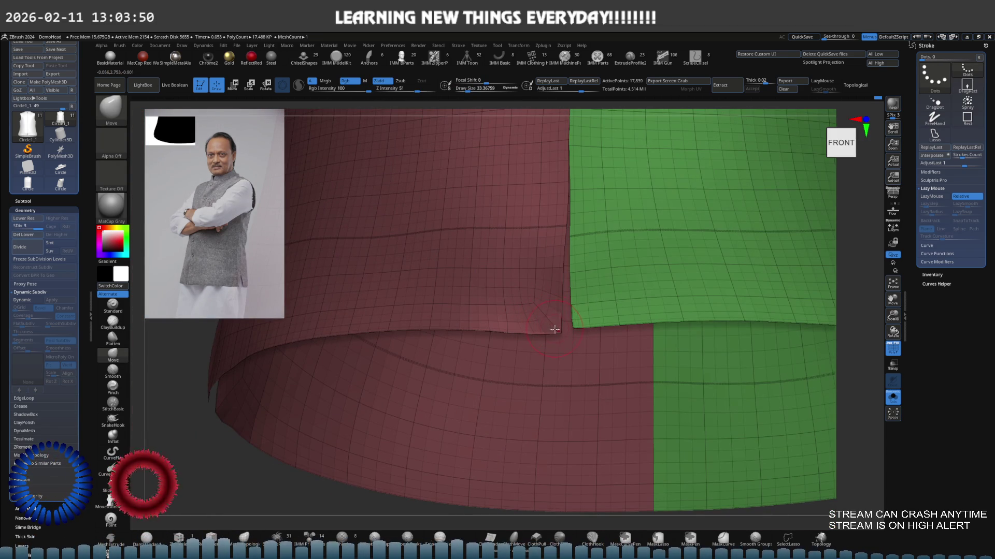
key(bracketright)
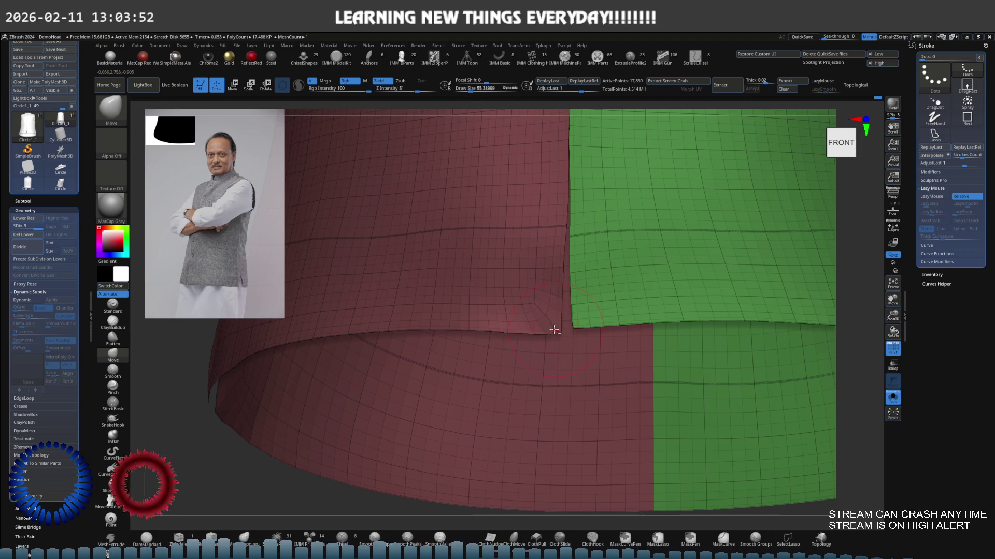
key(shift)
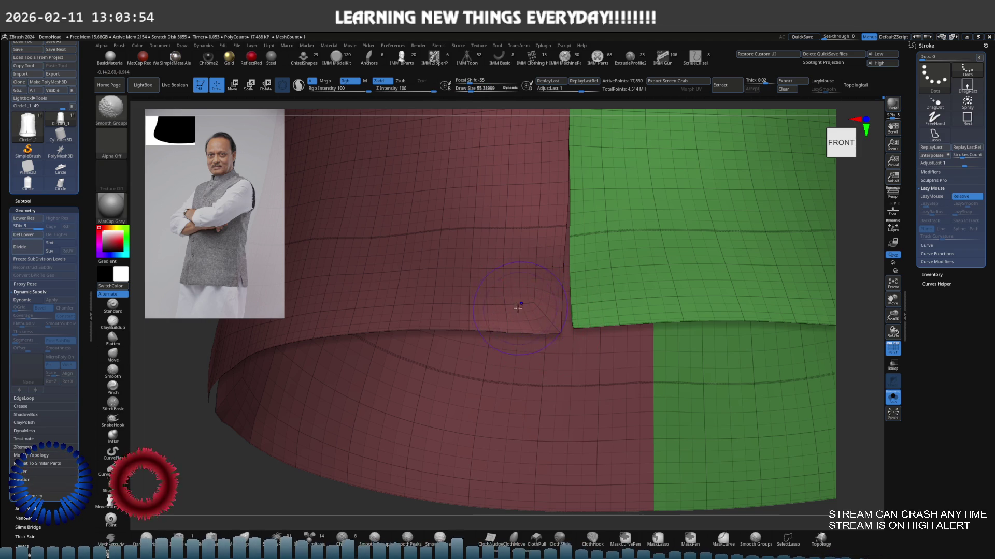
ctrl+right_drag(486, 307, 505, 285)
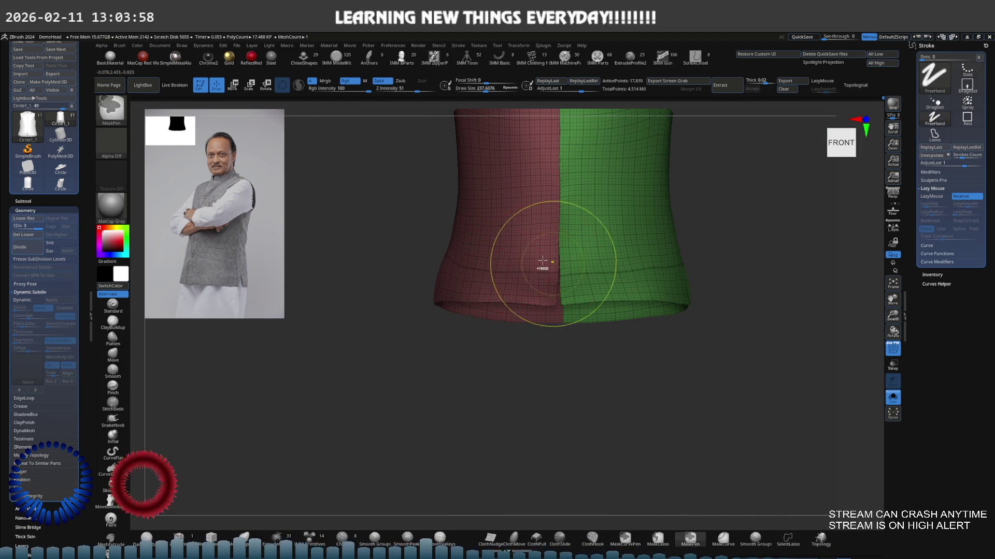
Turn off Solo to show body and head, zoom to the neck and isolate the green shoulder polygroup.
mouse_move(551, 262)
ctrl+right_down()
mouse_move(476, 367)
mouse_move(515, 338)
mouse_move(439, 348)
ctrl+right_up()
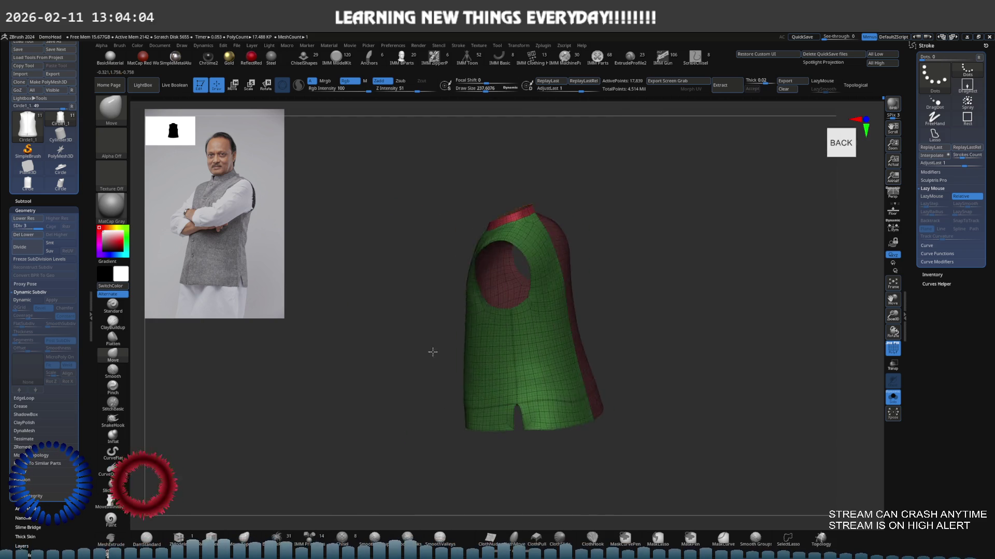
right_drag(439, 348, 422, 350)
key(shift+ctrl+s)
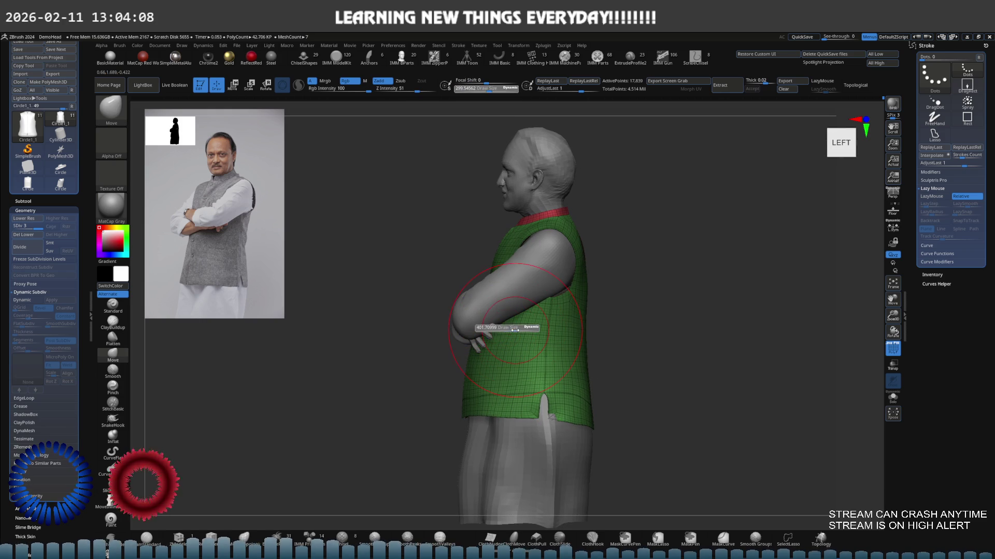
mouse_move(506, 342)
alt+right_down()
mouse_move(535, 378)
mouse_move(533, 322)
mouse_move(544, 342)
mouse_move(576, 310)
mouse_move(579, 321)
alt+right_up()
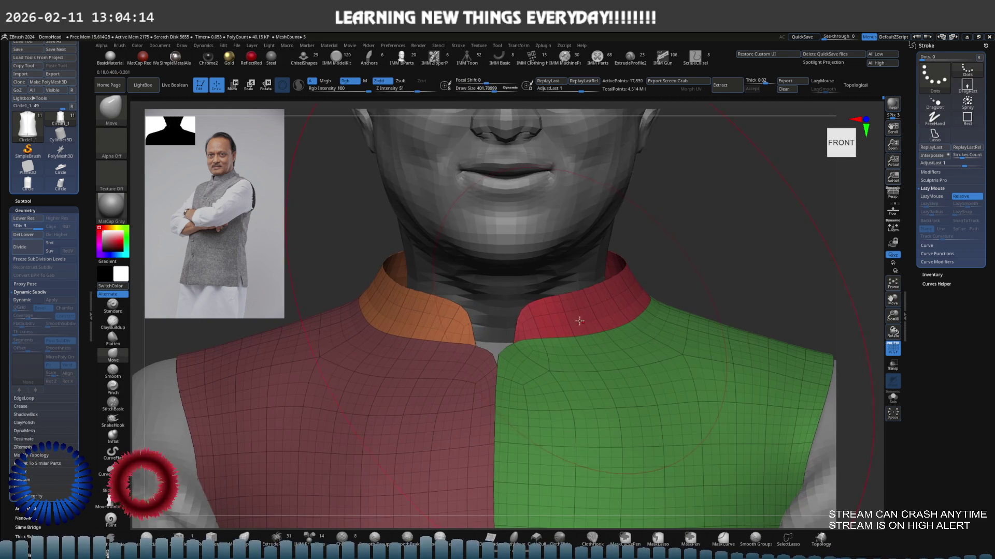
ctrl+drag(537, 529, 574, 387)
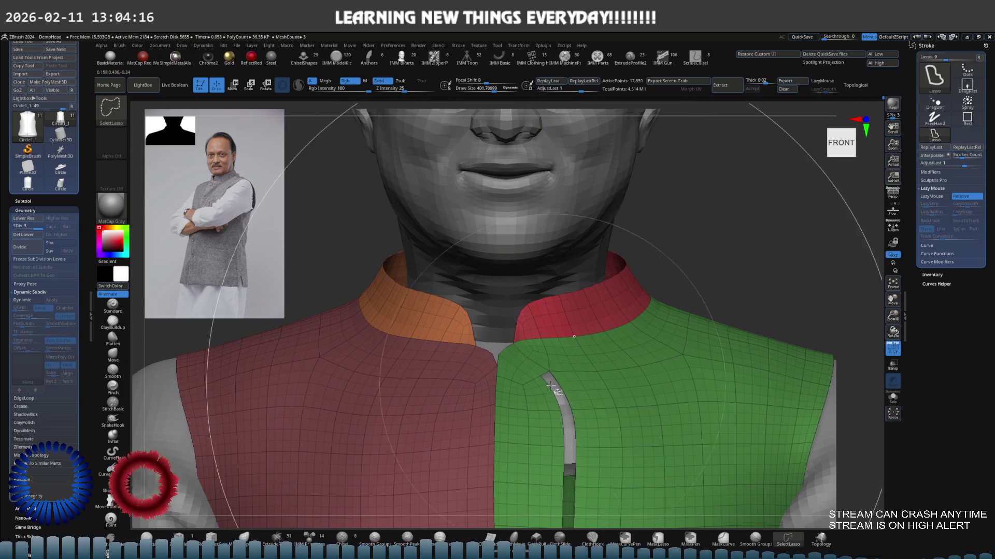
ctrl+shift+click(573, 387)
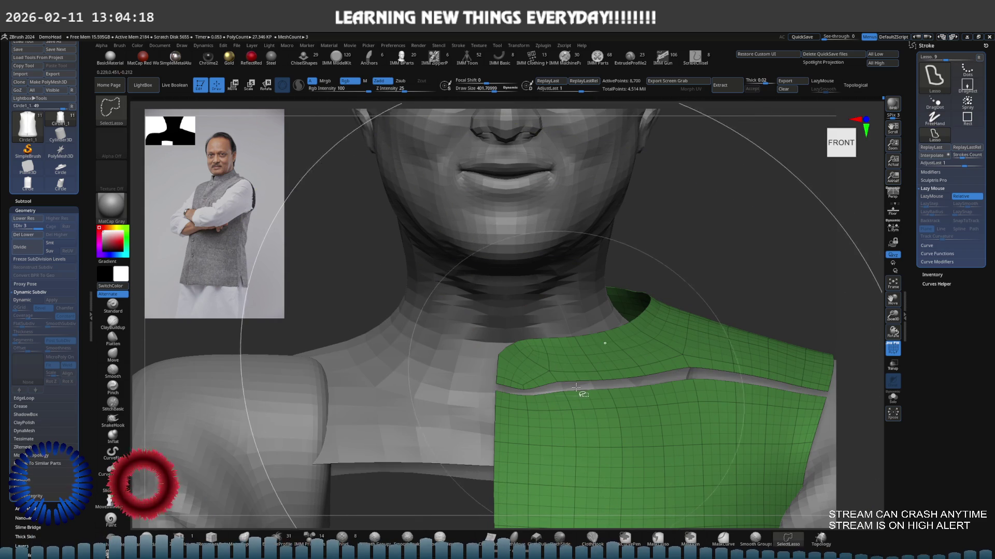
Hide the shoulder and body panels leaving the collars, then drop them to the lowest SDiv.
ctrl+shift+click(582, 389)
ctrl+alt+shift+click(459, 389)
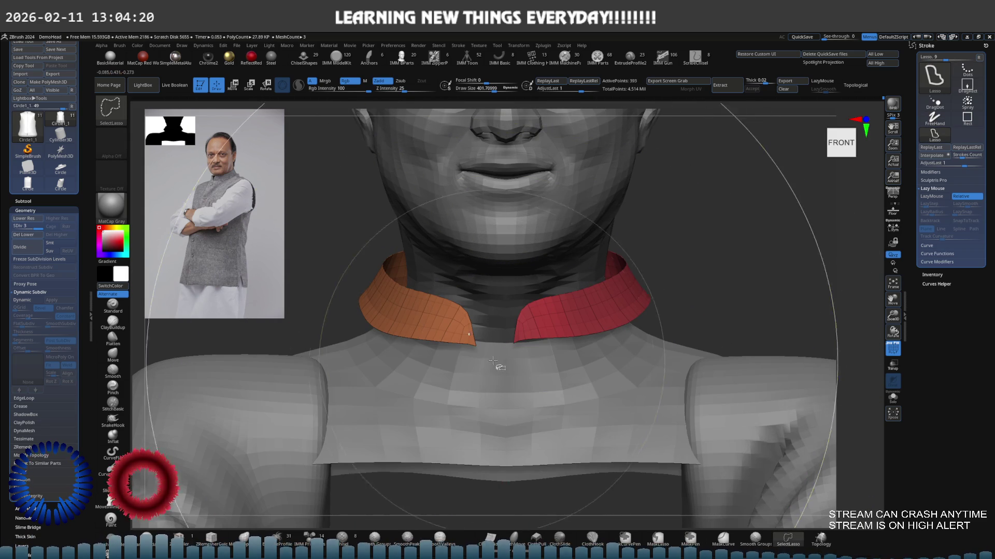
key(s)
drag(513, 308, 471, 309)
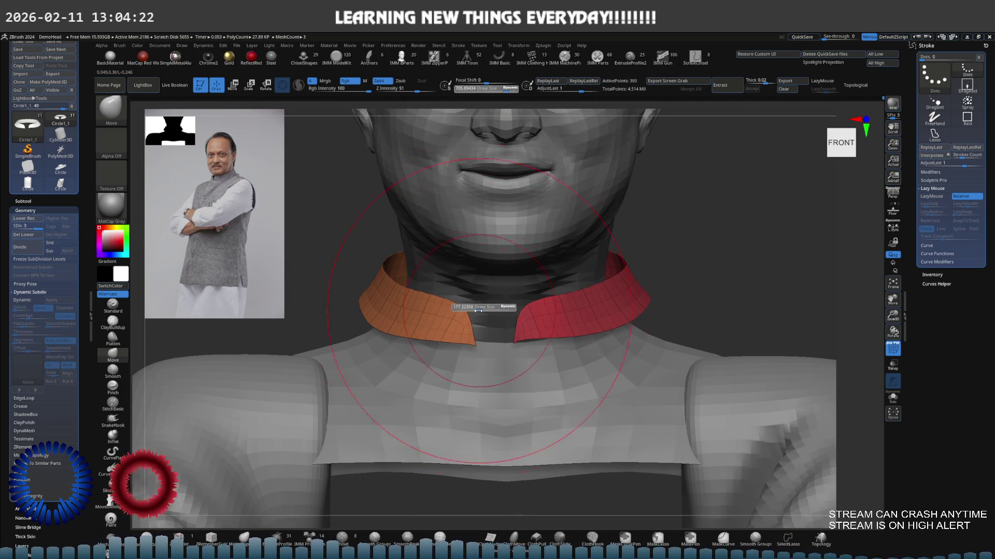
key(shift+d)
key(shift+d)
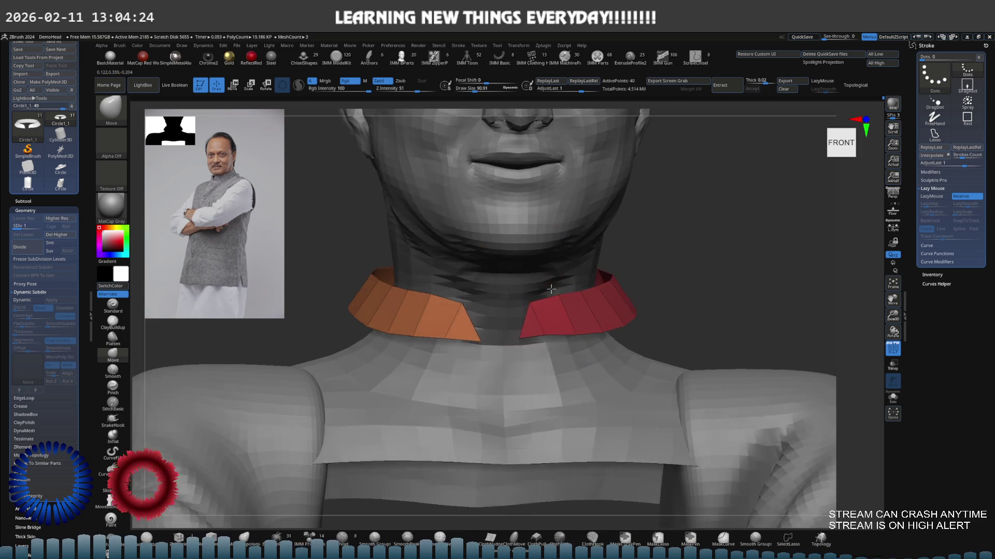
Return to the Move brush, frame the whole figure and rotate to a right side view.
key(f)
key(b)
key(m)
key(v)
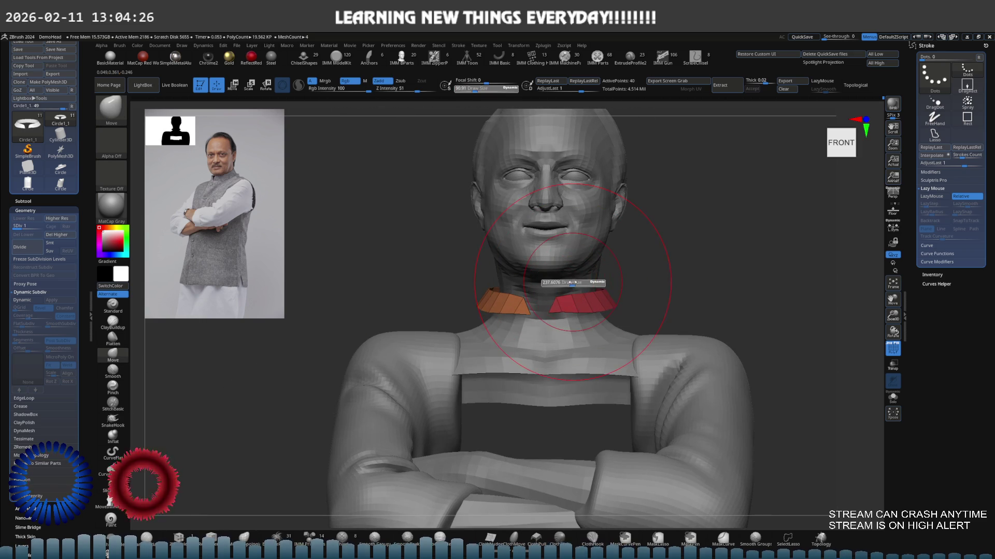
mouse_move(548, 291)
right_down()
mouse_move(585, 300)
mouse_move(513, 286)
right_up()
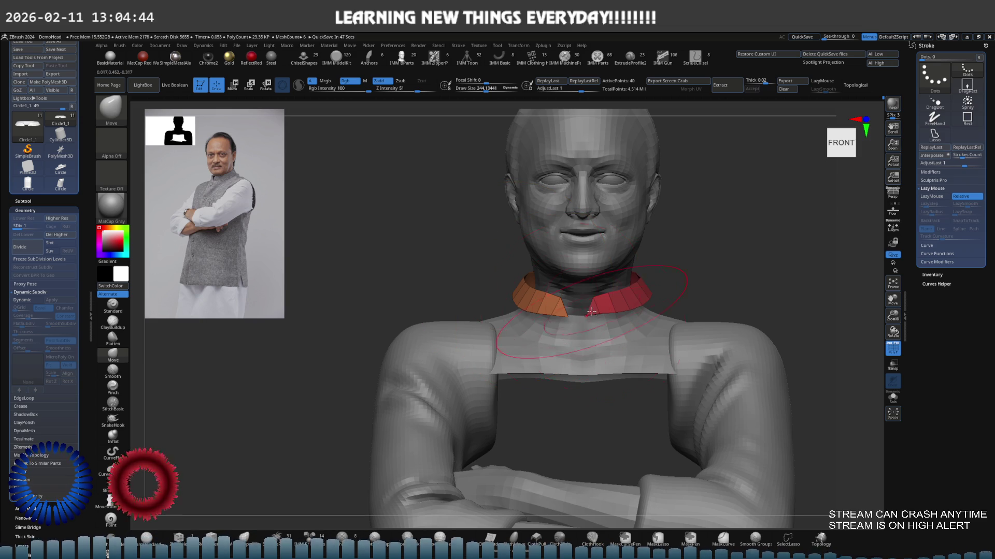
scroll(592, 312, down, 3)
Show the vest's polygroup colours, orbit under the crossed arms and activate the forearm-and-hand subtool.
ctrl+shift+click(636, 240)
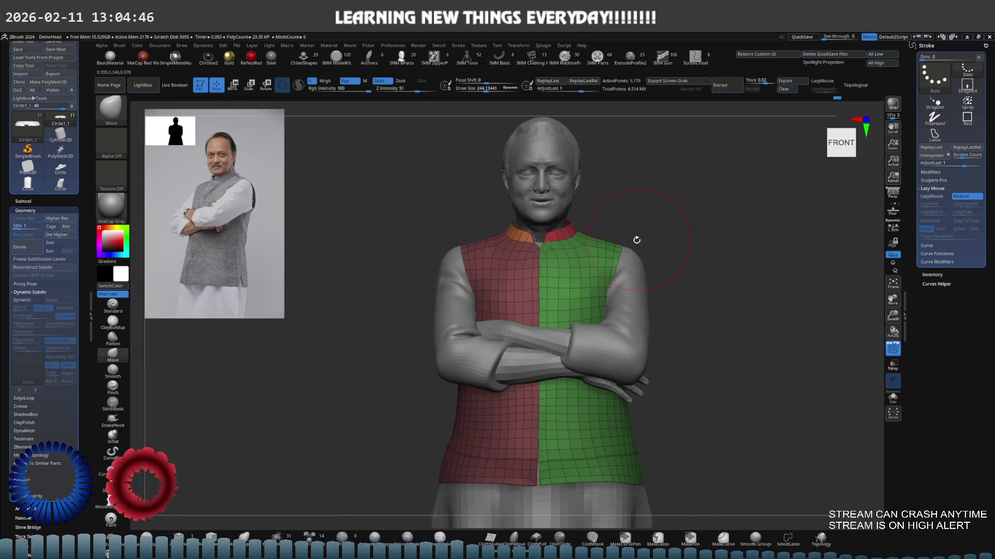
mouse_move(636, 240)
right_down()
mouse_move(631, 248)
mouse_move(610, 222)
mouse_move(562, 249)
mouse_move(590, 250)
right_up()
scroll(590, 251, up, 3)
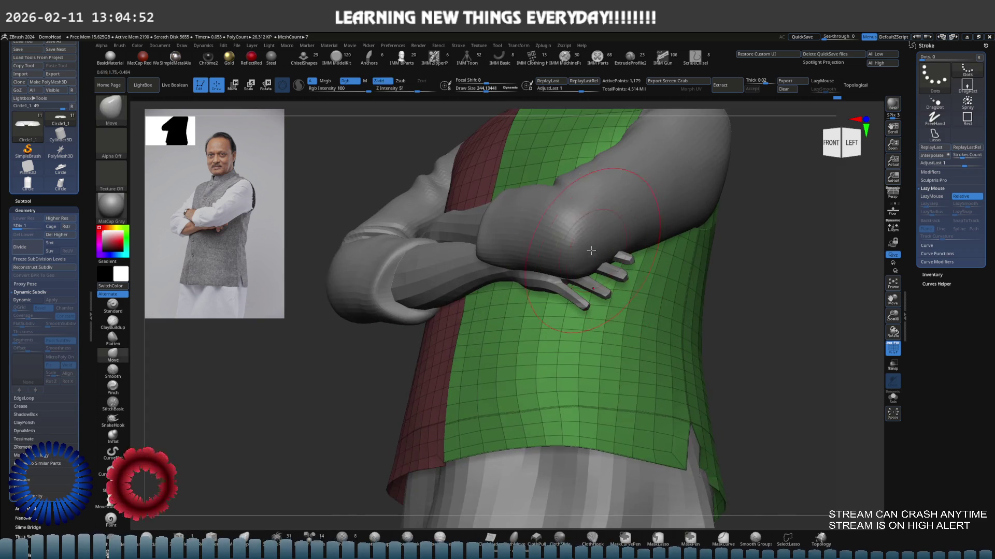
scroll(590, 251, up, 2)
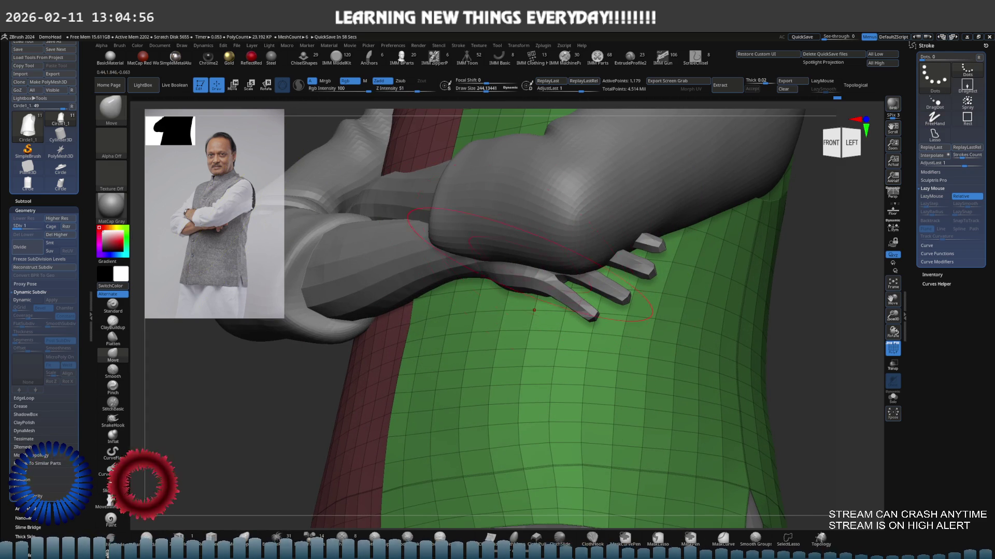
mouse_move(369, 255)
right_down()
mouse_move(536, 204)
mouse_move(526, 255)
right_up()
alt+click(526, 255)
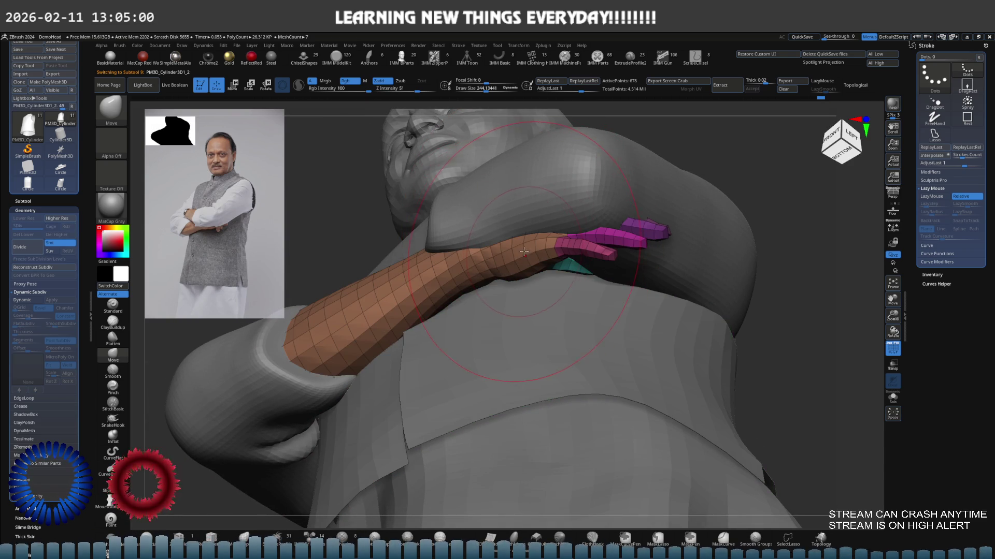
Solo the forearm and MaskLasso the hand and wrist area.
key(shift+ctrl+s)
right_drag(526, 251, 497, 322)
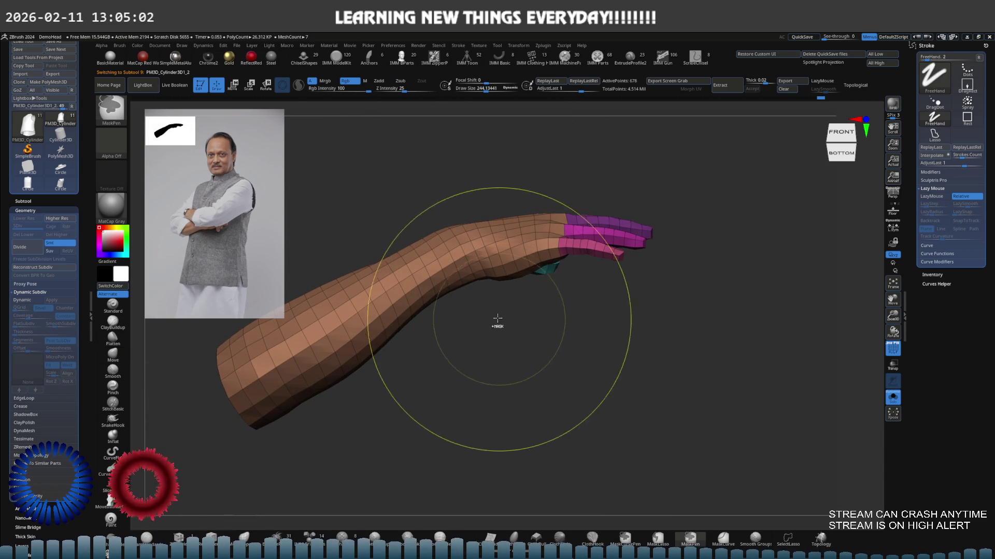
ctrl+drag(498, 318, 463, 195)
key(b)
key(m)
key(v)
mouse_move(467, 233)
right_down()
mouse_move(575, 238)
mouse_move(555, 327)
right_up()
key(ctrl)
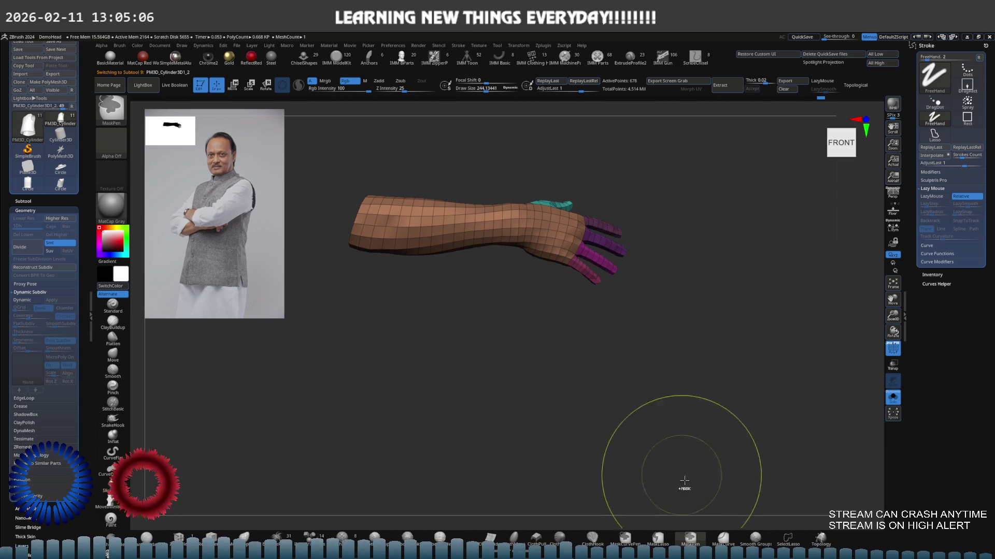
click(658, 538)
right_drag(645, 373, 515, 201)
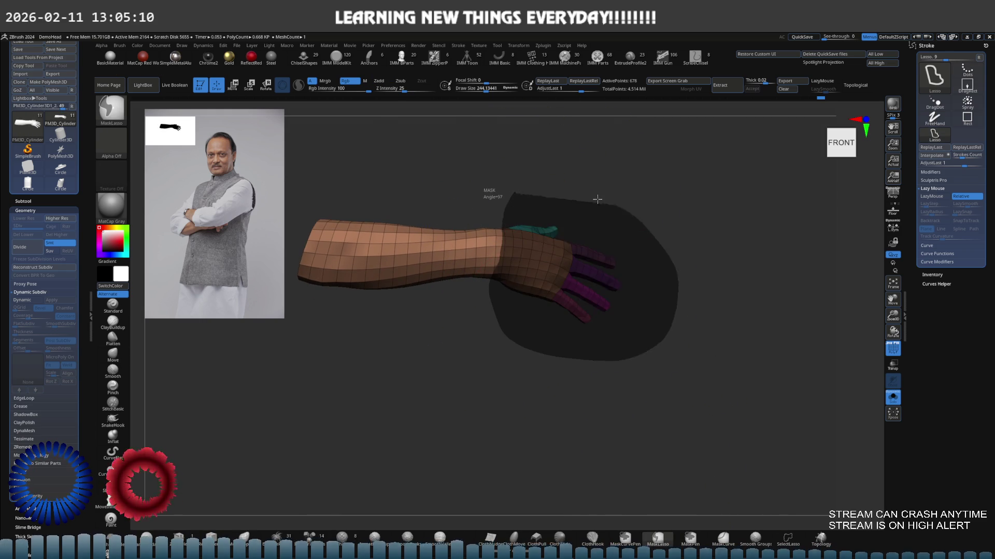
ctrl+drag(515, 201, 642, 222)
right_drag(642, 222, 551, 189)
Rotate the forearm with Transpose so the hand tucks under the crossed arm, then activate the green arm piece.
key(w)
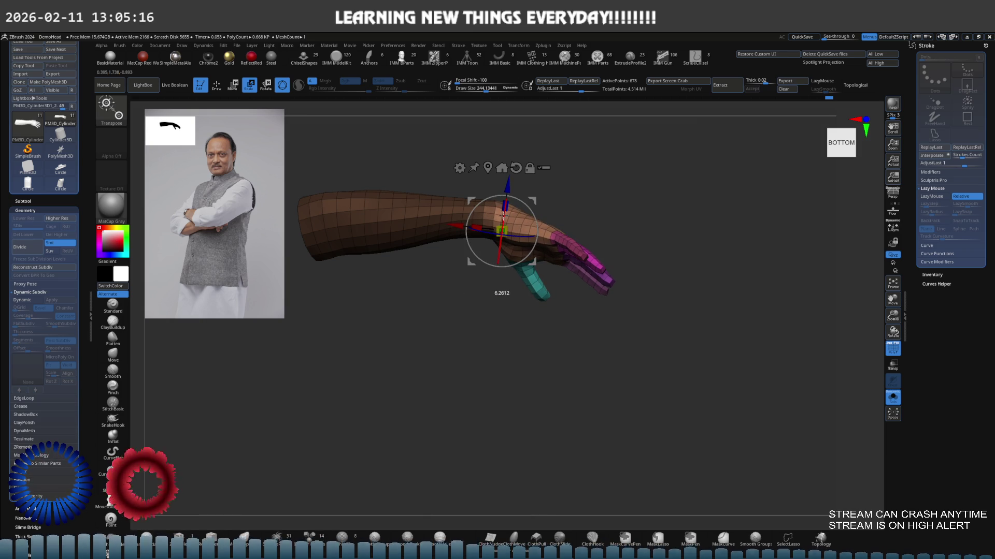
mouse_move(532, 199)
mouse_down()
mouse_move(539, 245)
mouse_move(560, 227)
mouse_move(520, 268)
mouse_up()
key(shift+alt+s)
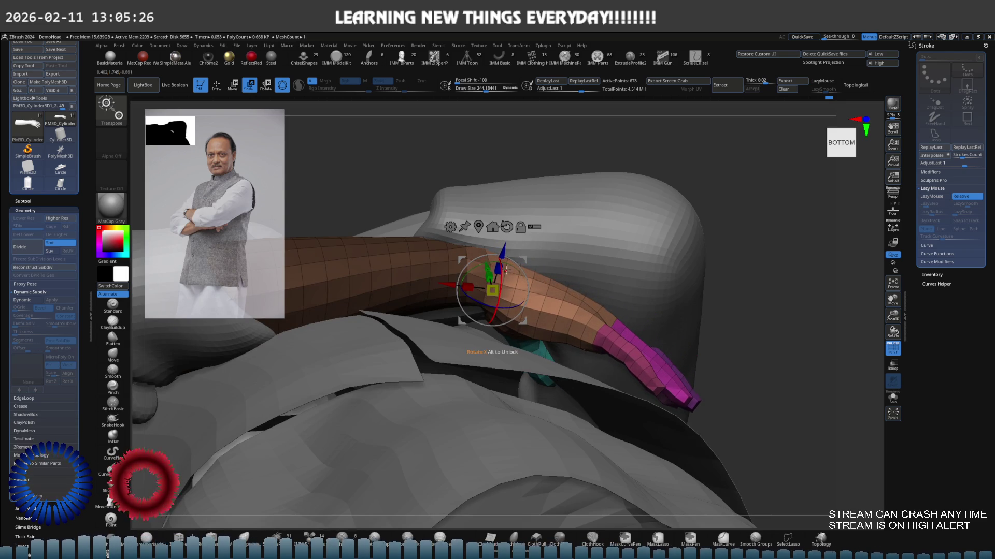
drag(503, 271, 511, 251)
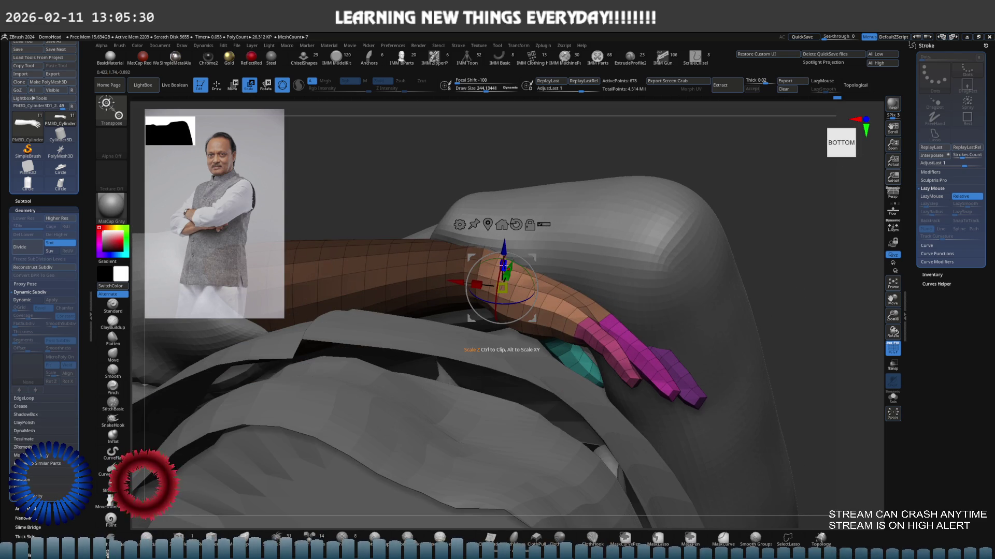
mouse_move(529, 250)
mouse_down()
mouse_move(634, 229)
mouse_move(548, 254)
mouse_up()
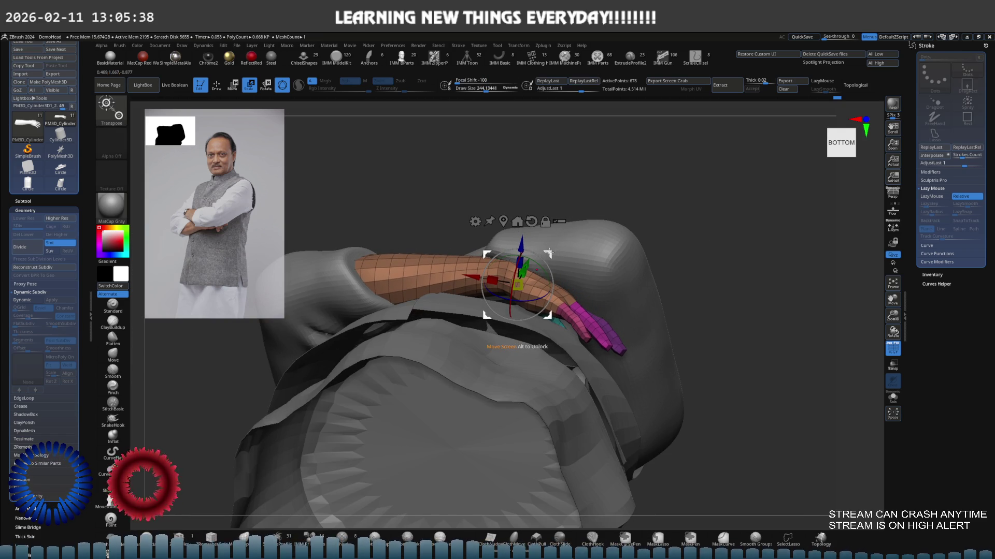
right_drag(552, 254, 558, 251)
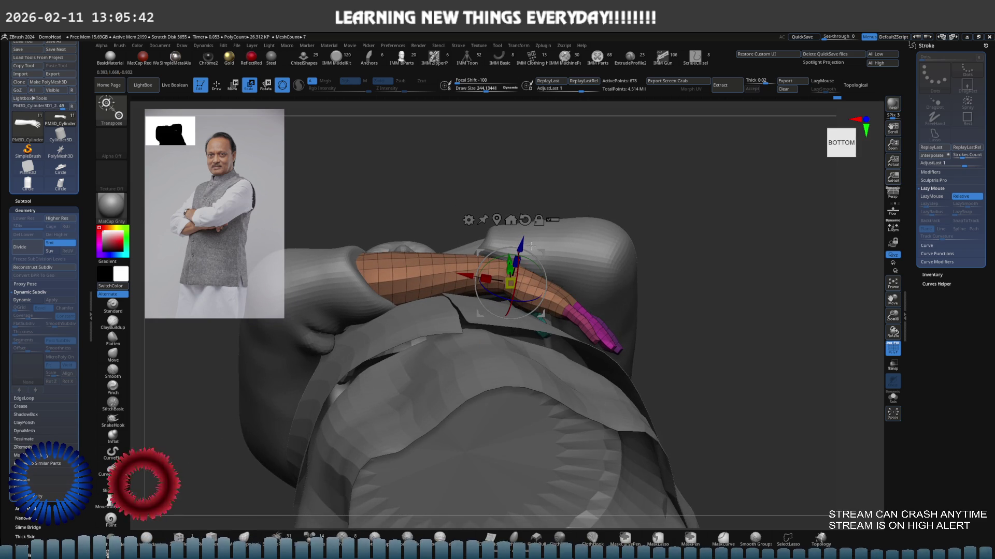
mouse_move(531, 246)
right_down()
mouse_move(527, 305)
mouse_move(510, 342)
mouse_move(525, 355)
right_up()
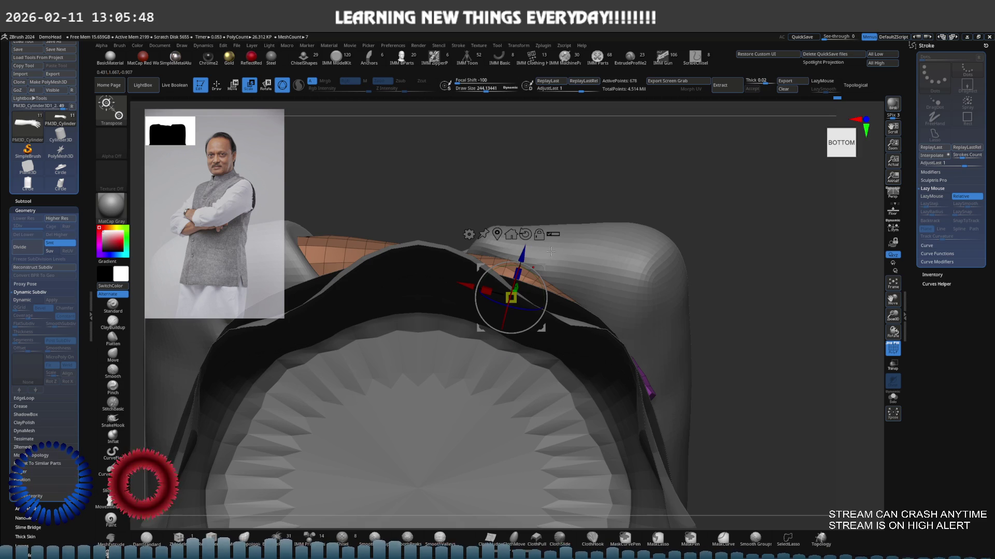
right_drag(549, 252, 592, 272)
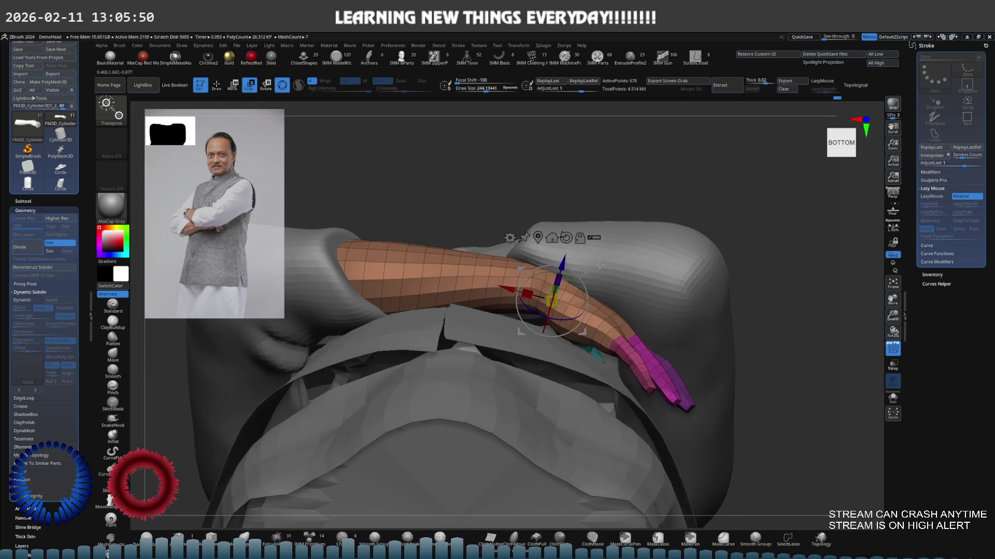
drag(585, 274, 581, 280)
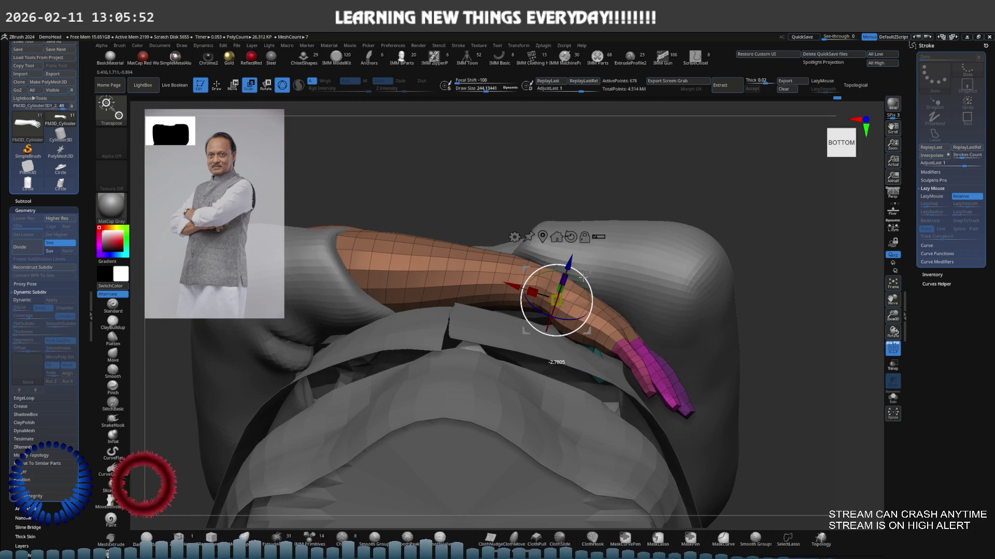
shift+right_drag(586, 271, 423, 240)
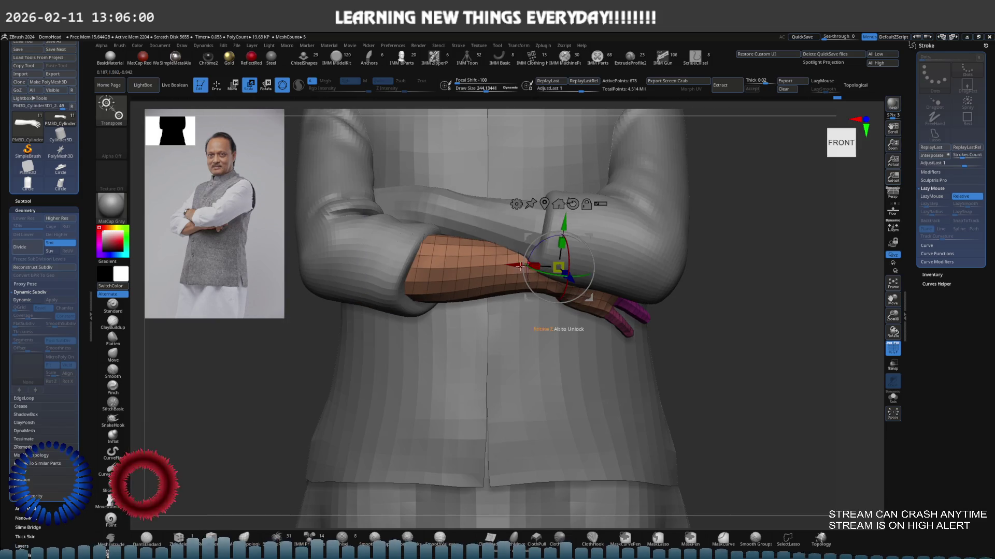
key(q)
alt+click(423, 240)
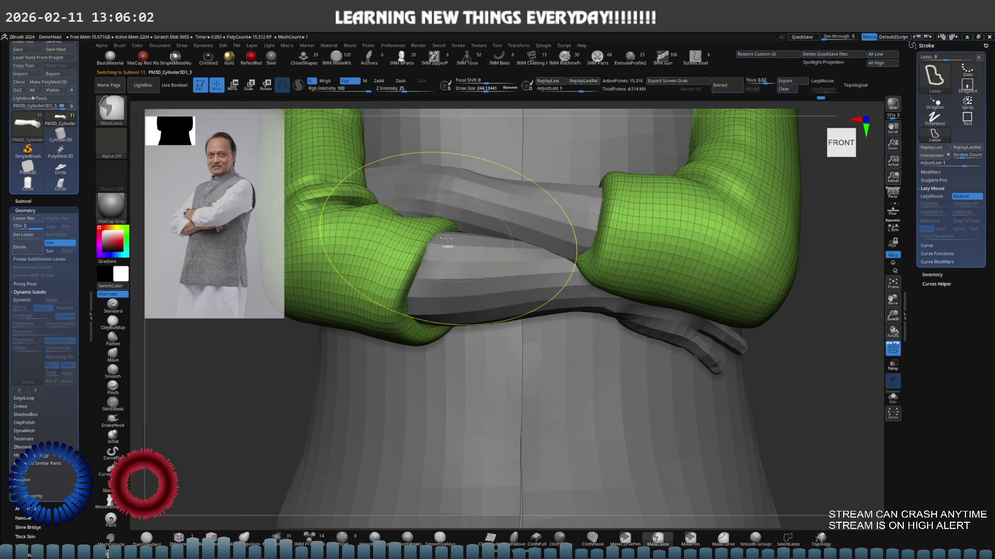
Reshape the green sleeves around the elbow bends with a slightly smaller Move brush.
mouse_move(436, 233)
right_down()
mouse_move(423, 236)
mouse_move(491, 210)
mouse_move(496, 236)
mouse_move(520, 248)
right_up()
key(space)
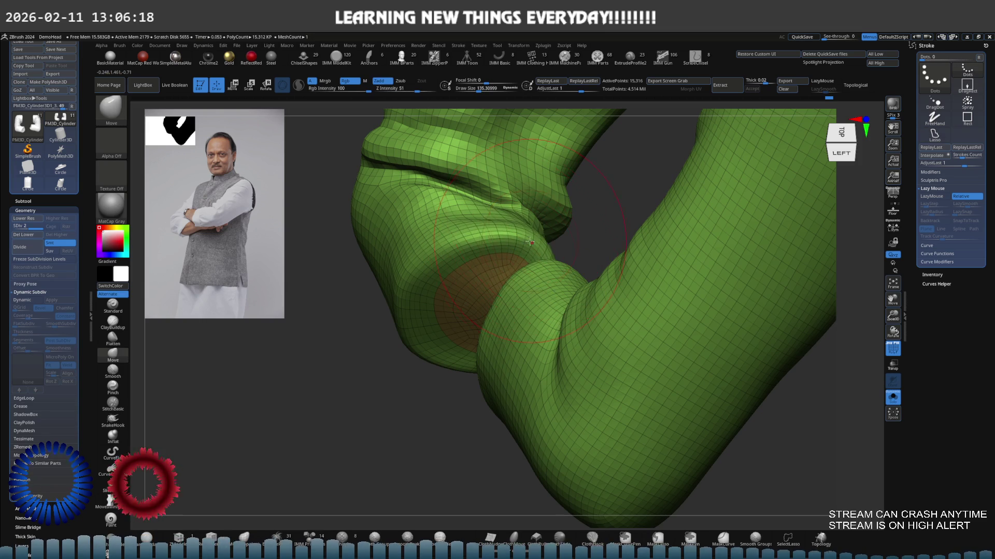
right_drag(526, 240, 538, 237)
drag(533, 238, 536, 233)
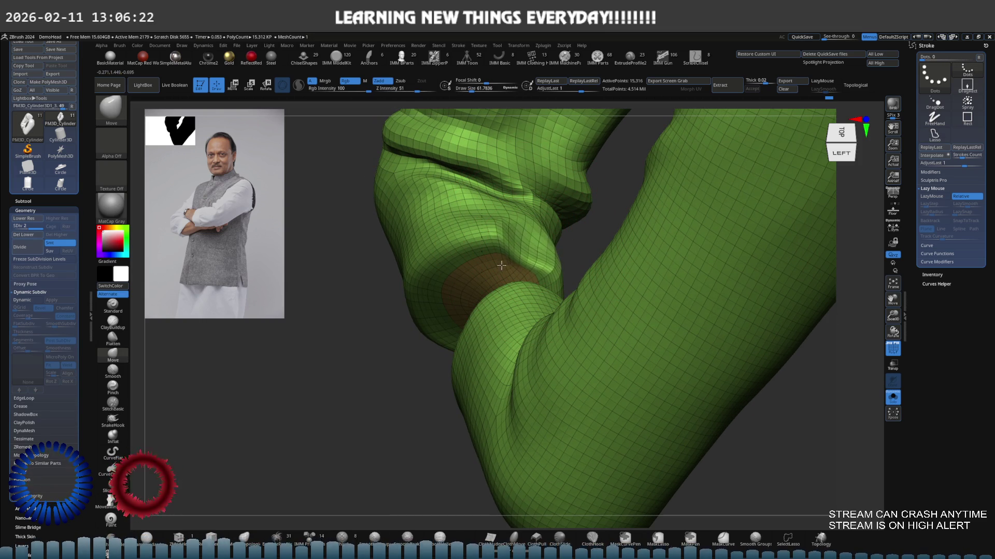
mouse_move(501, 265)
right_down()
mouse_move(537, 230)
mouse_move(525, 212)
right_up()
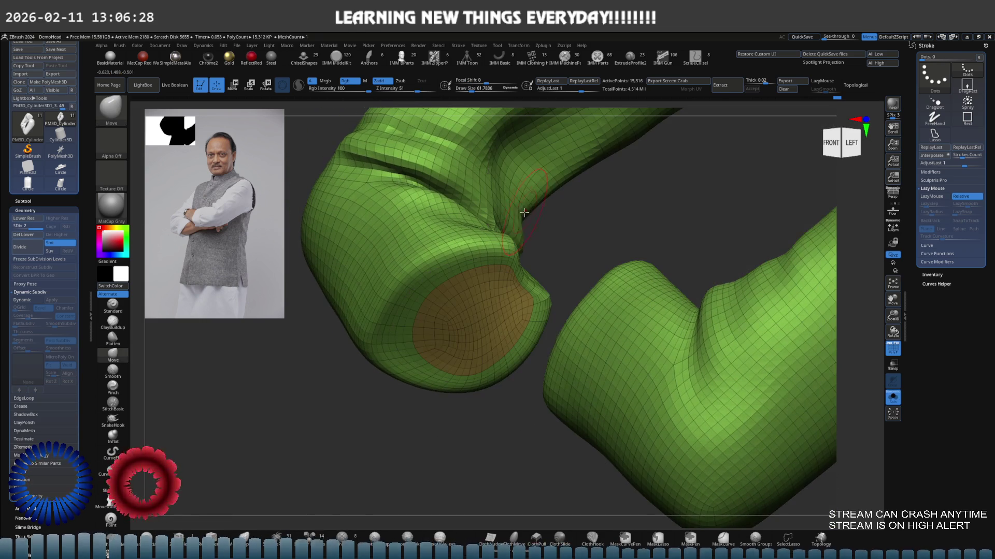
ctrl+drag(524, 219, 523, 228)
right_drag(522, 228, 511, 238)
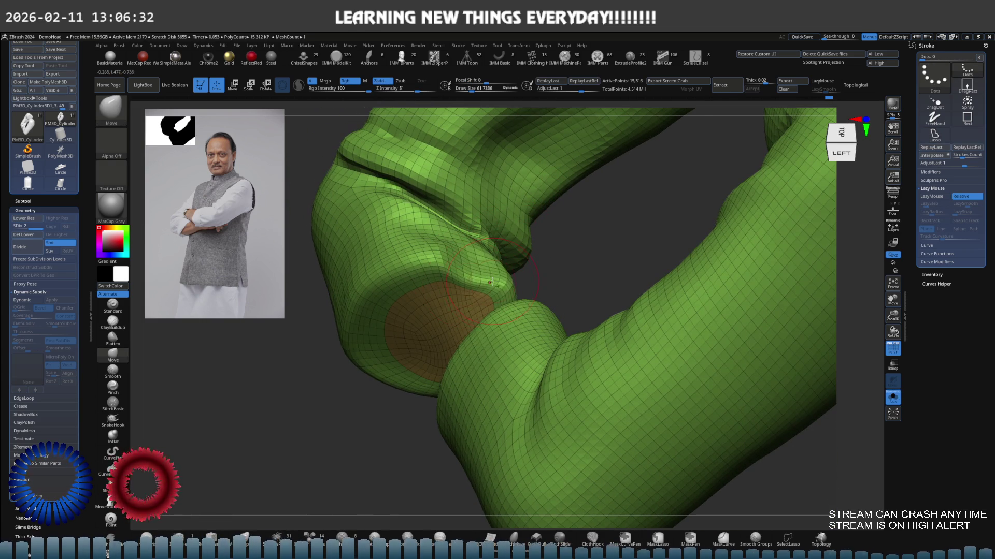
right_drag(478, 251, 482, 255)
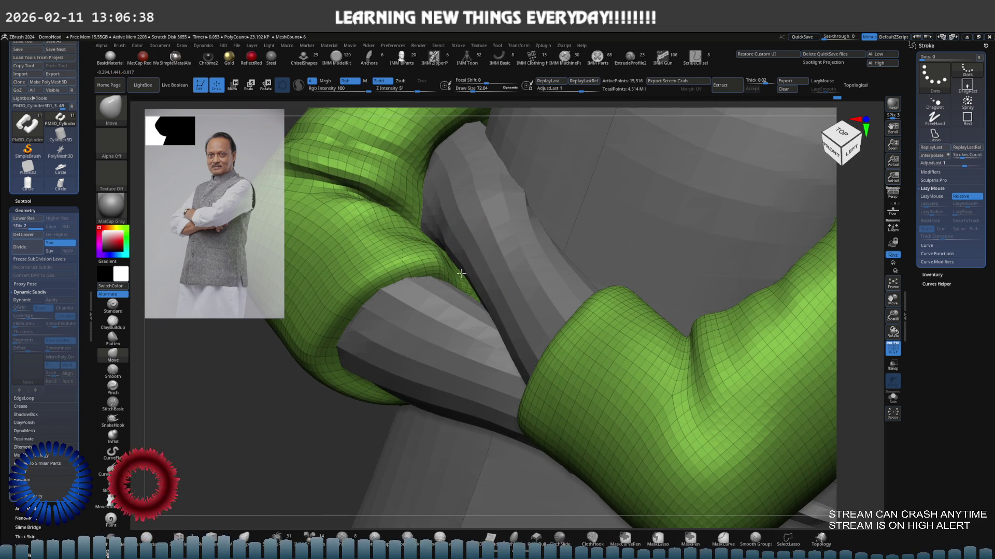
Check the crossed arms from below with Solo toggled, then reactivate the forearm-and-hand subtool.
mouse_move(442, 272)
right_down()
mouse_move(435, 224)
mouse_move(473, 230)
mouse_move(531, 281)
right_up()
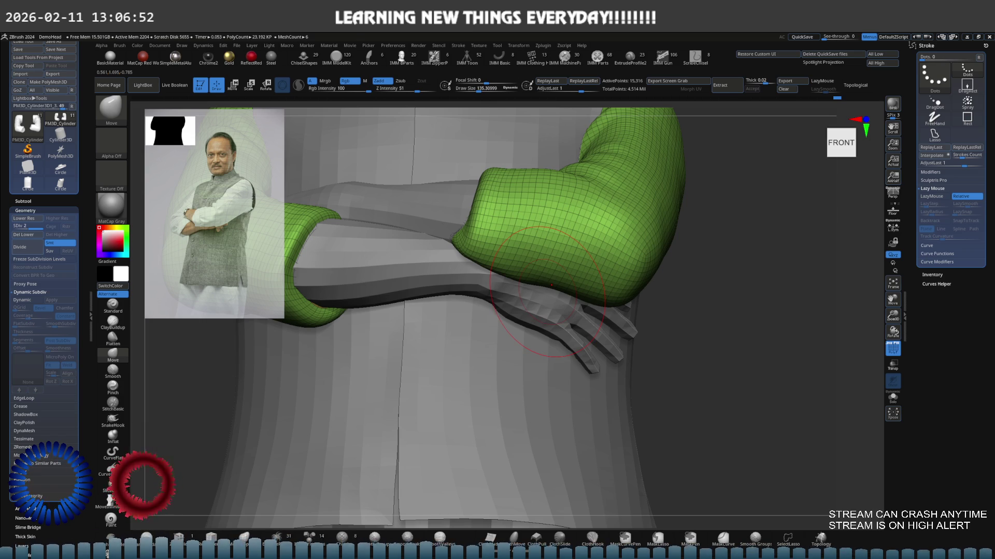
right_drag(551, 280, 542, 305)
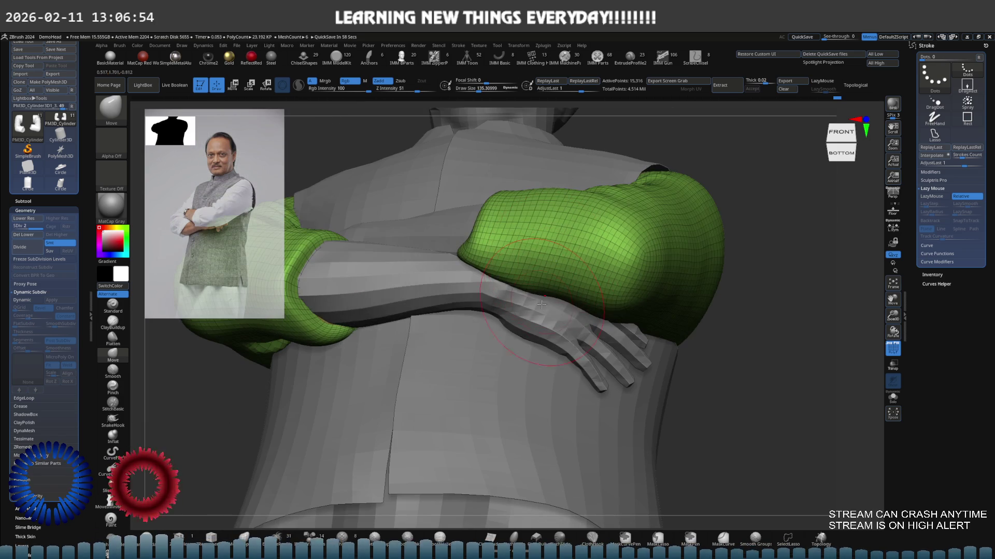
key(alt+s)
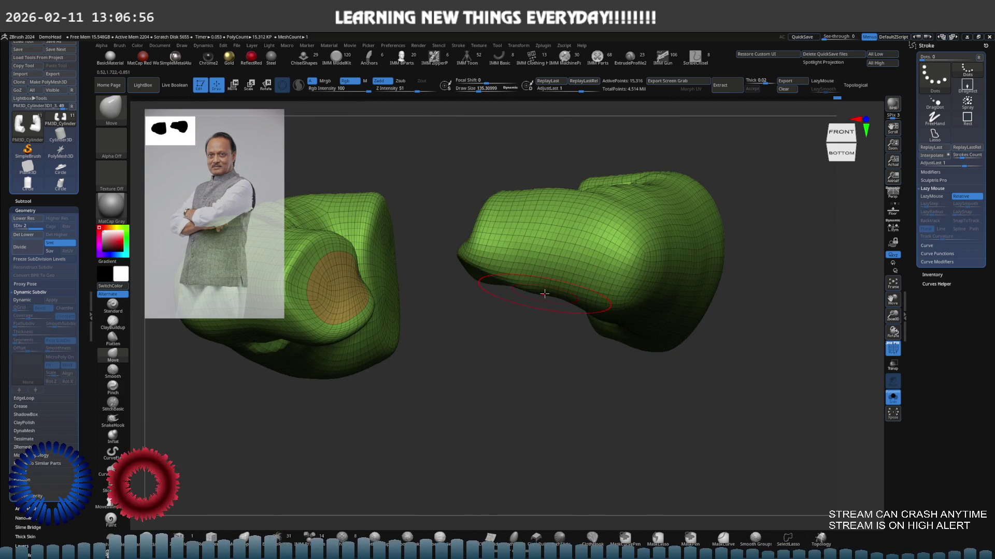
key(alt+s)
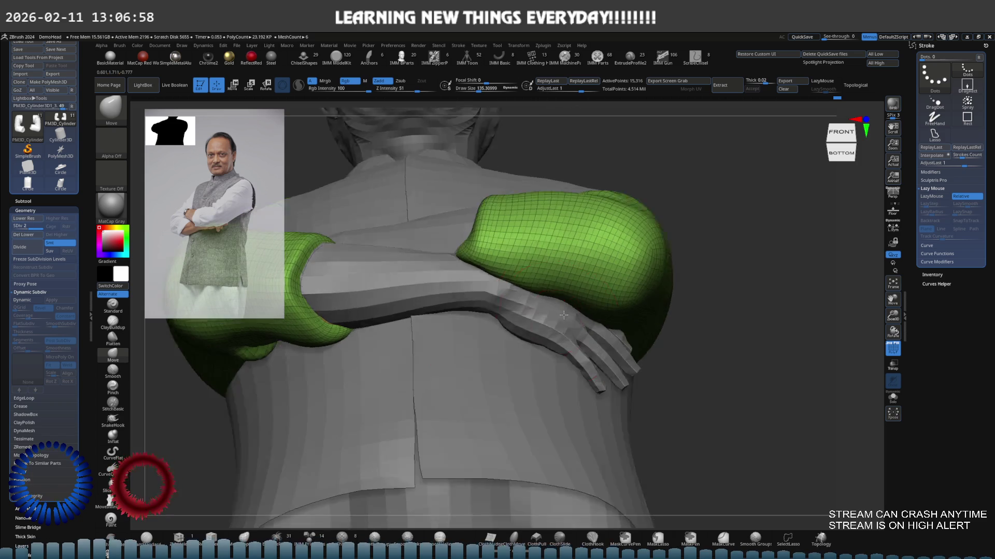
alt+click(544, 327)
Mask the hand with a freehand lasso and invert so only the hand is free to move.
mouse_move(538, 328)
right_down()
mouse_move(582, 311)
mouse_move(532, 301)
right_up()
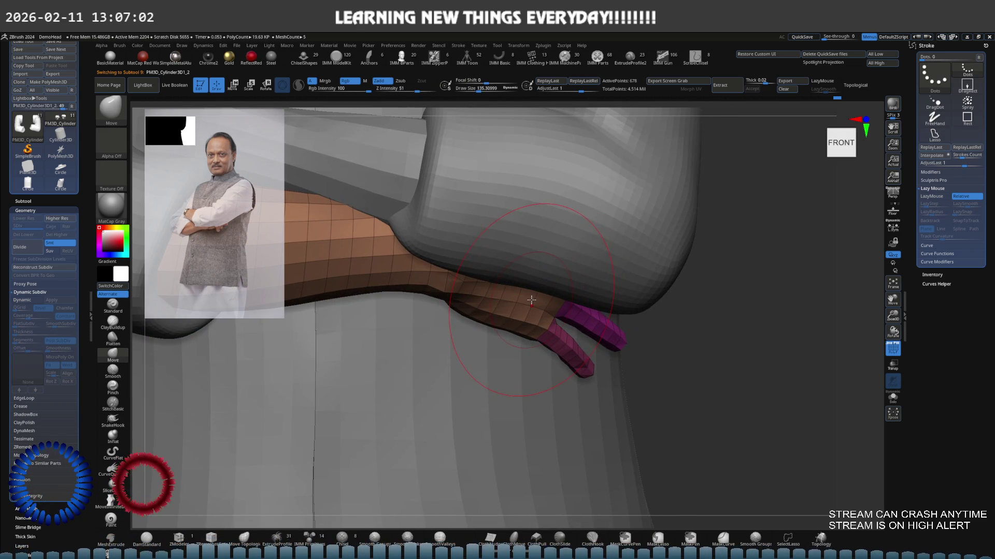
mouse_move(531, 300)
ctrl+right_down()
mouse_move(499, 295)
mouse_move(508, 281)
mouse_move(488, 349)
ctrl+right_up()
key(ctrl)
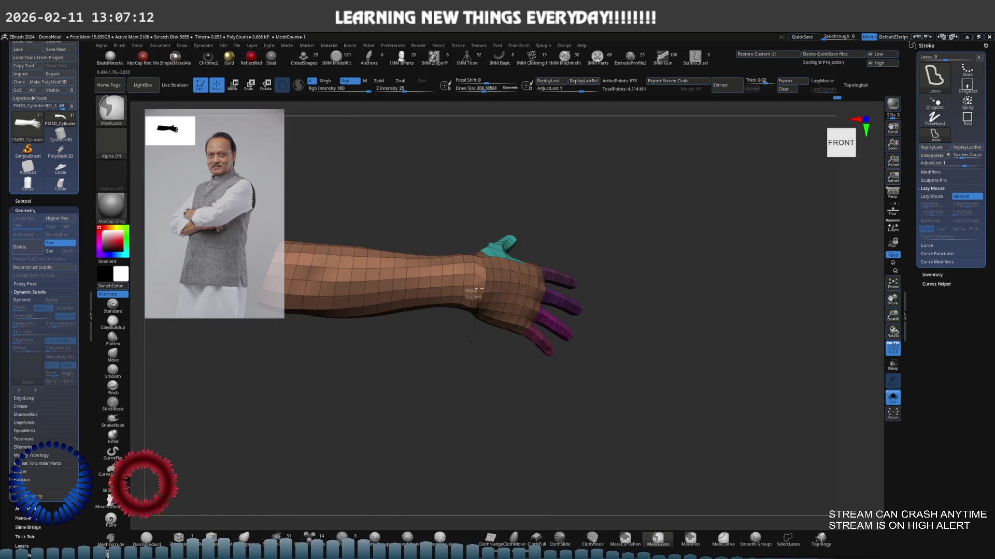
ctrl+drag(477, 234, 481, 326)
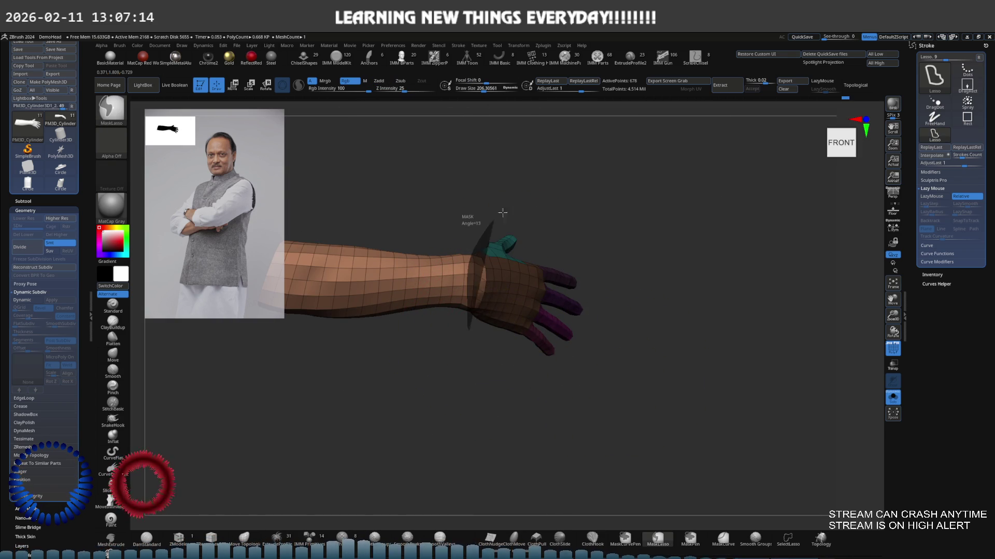
ctrl+click(595, 350)
mouse_move(595, 349)
right_down()
mouse_move(523, 268)
mouse_move(476, 262)
mouse_move(395, 314)
mouse_move(462, 284)
right_up()
Nudge the wrist and hand up-left then slightly down with the move gizmo, checking from below and front.
key(w)
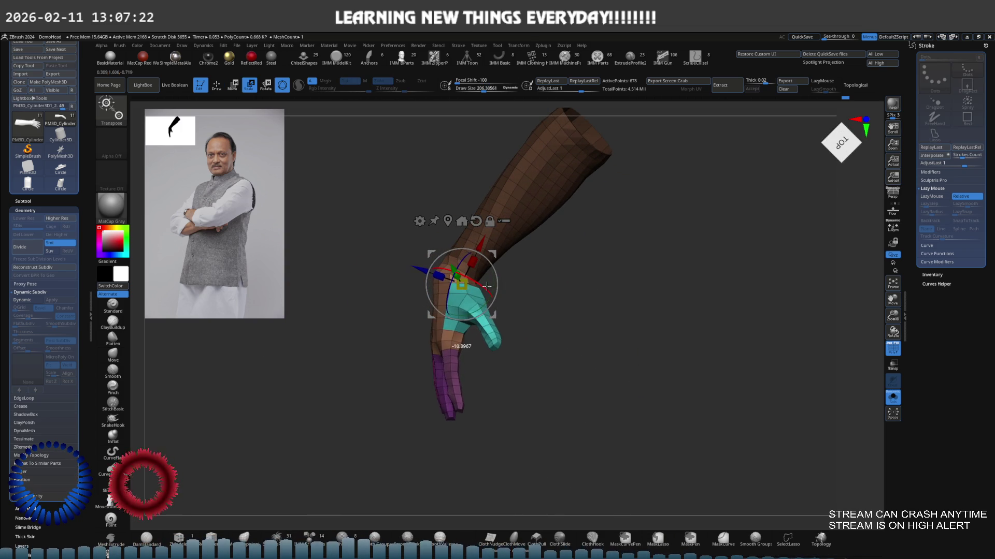
drag(462, 285, 458, 282)
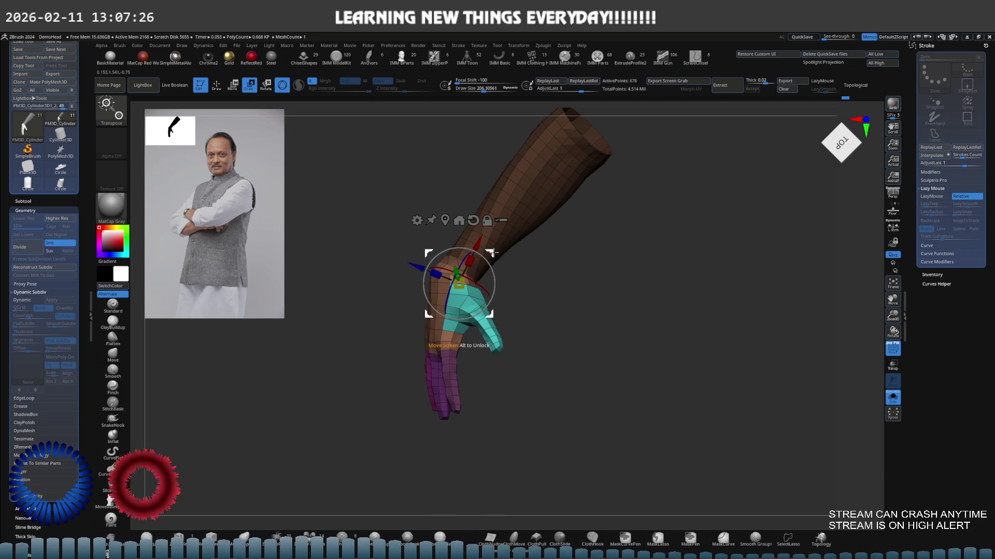
right_drag(494, 254, 506, 248)
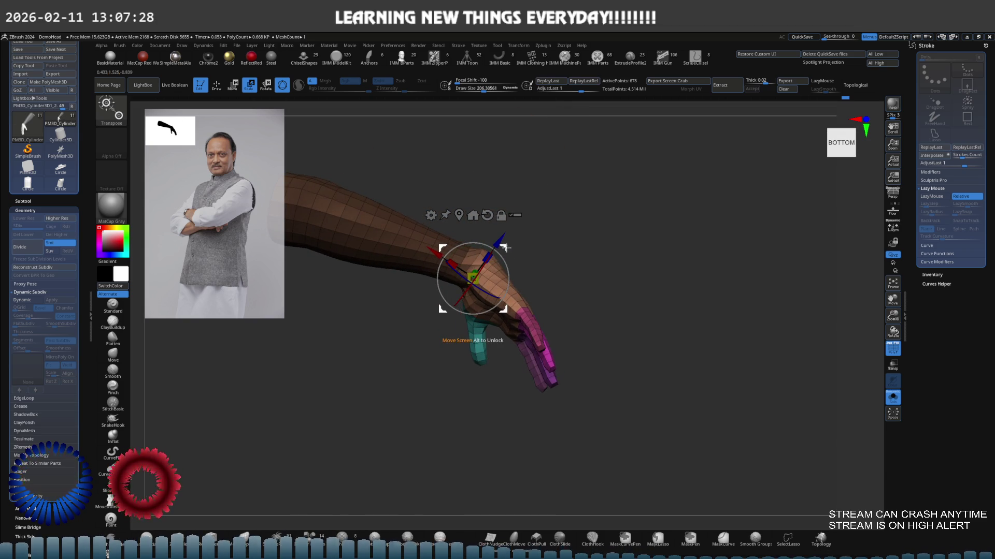
drag(506, 248, 503, 249)
mouse_move(500, 265)
right_down()
mouse_move(498, 279)
mouse_move(478, 267)
mouse_move(484, 306)
right_up()
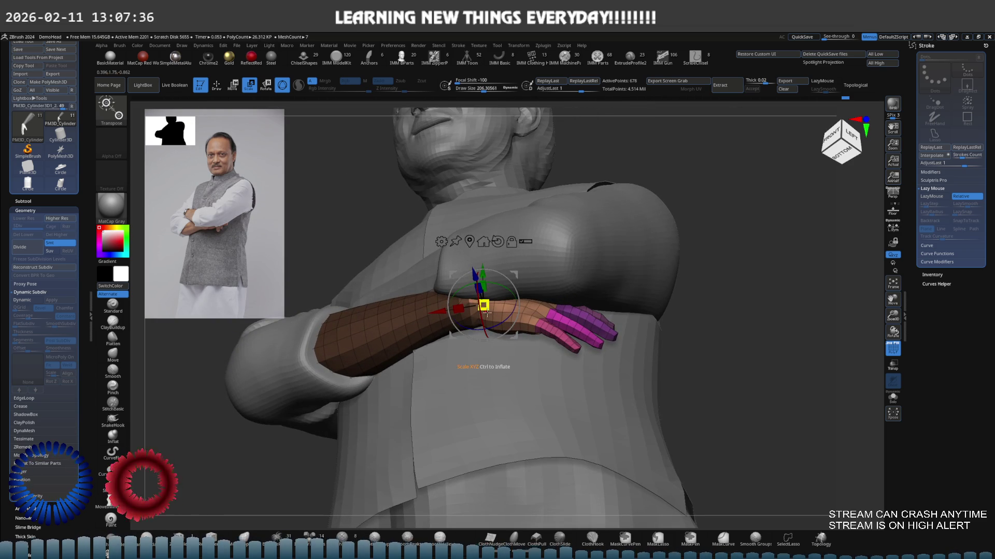
key(q)
key(e)
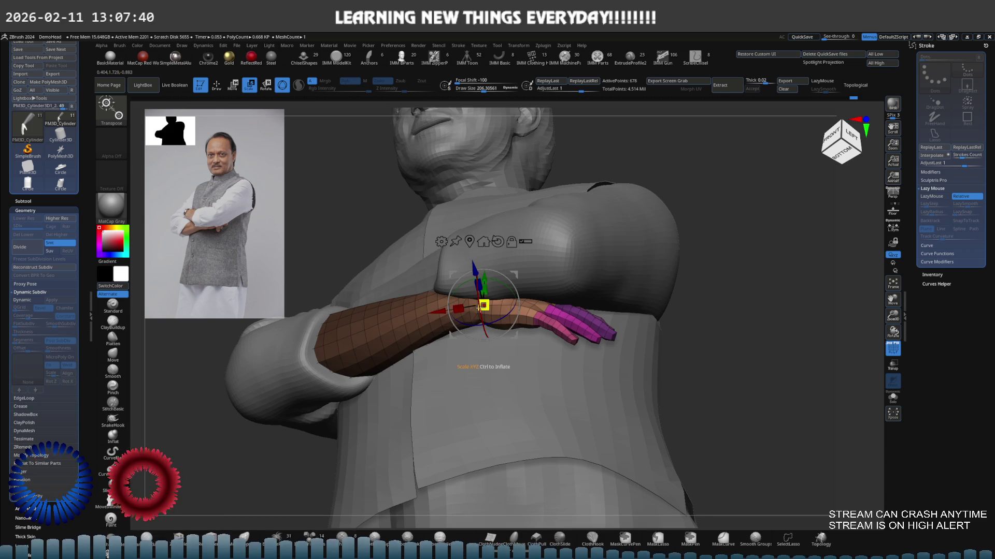
mouse_move(479, 309)
right_down()
mouse_move(469, 278)
mouse_move(552, 330)
right_up()
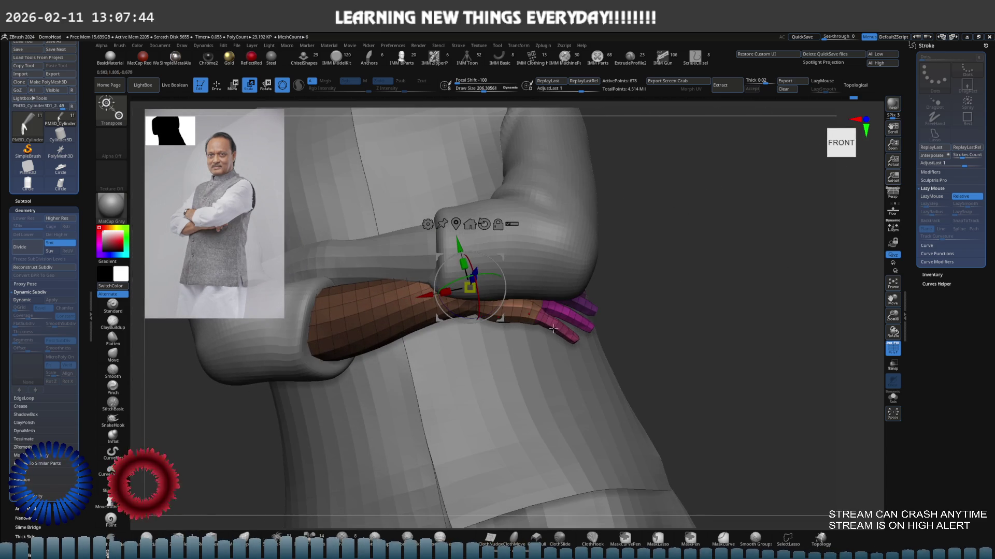
Return to the brush and enable Solo so the arm shows without the body.
key(q)
scroll(503, 300, up, 2)
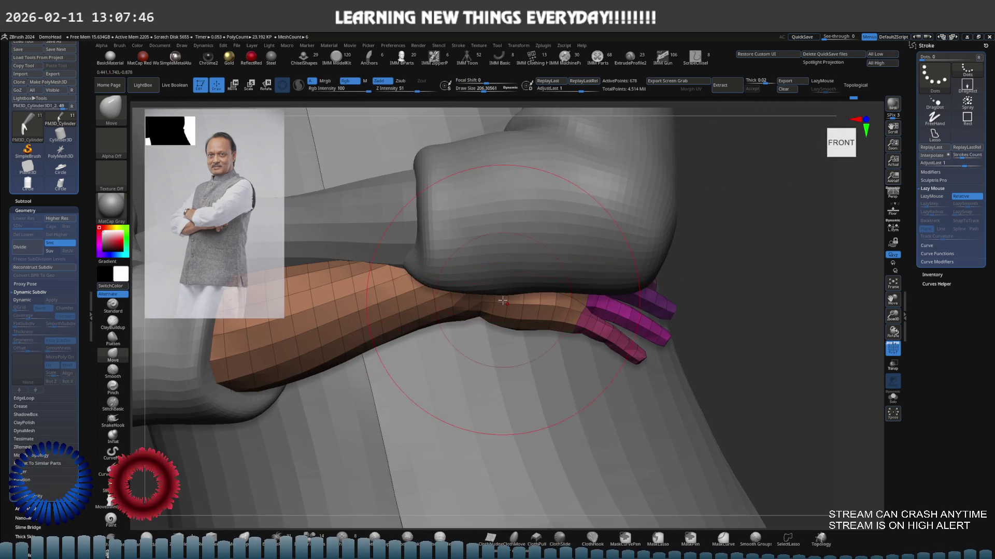
key(shift+s)
scroll(503, 301, up, 2)
key(s)
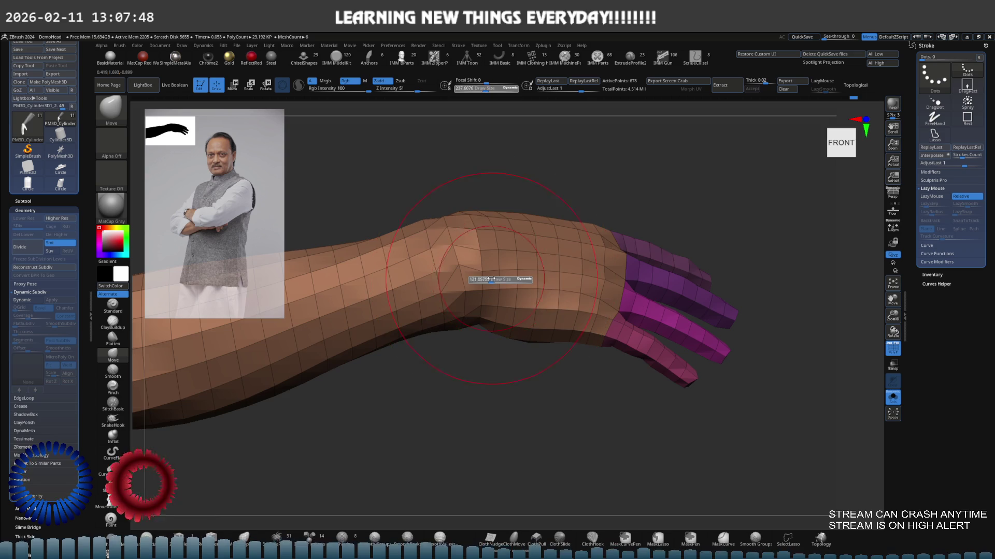
Orbit and zoom around the isolated hand to view it from above, below and the side.
right_drag(488, 278, 470, 250)
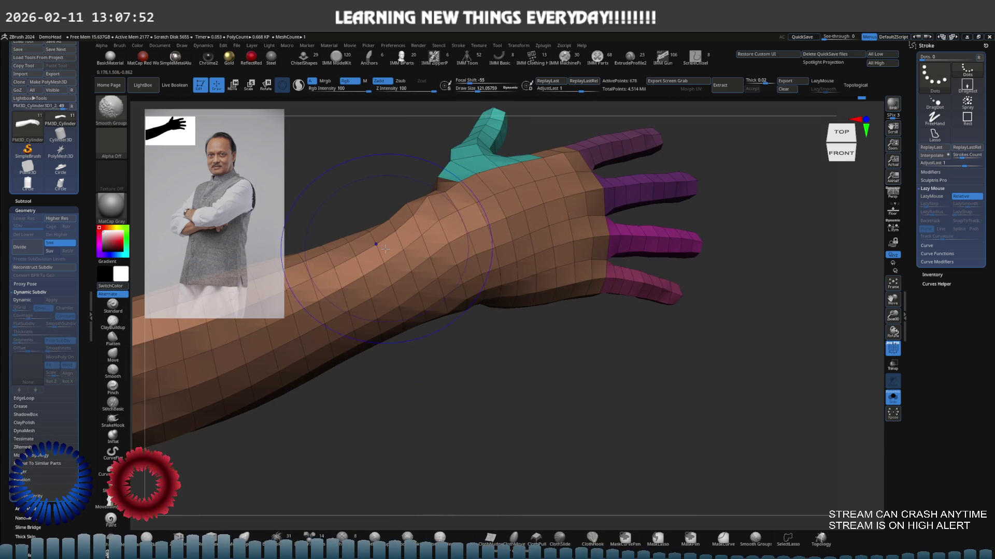
mouse_move(412, 222)
right_down()
mouse_move(458, 304)
mouse_move(441, 325)
mouse_move(479, 334)
mouse_move(463, 345)
mouse_move(463, 327)
mouse_move(432, 364)
right_up()
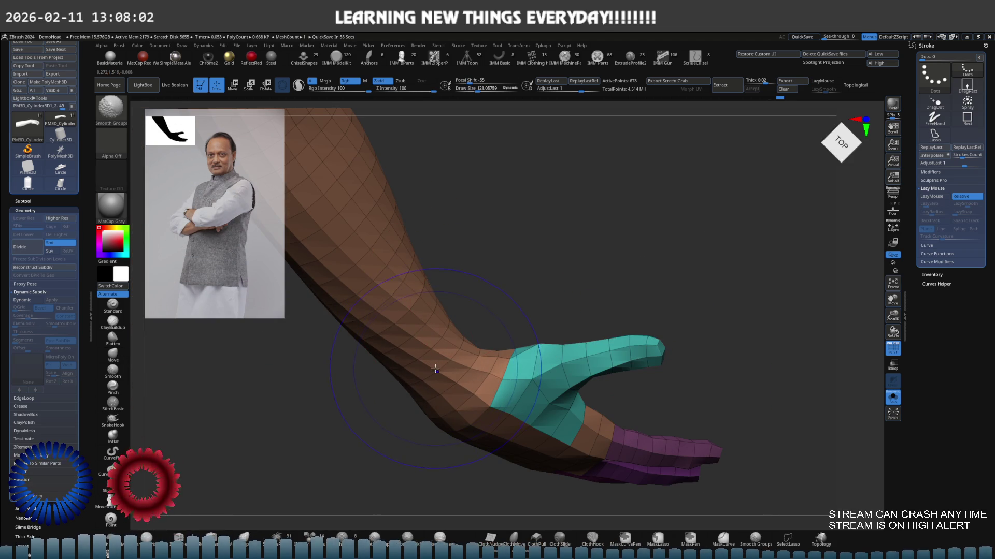
mouse_move(460, 285)
right_down()
mouse_move(415, 278)
mouse_move(412, 258)
mouse_move(403, 266)
mouse_move(379, 250)
mouse_move(306, 280)
mouse_move(370, 274)
mouse_move(412, 256)
mouse_move(380, 281)
right_up()
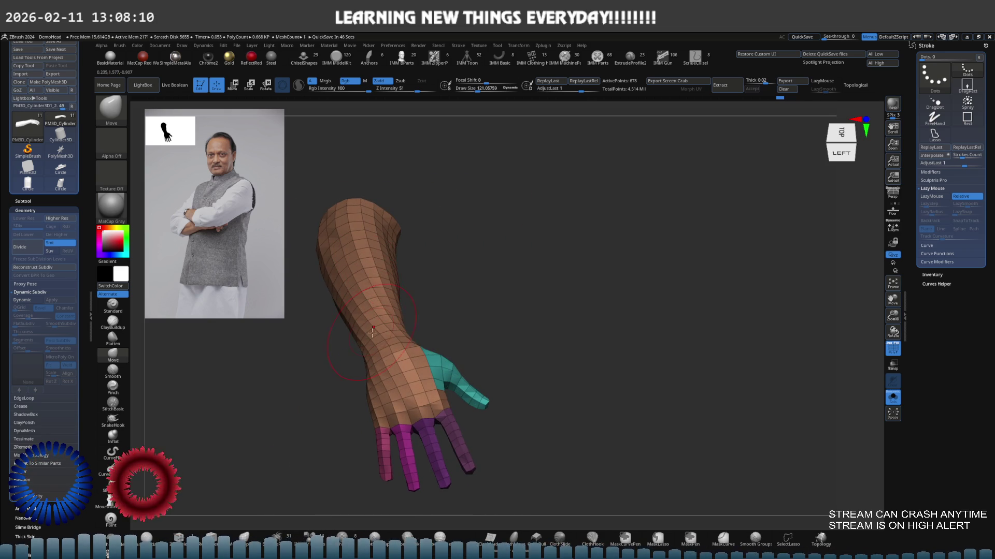
mouse_move(372, 333)
right_down()
mouse_move(399, 363)
mouse_move(433, 342)
mouse_move(449, 302)
mouse_move(433, 332)
right_up()
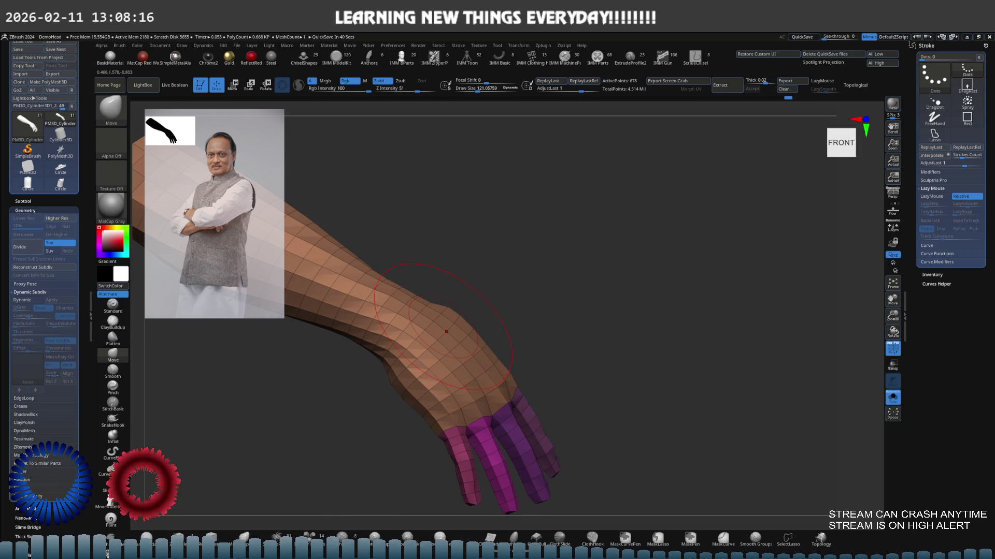
mouse_move(415, 339)
right_down()
mouse_move(438, 313)
mouse_move(413, 295)
mouse_move(389, 329)
mouse_move(398, 357)
right_up()
Mask everything but the thumb polygroup and reset the posing gizmo on it.
ctrl+shift+click(505, 327)
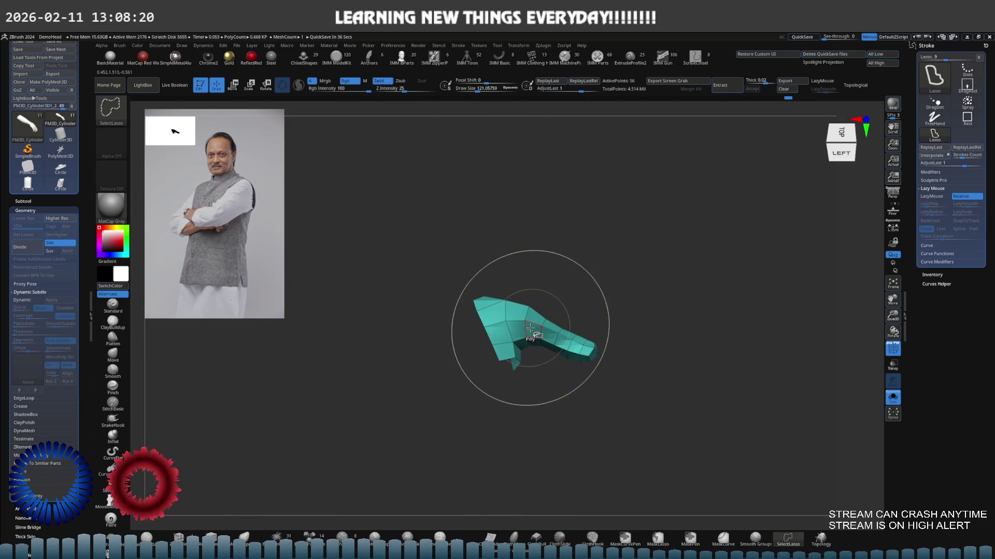
ctrl+click(595, 311)
ctrl+shift+click(650, 314)
key(w)
right_drag(650, 315, 546, 325)
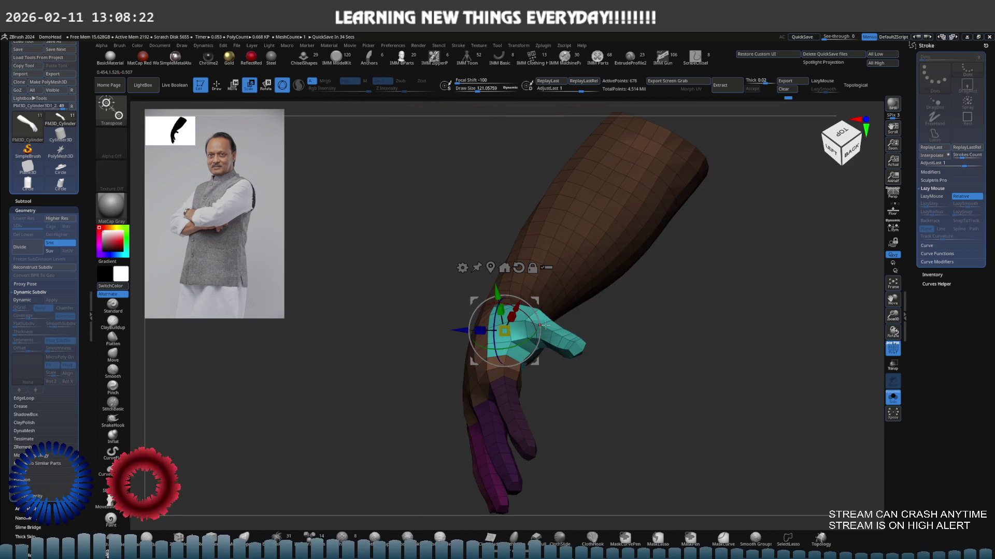
click(519, 269)
Rotate the thumb outward around its base and level it horizontally.
right_drag(492, 268, 565, 335)
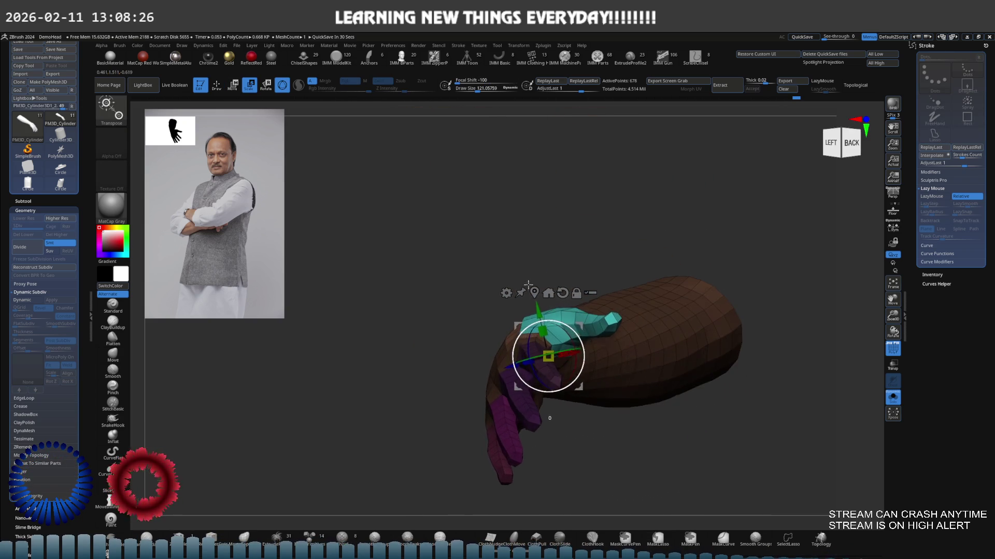
mouse_move(576, 330)
mouse_down()
mouse_move(587, 357)
mouse_move(579, 342)
mouse_up()
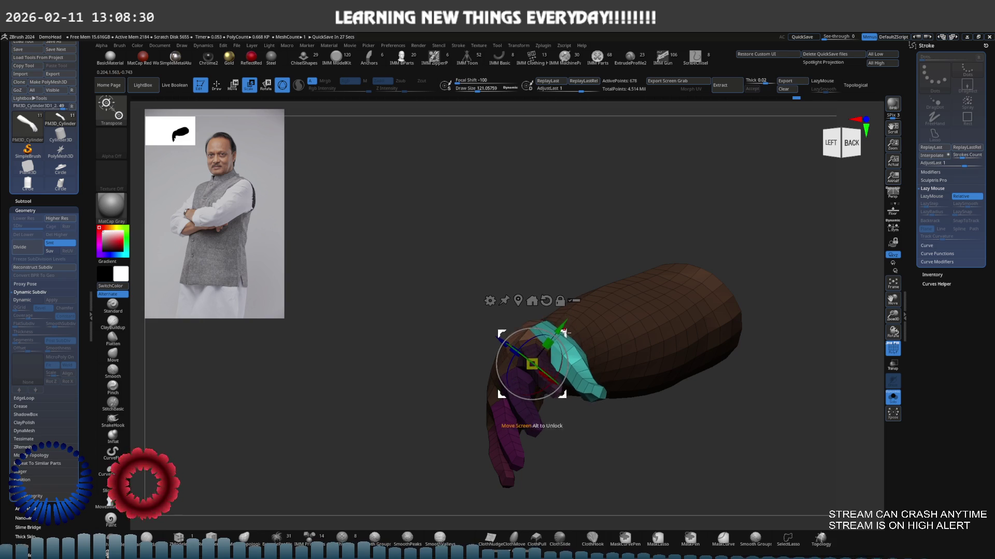
right_drag(579, 342, 594, 380)
drag(594, 380, 579, 389)
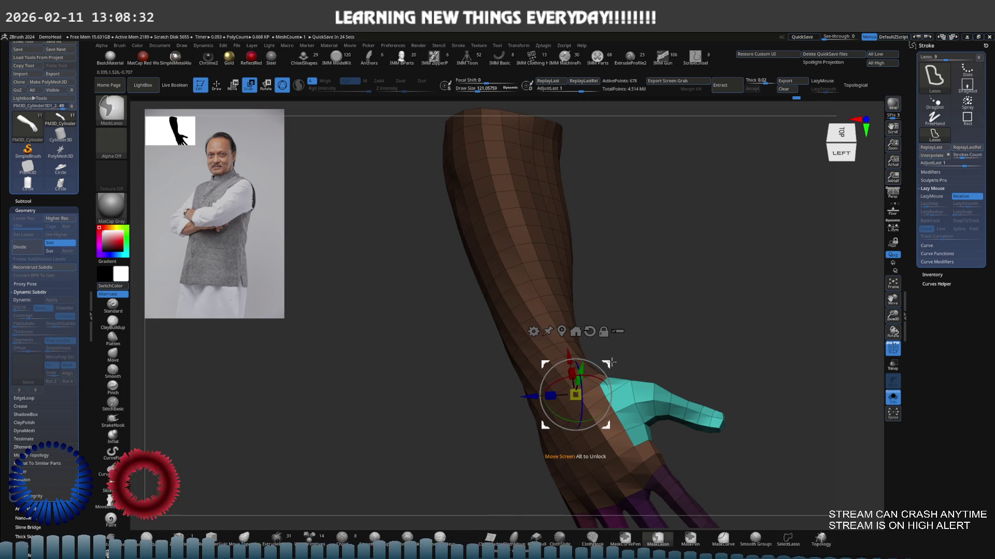
key(q)
Subdivide the arm mesh one level and briefly isolate the thumb group to check it.
key(ctrl)
key(d)
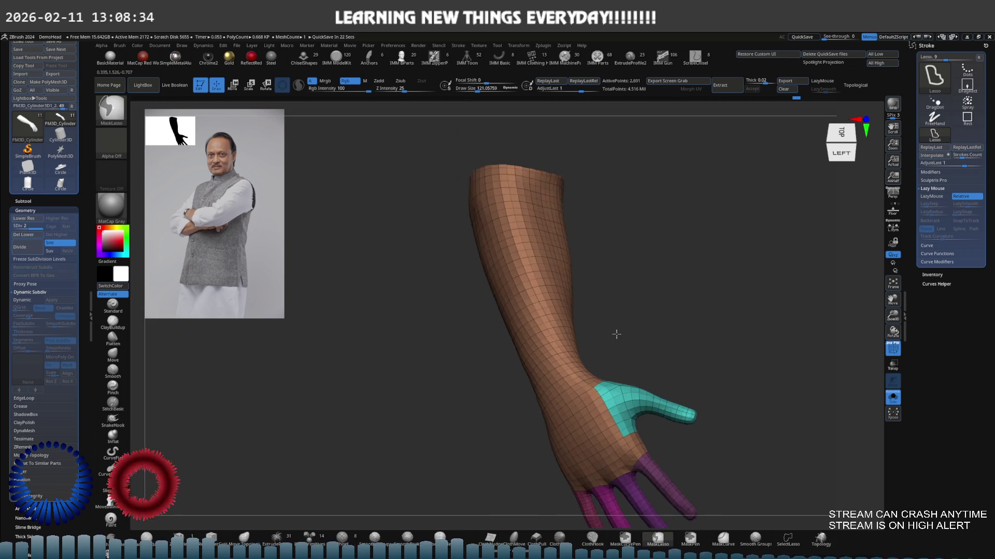
mouse_move(644, 344)
right_down()
mouse_move(575, 307)
mouse_move(655, 349)
mouse_move(548, 322)
mouse_move(585, 353)
mouse_move(540, 340)
mouse_move(555, 333)
right_up()
ctrl+shift+click(546, 346)
ctrl+shift+click(670, 352)
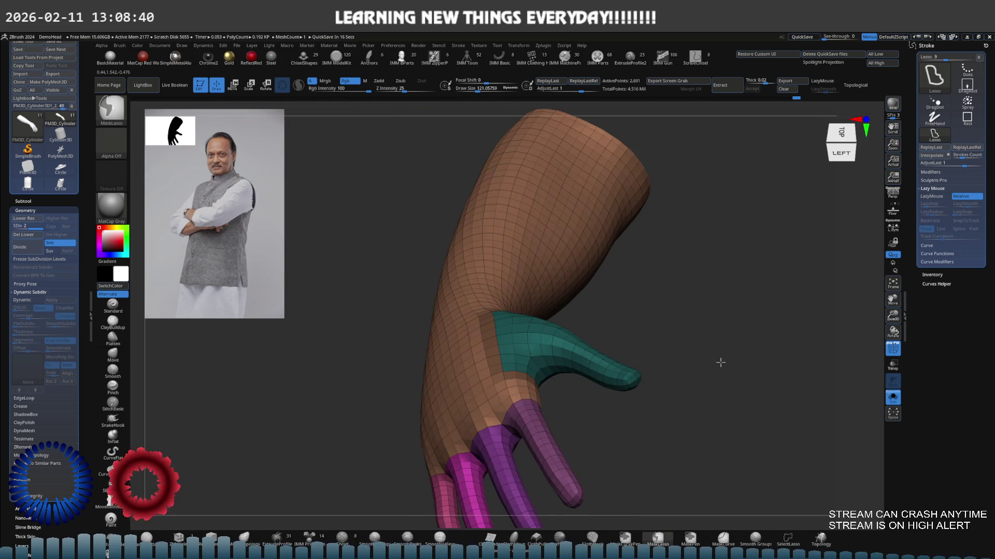
drag(717, 360, 647, 417)
key(w)
mouse_move(501, 337)
mouse_down()
mouse_move(515, 326)
mouse_move(591, 353)
mouse_up()
key(q)
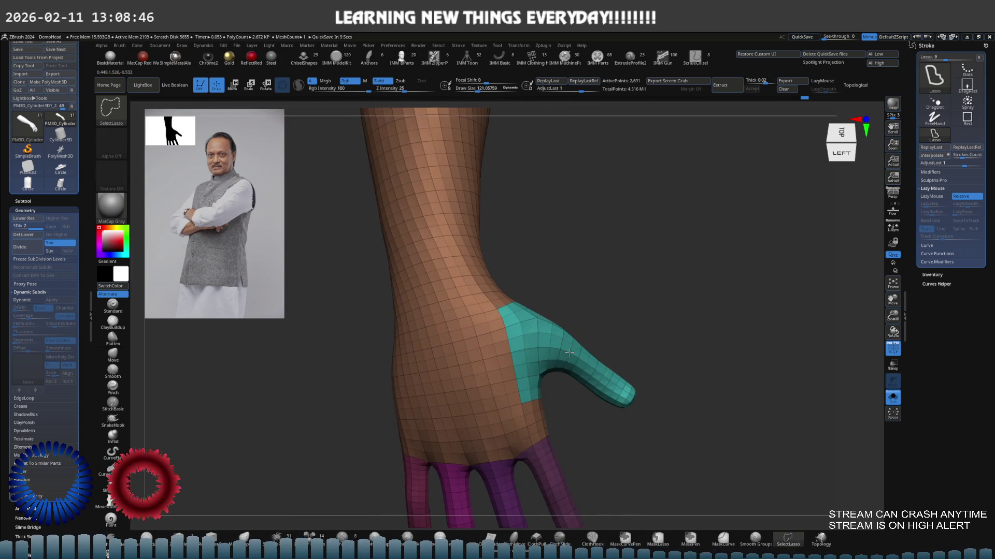
Re-mask all but the thumb and reshape the mask boundary at the thumb base with a lasso.
ctrl+shift+click(591, 353)
ctrl+shift+click(700, 358)
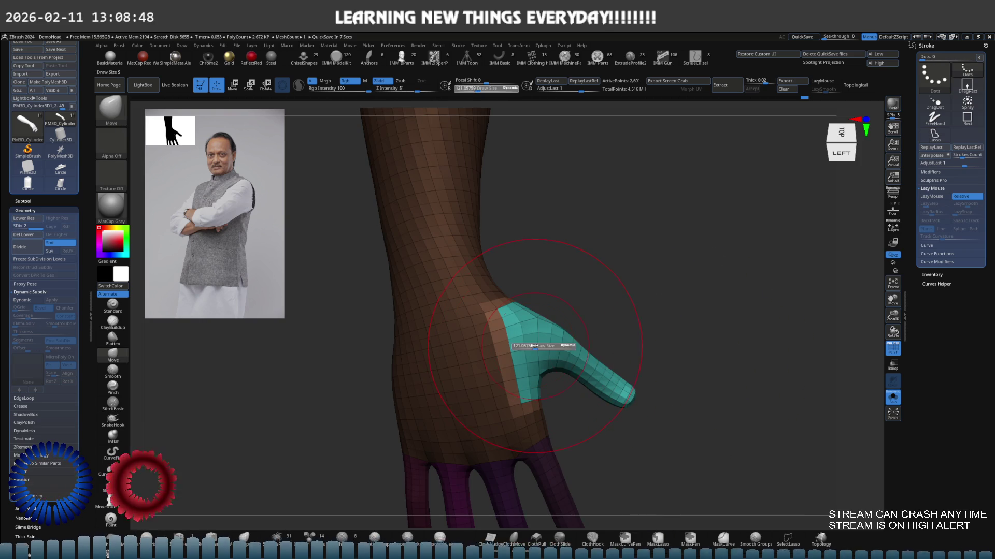
key(ctrl)
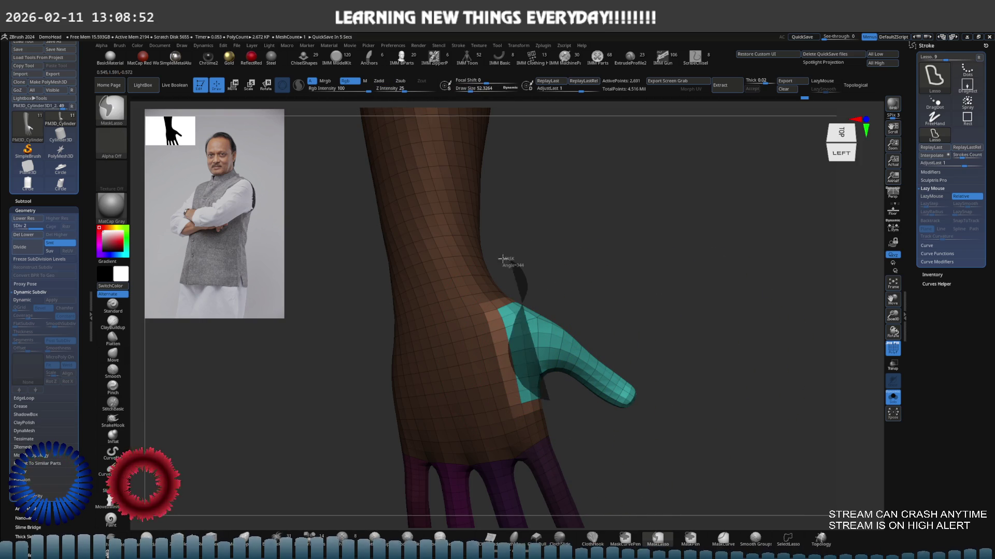
mouse_move(505, 259)
ctrl+mouse_down()
mouse_move(542, 407)
mouse_move(567, 422)
ctrl+mouse_up()
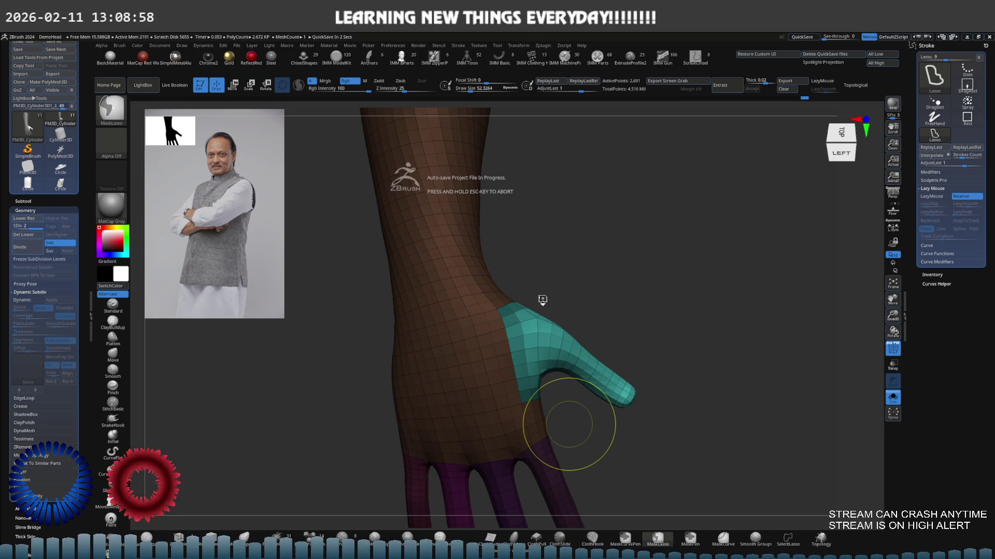
right_drag(537, 350, 549, 328)
Rotate the masked-off thumb downward with the gizmo and nudge its position.
key(w)
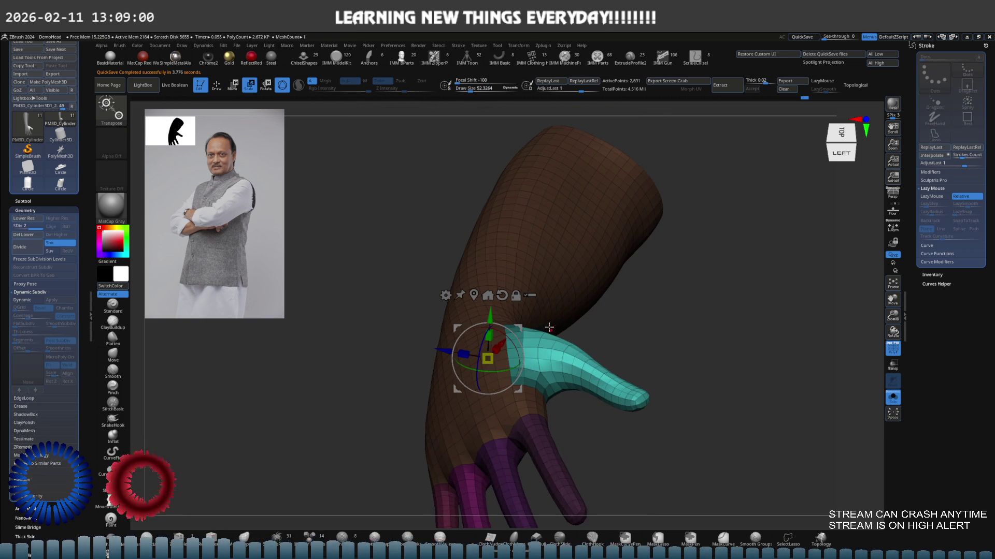
drag(519, 328, 509, 342)
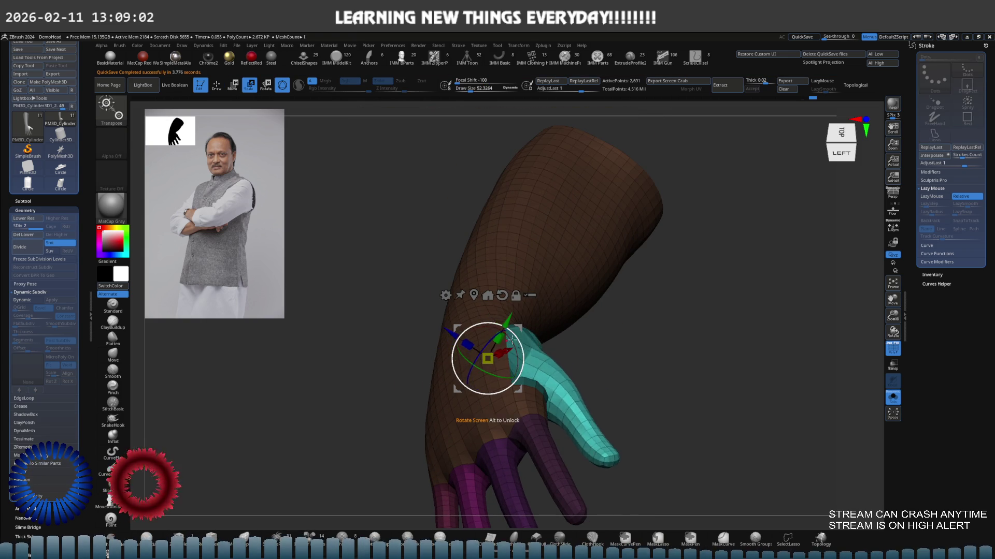
mouse_move(509, 342)
right_down()
mouse_move(483, 334)
mouse_move(517, 335)
right_up()
drag(597, 335, 593, 326)
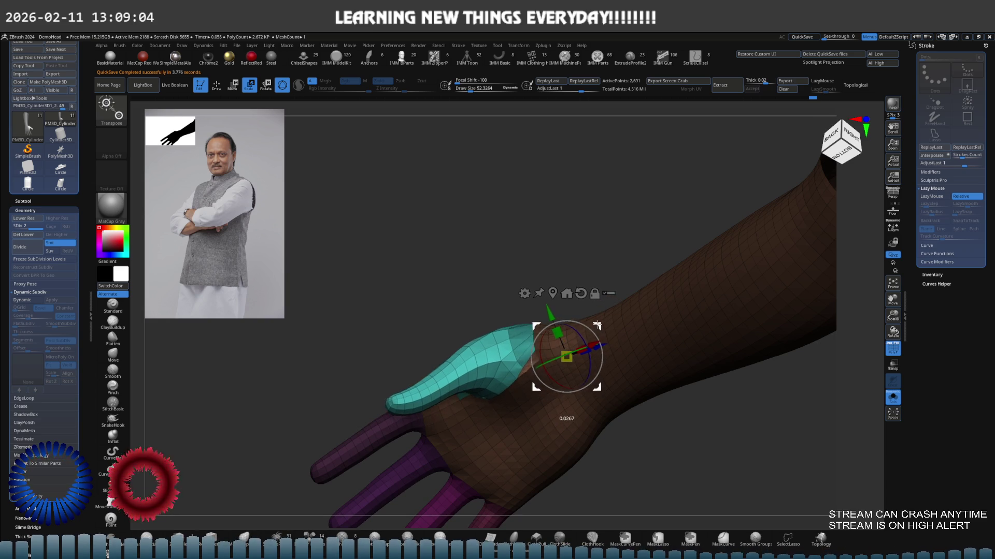
right_drag(592, 327, 569, 342)
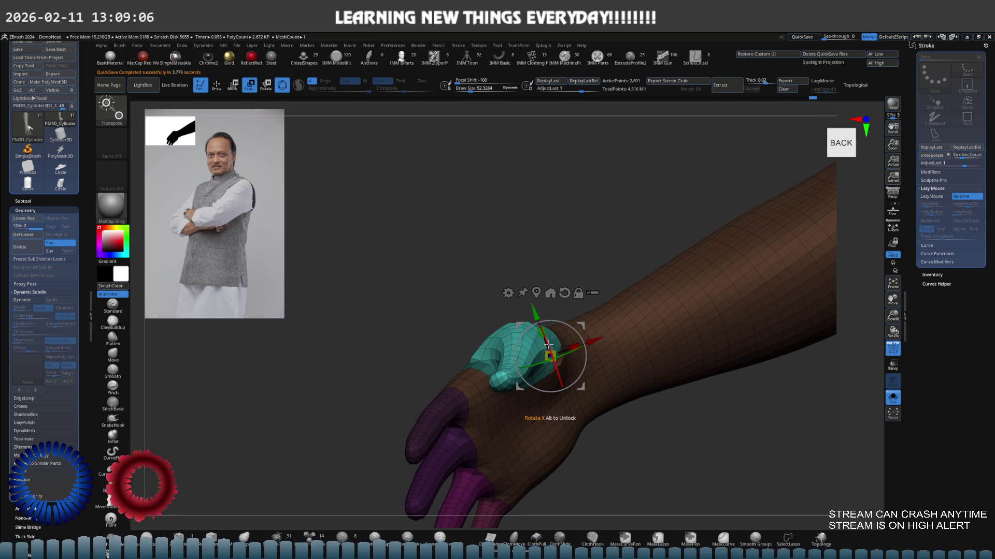
Check the thumb pose from several sides, then leave posing mode for lasso masking.
mouse_move(580, 324)
right_down()
mouse_move(543, 330)
mouse_move(520, 391)
right_up()
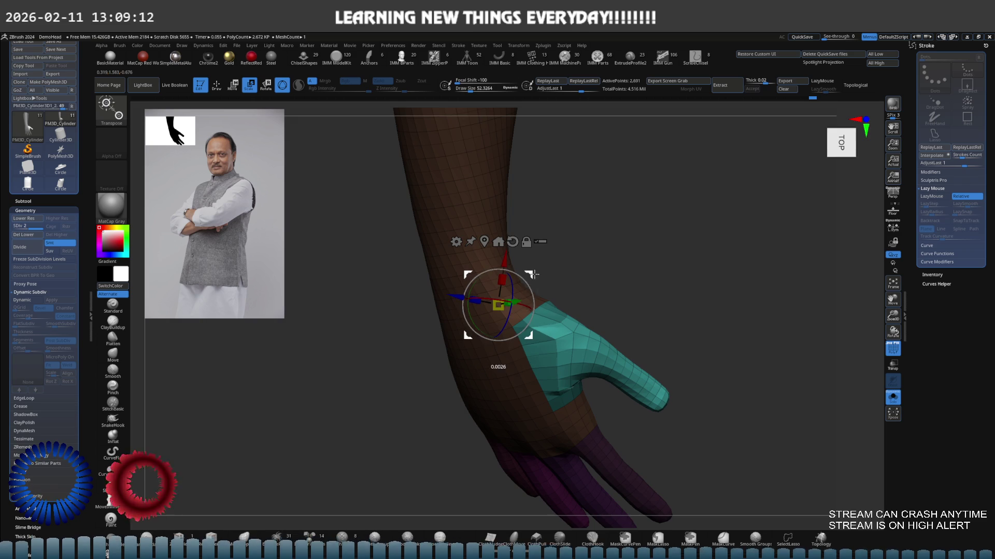
right_drag(532, 273, 507, 307)
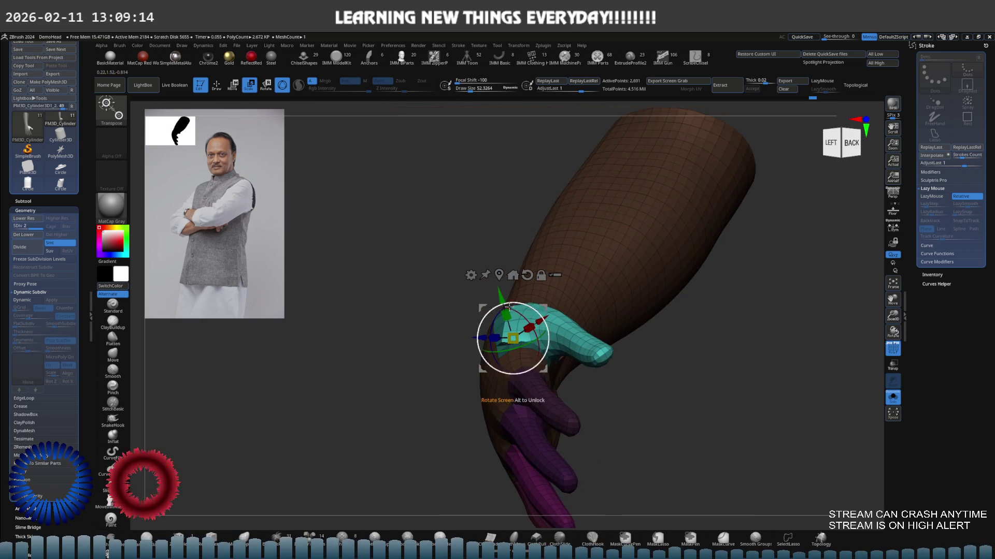
mouse_move(547, 305)
right_down()
mouse_move(537, 334)
mouse_move(548, 365)
mouse_move(589, 306)
mouse_move(492, 333)
mouse_move(466, 327)
right_up()
key(q)
key(ctrl)
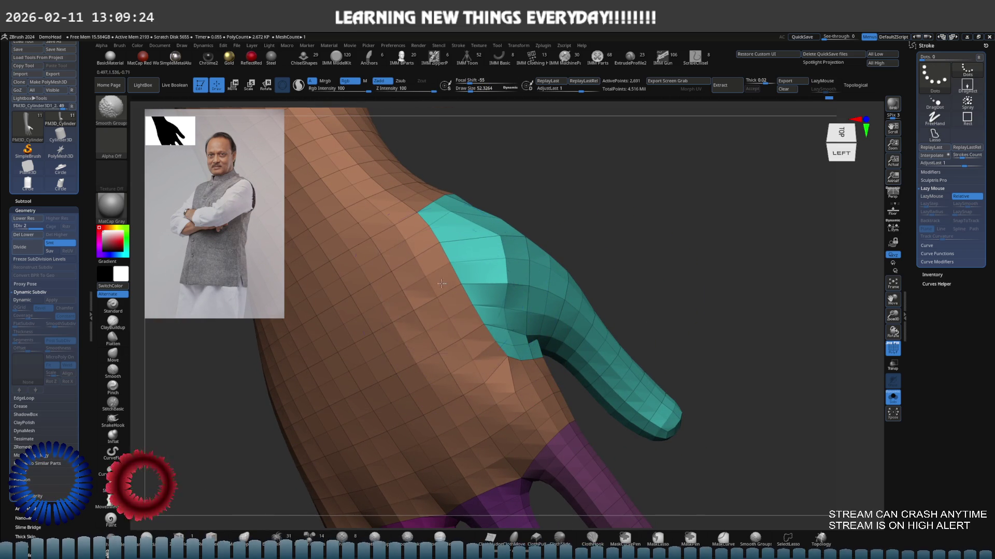
Smooth the teal thumb's surface within its polygroup, checking it from above and below.
right_drag(446, 265, 511, 234)
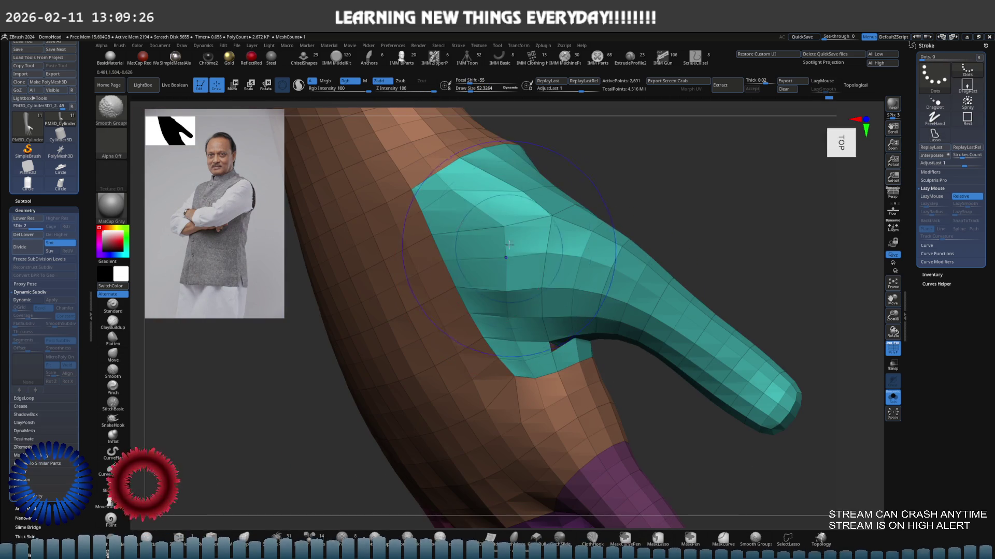
drag(510, 235, 492, 234)
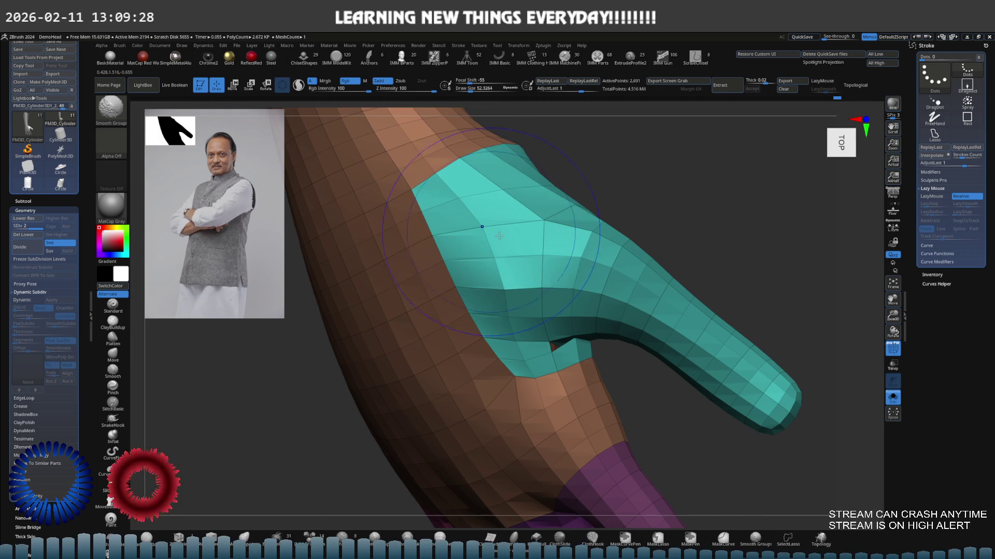
right_drag(479, 218, 502, 257)
mouse_move(566, 341)
right_down()
mouse_move(591, 327)
mouse_move(627, 345)
mouse_move(671, 281)
mouse_move(615, 327)
mouse_move(582, 292)
mouse_move(600, 306)
mouse_move(591, 271)
mouse_move(606, 274)
mouse_move(594, 277)
right_up()
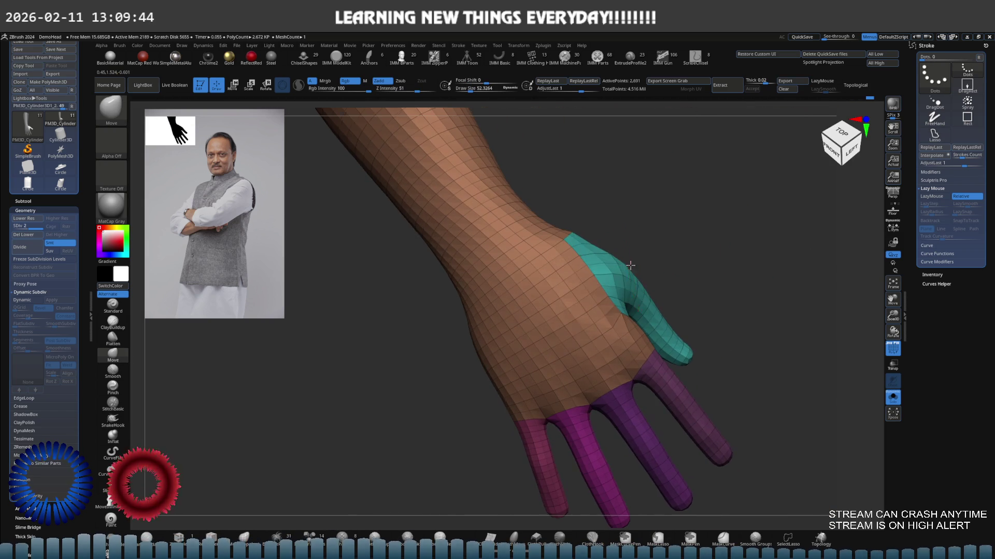
Switch to the Move brush (B M V) and get ready to lasso-mask near the thumb.
key(b)
key(m)
key(v)
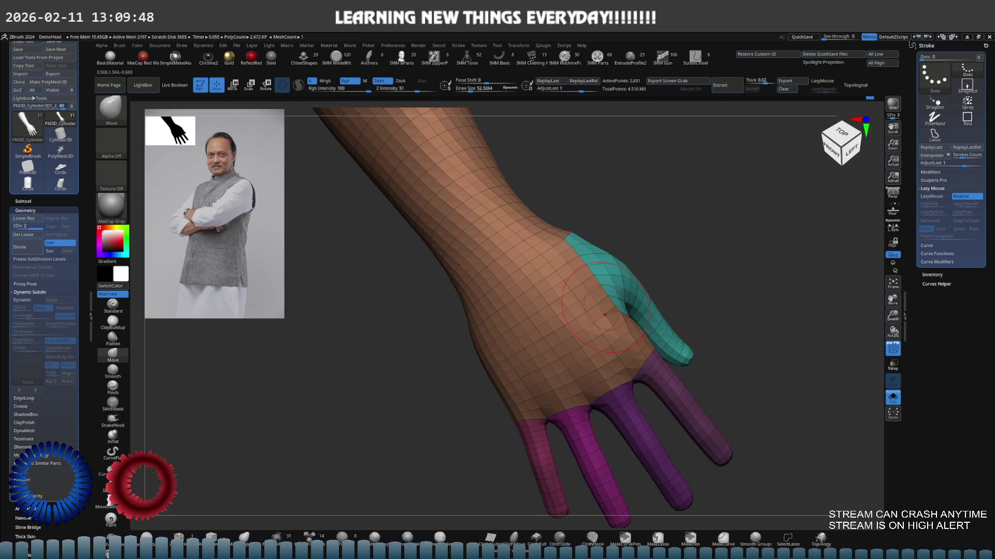
mouse_move(625, 315)
right_down()
mouse_move(610, 307)
mouse_move(615, 322)
right_up()
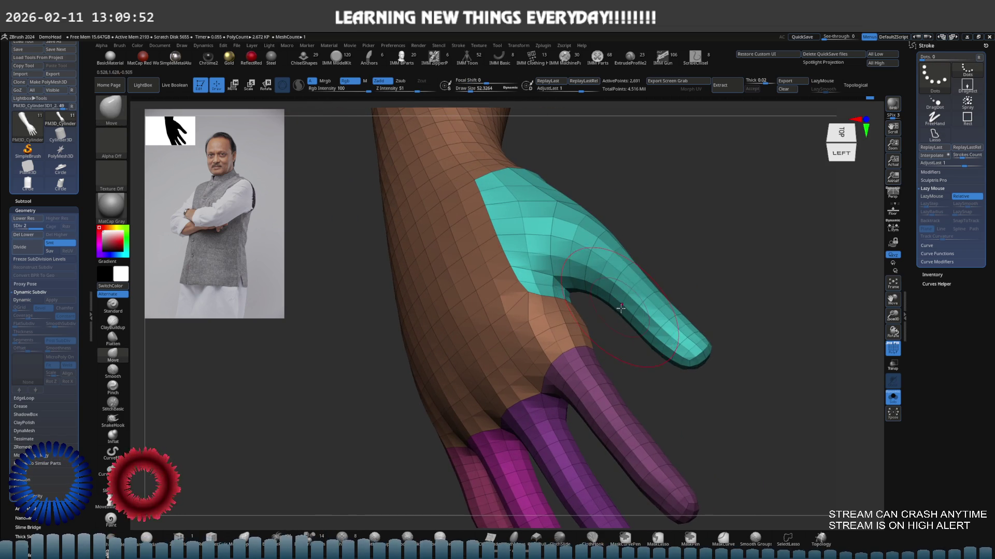
key(ctrl)
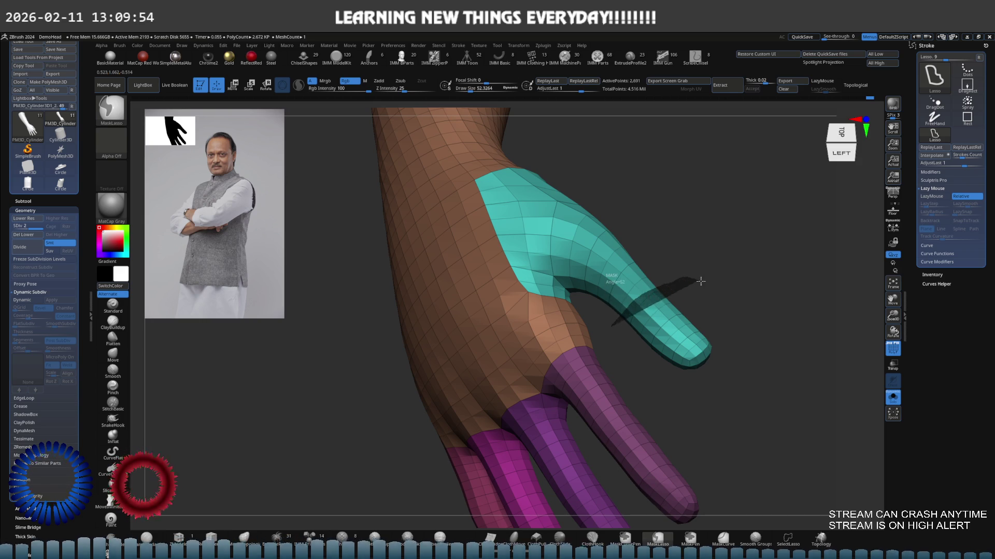
Lasso-mask so only the thumb tip is free and place the gizmo pivot at the tip joint.
mouse_move(700, 280)
ctrl+mouse_down()
mouse_move(682, 304)
mouse_move(684, 342)
ctrl+mouse_up()
ctrl+click(689, 378)
key(w)
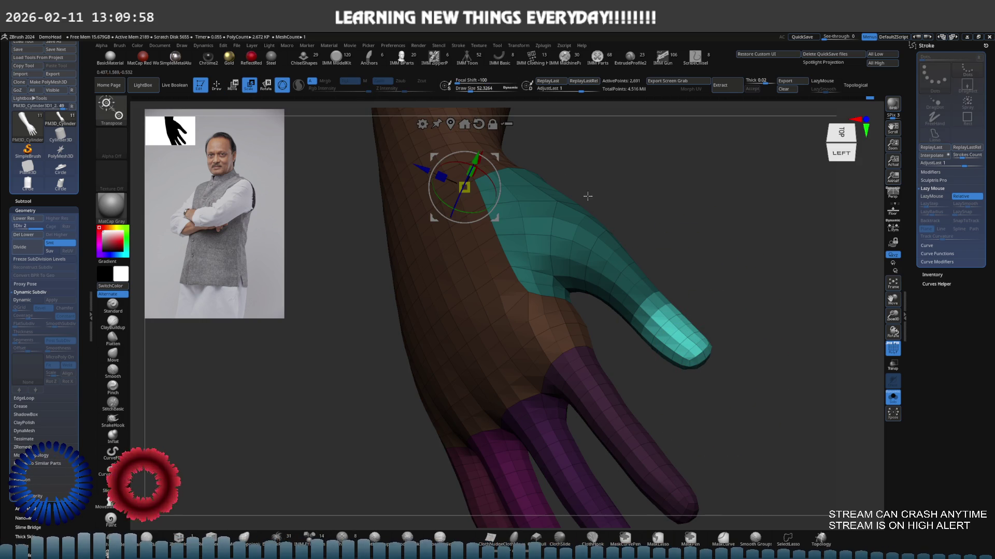
alt+click(622, 303)
mouse_move(613, 295)
mouse_down()
mouse_move(604, 283)
mouse_move(614, 295)
mouse_move(761, 277)
mouse_move(727, 283)
mouse_up()
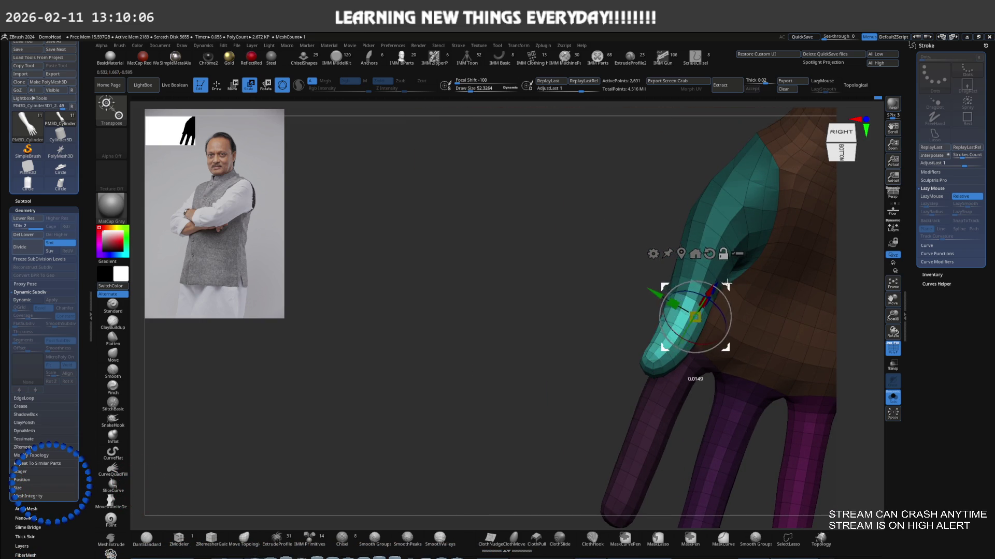
Undo the accidental bend of the arm and return to sculpting mode.
mouse_move(727, 284)
right_down()
mouse_move(628, 284)
mouse_move(692, 301)
mouse_move(699, 289)
right_up()
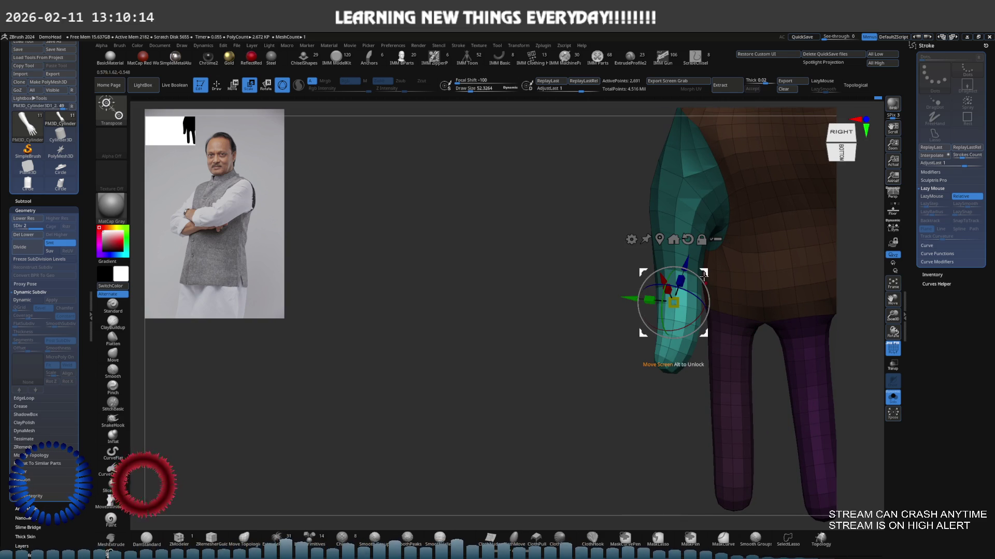
key(ctrl+z)
key(q)
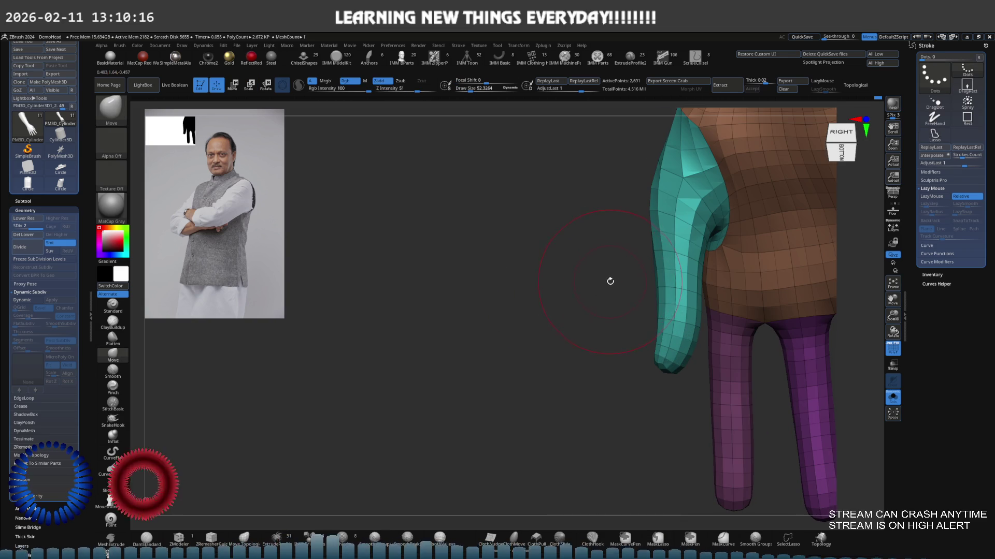
mouse_move(614, 282)
mouse_down()
mouse_move(680, 264)
mouse_move(724, 417)
mouse_up()
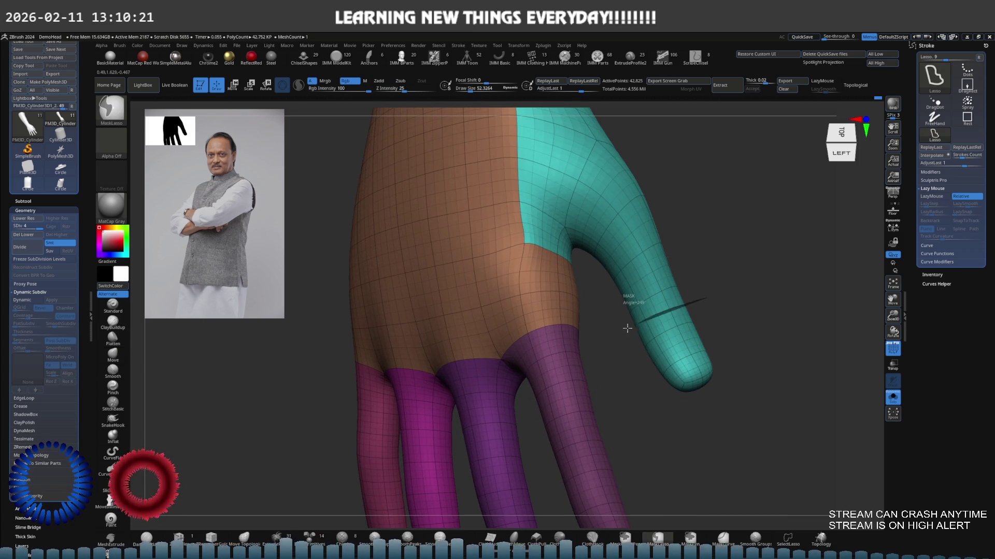
Free the thumb tip, set the pivot at its joint and bend the tip down.
ctrl+click(753, 340)
key(w)
mouse_move(717, 321)
mouse_down()
mouse_move(747, 295)
mouse_move(726, 272)
mouse_move(672, 279)
mouse_up()
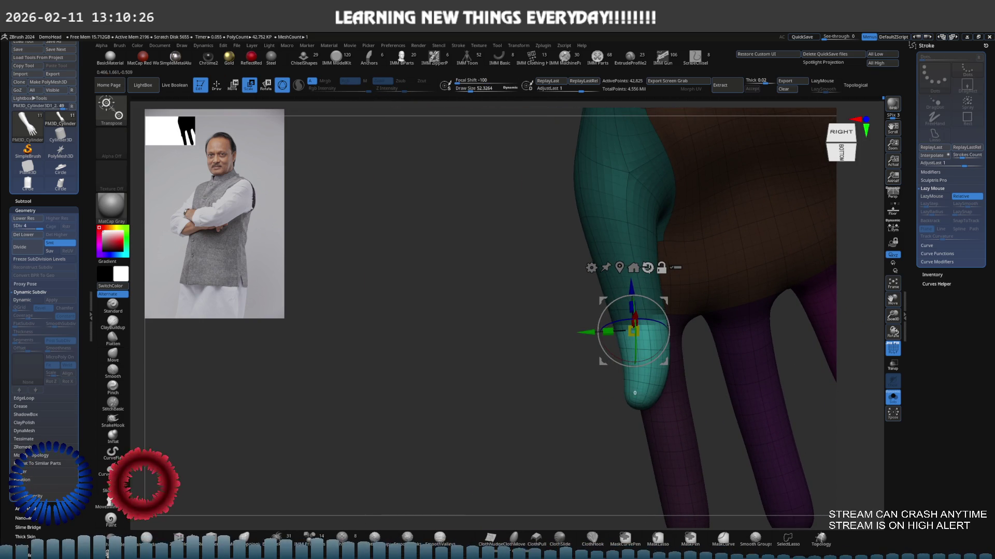
click(647, 268)
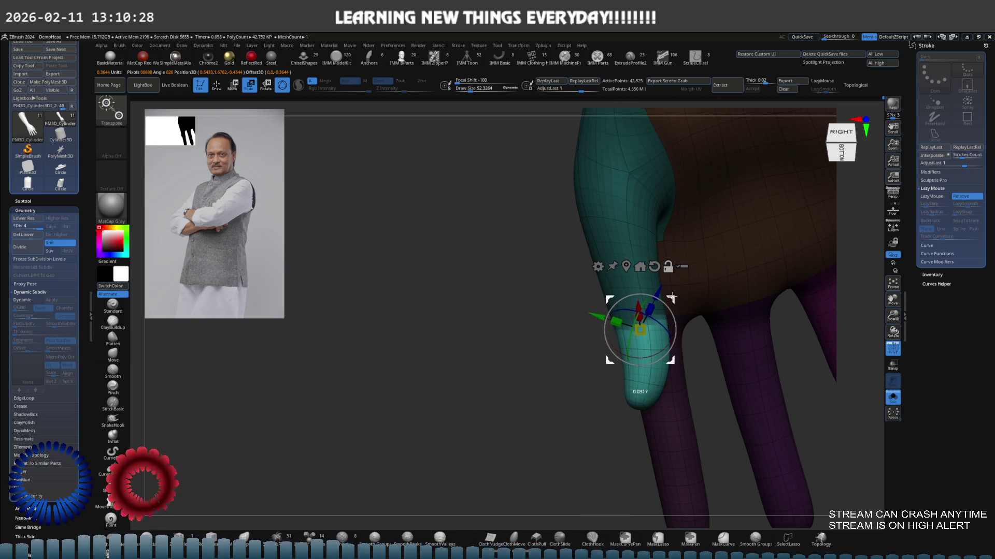
drag(657, 308, 658, 307)
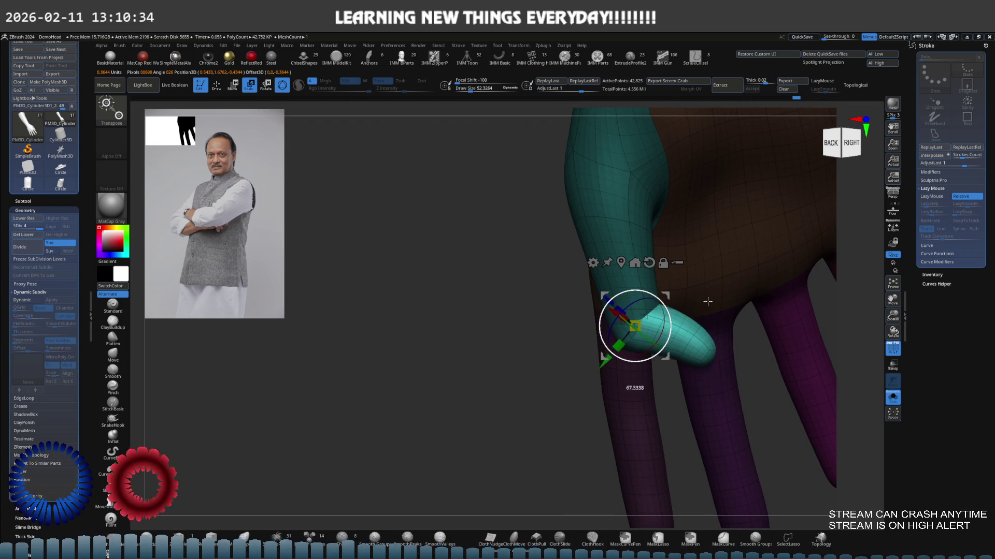
mouse_move(704, 303)
mouse_down()
mouse_move(628, 291)
mouse_move(715, 275)
mouse_up()
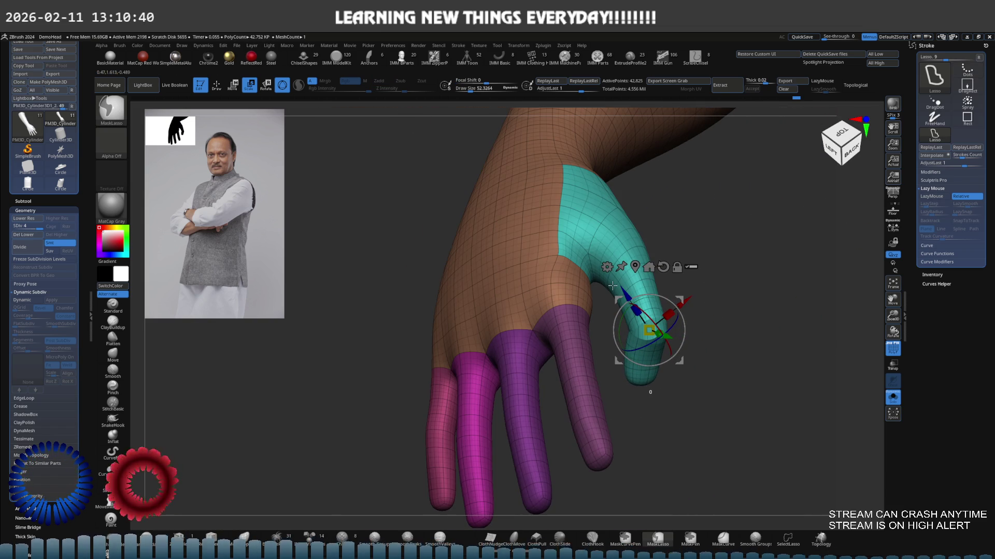
key(q)
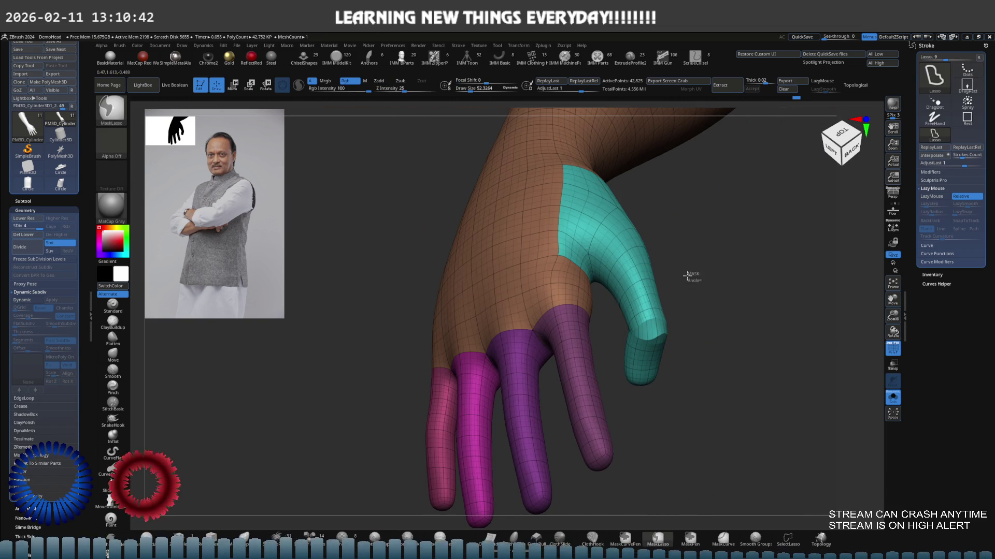
Lasso a mask around the thumb and mask everything except the teal thumb group.
drag(609, 348, 640, 404)
key(w)
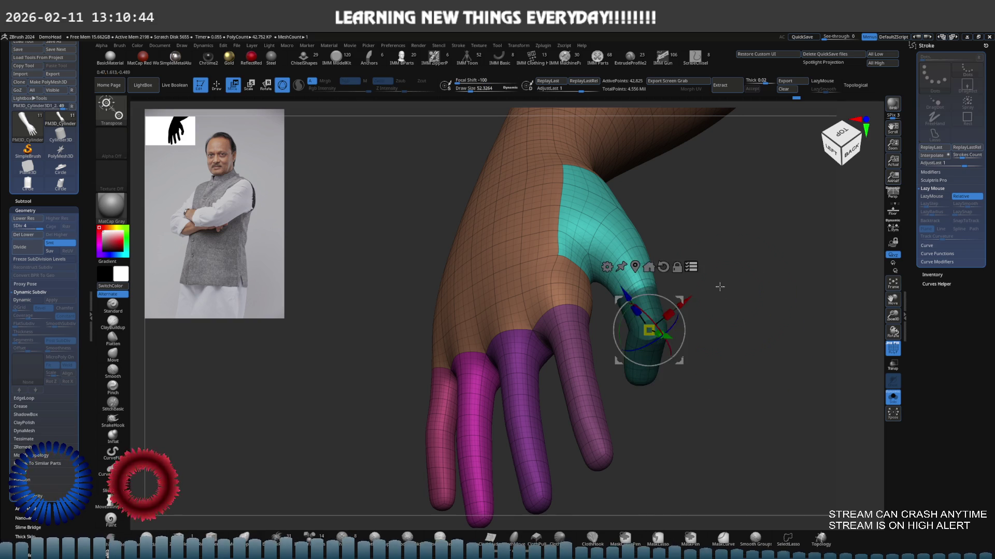
drag(715, 284, 676, 305)
key(q)
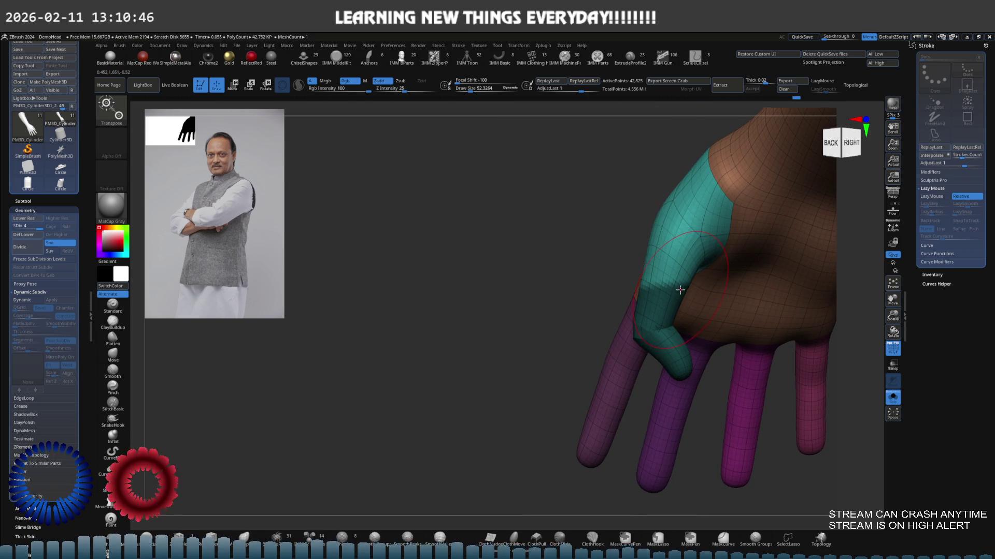
key(e)
ctrl+click(630, 299)
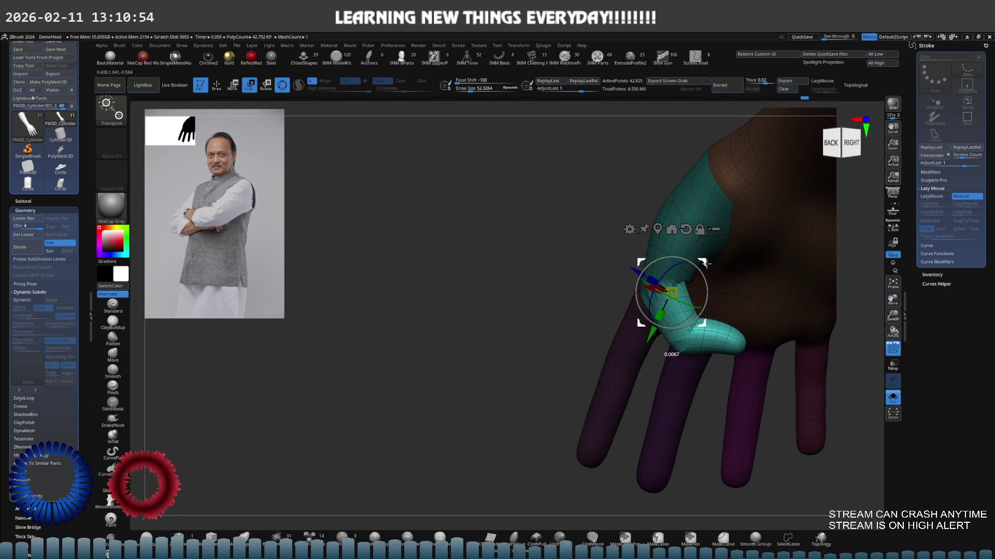
mouse_move(706, 262)
mouse_down()
mouse_move(679, 269)
mouse_move(692, 268)
mouse_up()
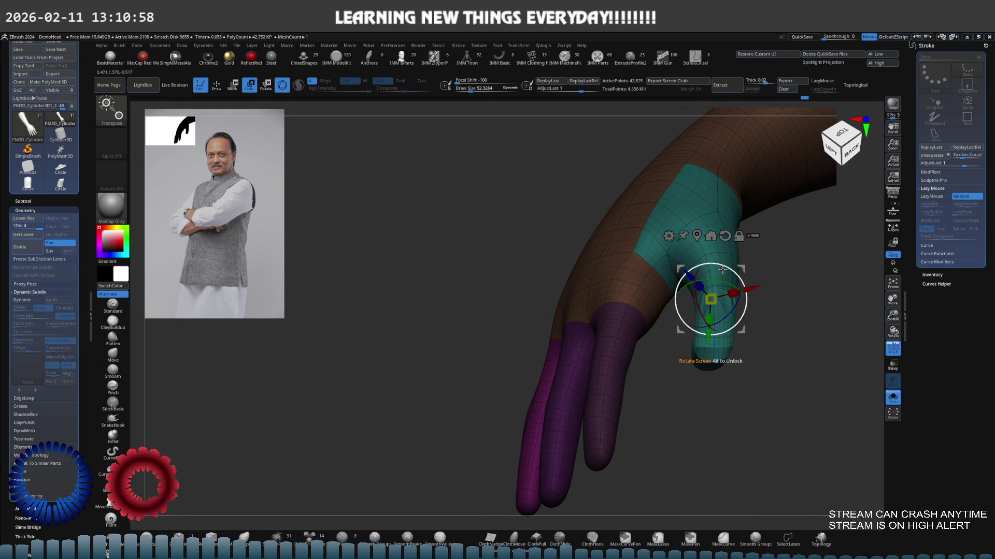
drag(725, 270, 645, 289)
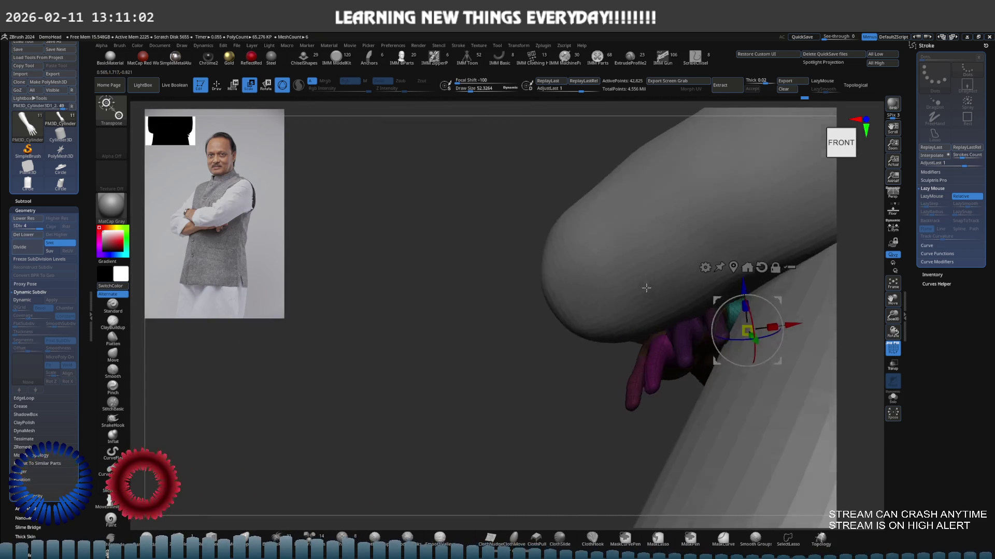
drag(646, 289, 647, 313)
Show polygroup colours, isolate the teal thumb as the only unmasked part and bring up the gizmo.
key(shift+f)
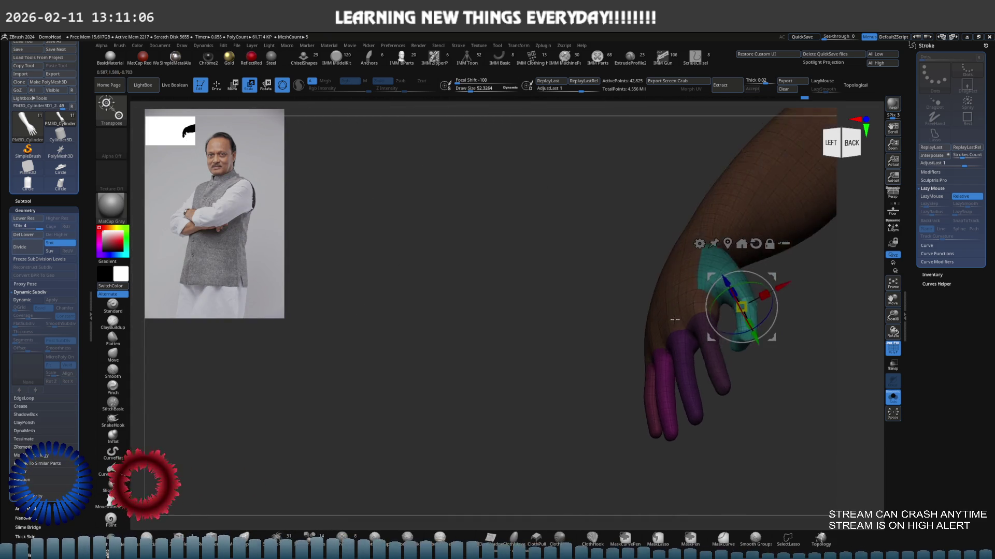
drag(661, 302, 752, 325)
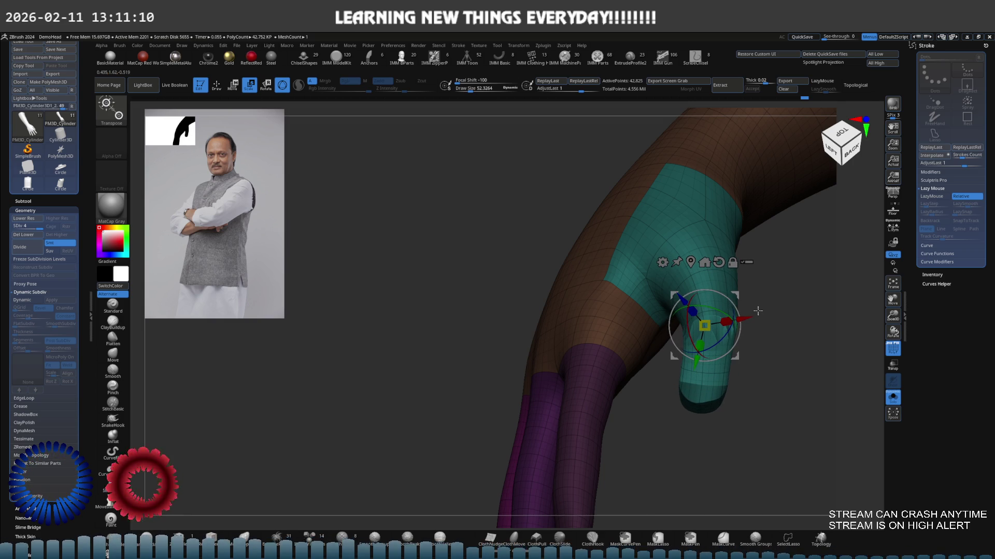
key(q)
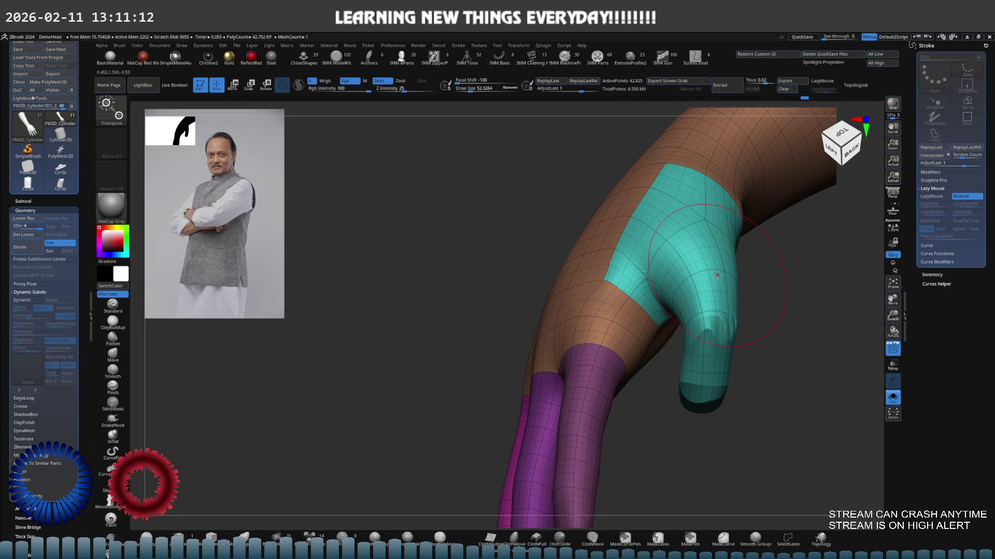
key(ctrl)
ctrl+shift+click(718, 281)
ctrl+click(772, 295)
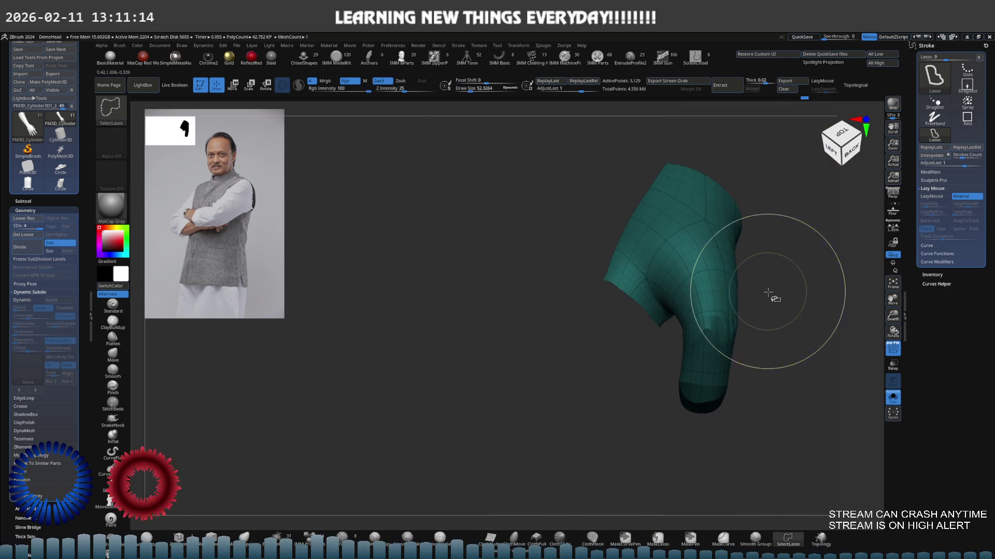
key(w)
Drop a subdivision level and move the teal thumb outward from the palm.
key(shift+d)
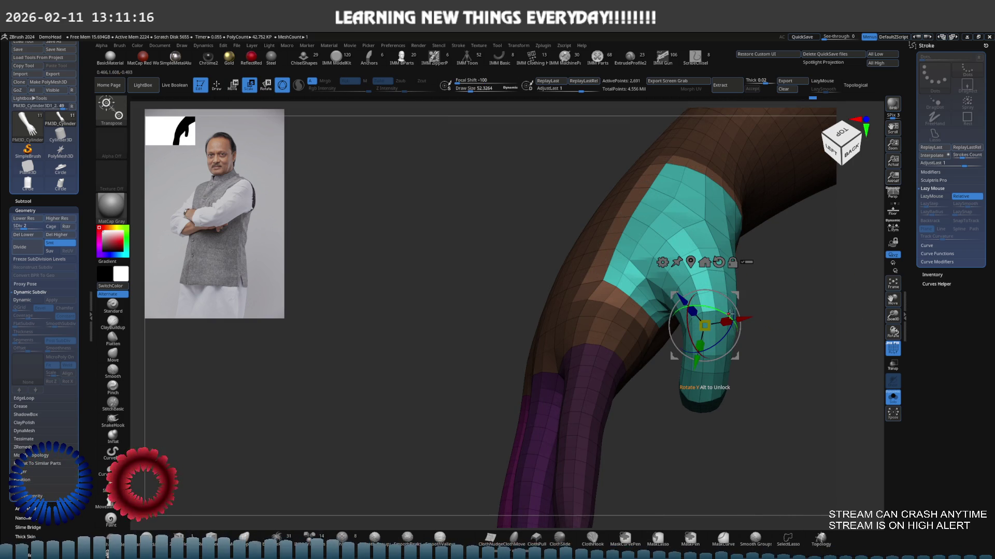
mouse_move(740, 313)
mouse_down()
mouse_move(730, 325)
mouse_move(712, 304)
mouse_up()
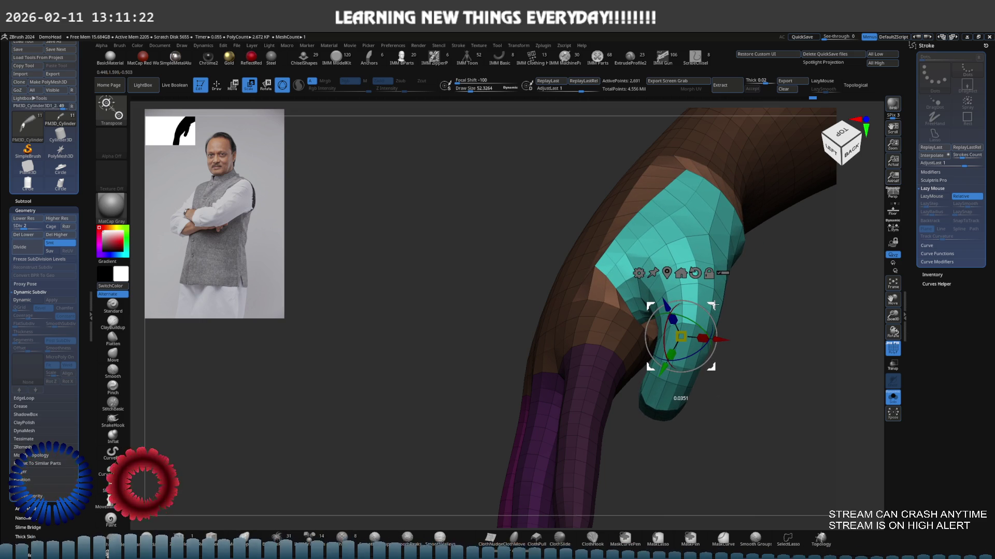
mouse_move(715, 289)
mouse_down()
mouse_move(712, 318)
mouse_move(762, 330)
mouse_move(717, 290)
mouse_move(714, 303)
mouse_move(709, 275)
mouse_move(600, 262)
mouse_up()
With a resized Move brush, reshape the skin beside the thumb and smooth out the notch at its base.
key(q)
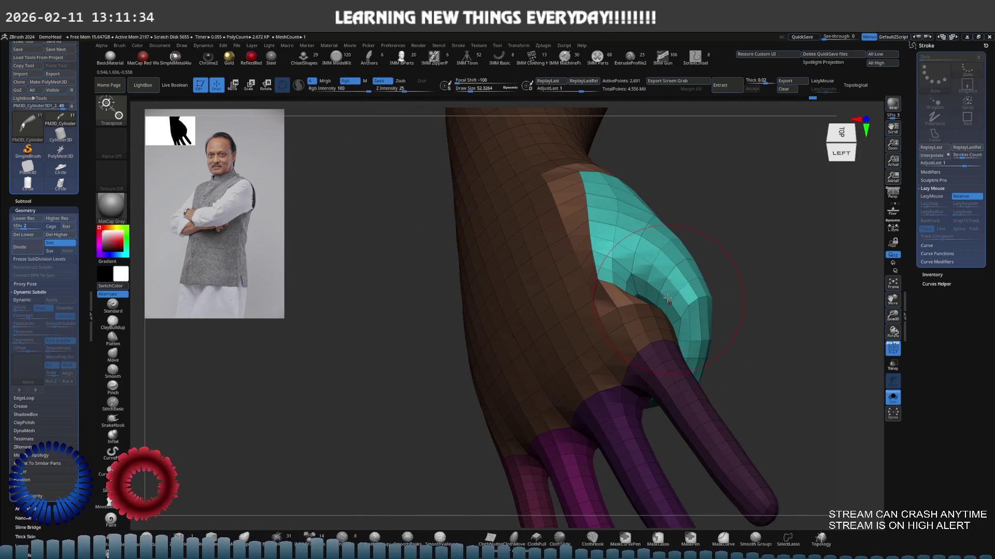
key(s)
shift+drag(744, 223, 593, 280)
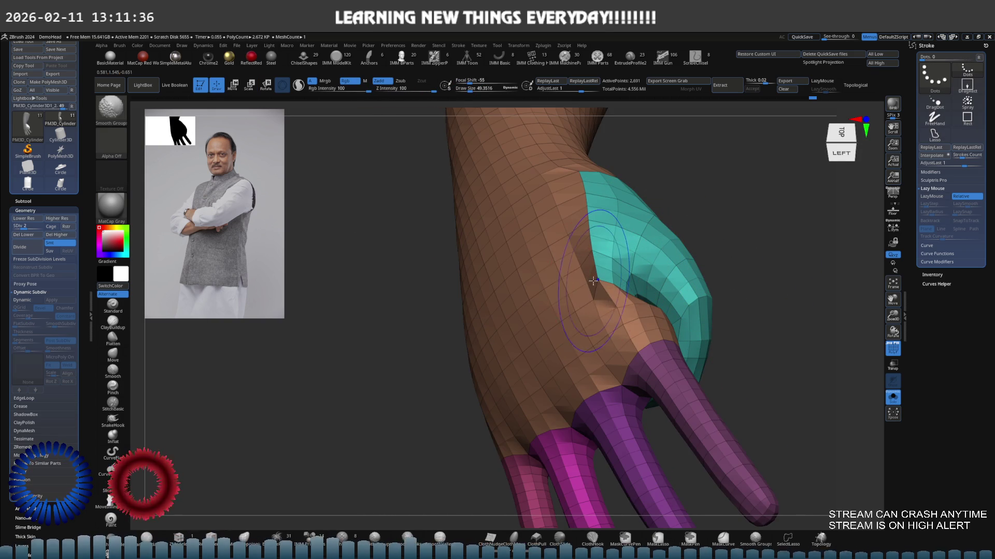
right_drag(602, 293, 579, 240)
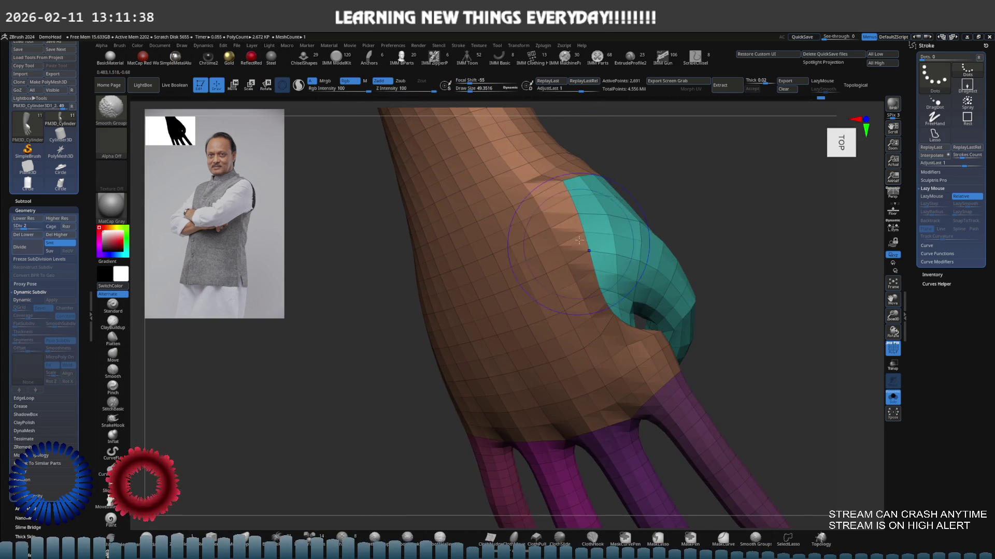
shift+right_drag(572, 182, 571, 186)
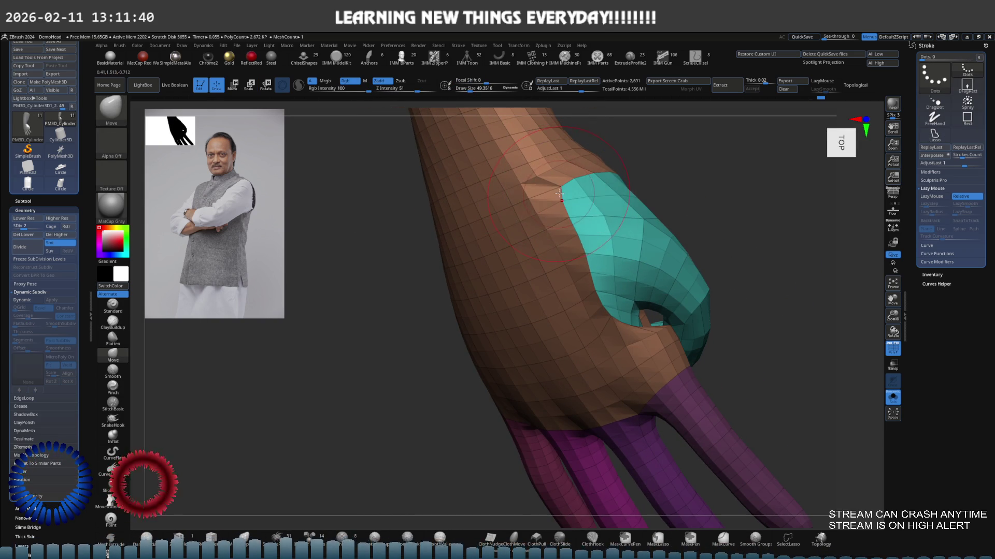
shift+drag(562, 199, 572, 231)
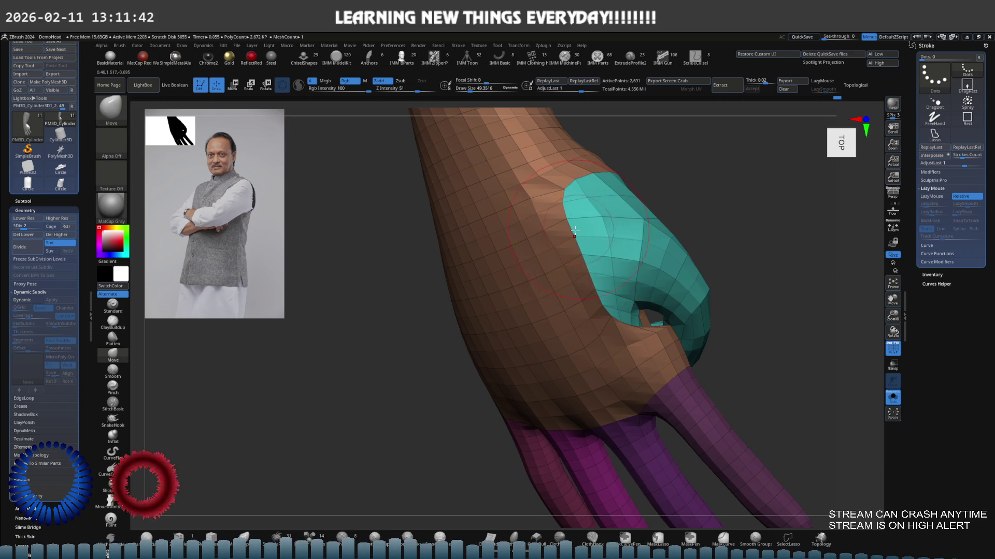
mouse_move(576, 256)
right_down()
mouse_move(568, 211)
mouse_move(615, 179)
right_up()
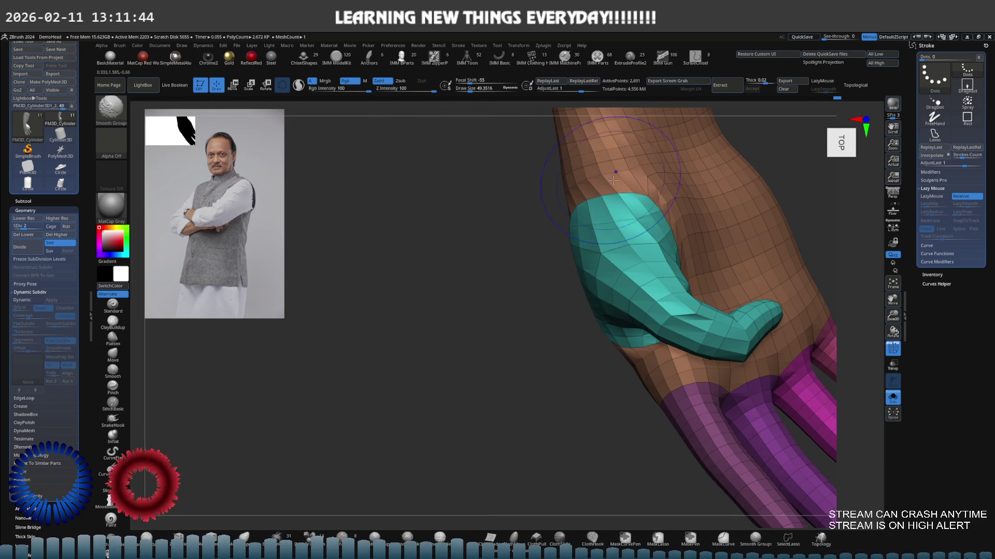
mouse_move(655, 226)
right_down()
mouse_move(669, 231)
mouse_move(688, 319)
mouse_move(701, 317)
mouse_move(703, 297)
mouse_move(616, 371)
mouse_move(574, 329)
mouse_move(624, 321)
right_up()
Smooth the palm around the thumb base within polygroups, checking the back of the hand.
key(s)
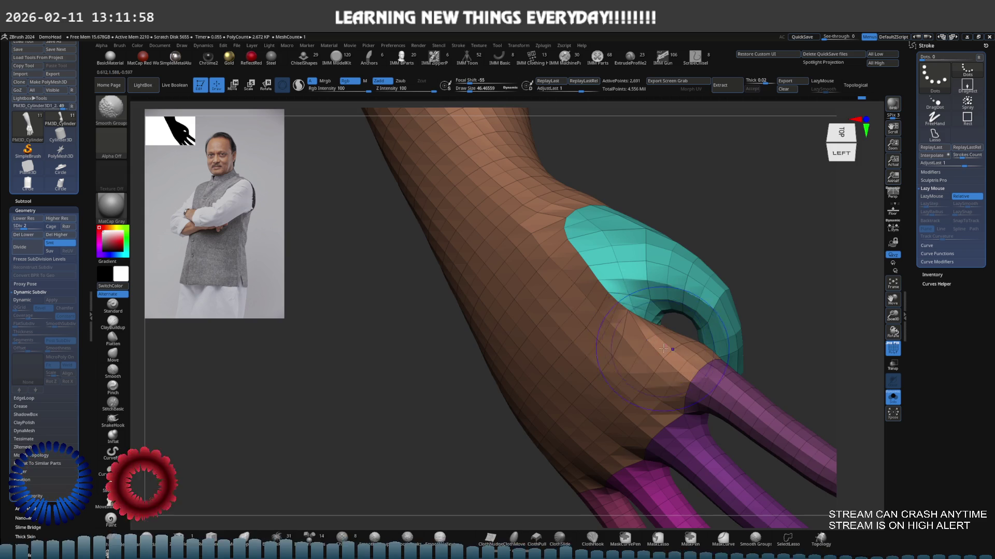
right_drag(664, 349, 654, 326)
key(shift)
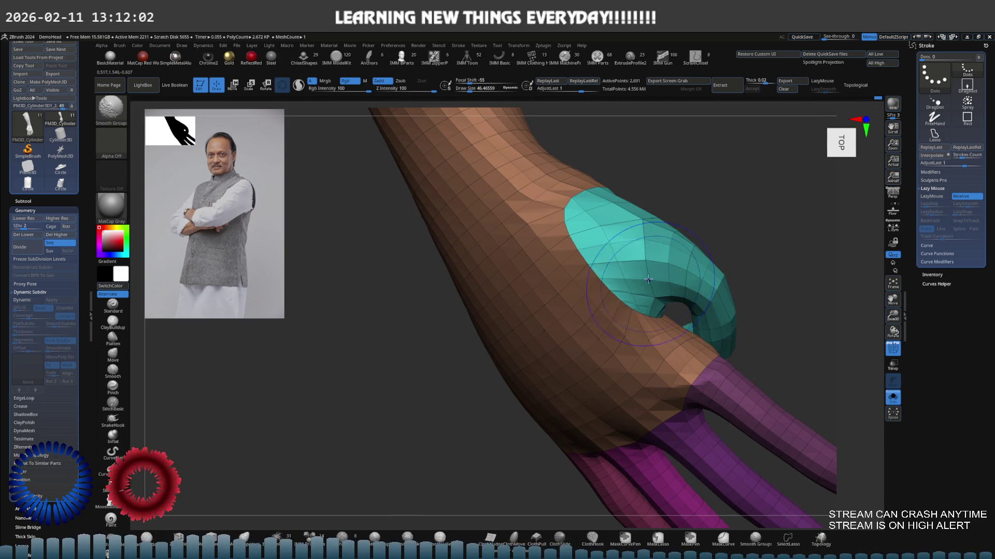
mouse_move(599, 273)
ctrl+right_down()
mouse_move(628, 256)
mouse_move(634, 298)
mouse_move(708, 306)
mouse_move(660, 291)
ctrl+right_up()
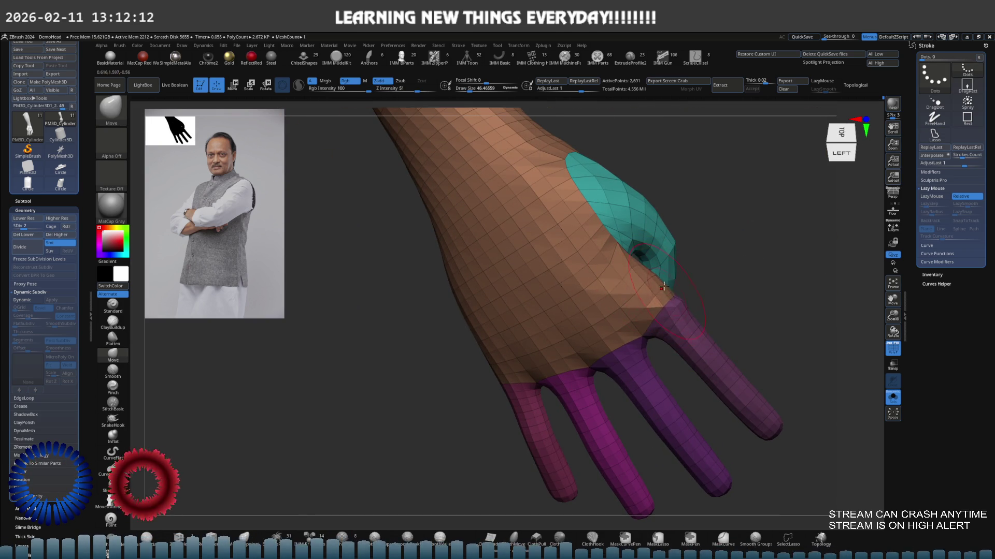
mouse_move(663, 286)
right_down()
mouse_move(679, 308)
mouse_move(675, 295)
right_up()
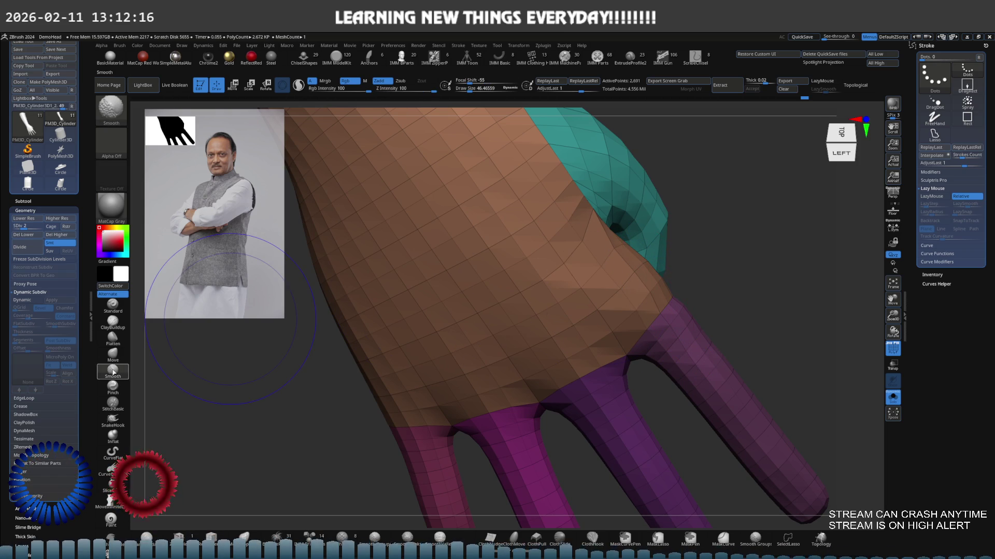
mouse_move(591, 310)
right_down()
mouse_move(581, 317)
mouse_move(617, 244)
mouse_move(617, 213)
mouse_move(652, 248)
mouse_move(590, 269)
right_up()
Adjust the Draw Size and step the hand mesh up to subdivision level 4.
key(s)
click(586, 269)
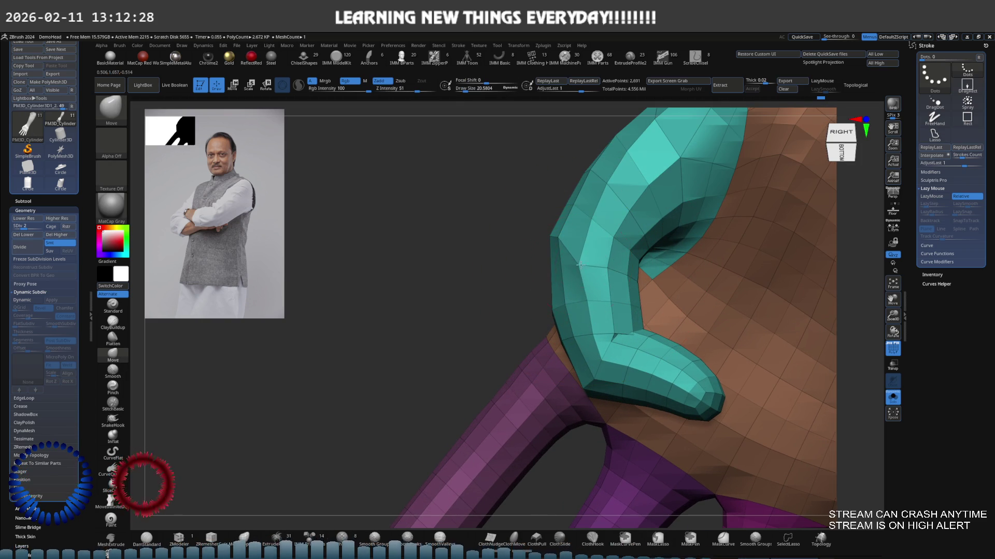
mouse_move(554, 255)
right_down()
mouse_move(548, 240)
mouse_move(505, 247)
mouse_move(634, 221)
mouse_move(537, 246)
mouse_move(575, 249)
right_up()
key(s)
click(544, 248)
key(d)
key(d)
key(s)
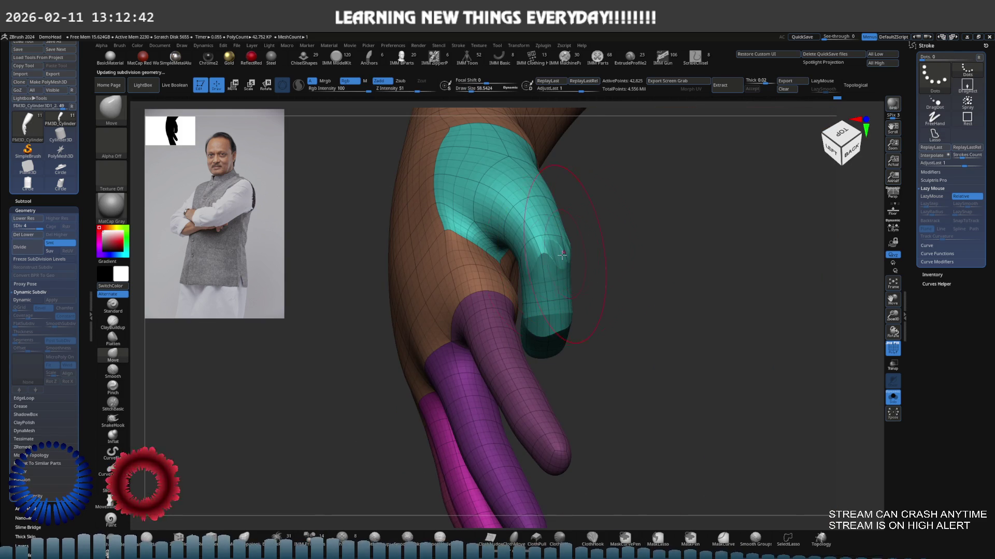
scroll(560, 251, up, 2)
Smooth the thumb-base crease with Shift, adjusting brush size with S while orbiting around the hand.
mouse_move(561, 250)
mouse_down()
mouse_move(544, 250)
mouse_move(557, 259)
mouse_up()
right_drag(555, 258, 661, 257)
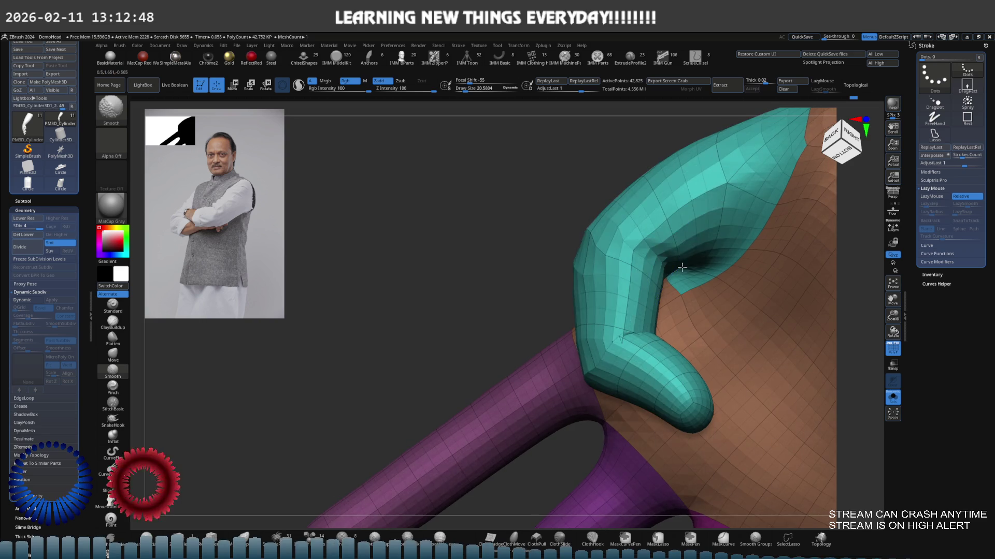
right_drag(661, 255, 680, 259)
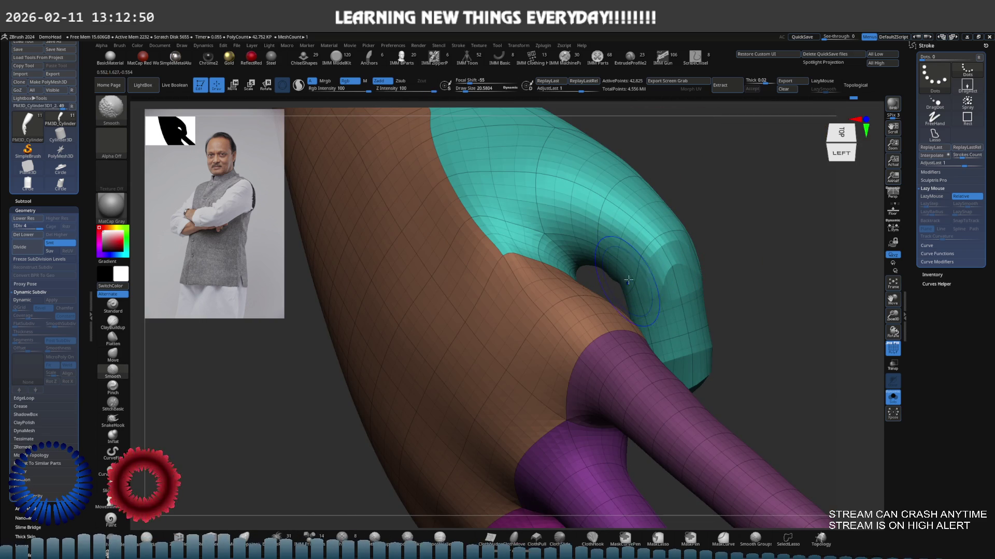
key(s)
click(665, 255)
scroll(657, 251, up, 2)
key(s)
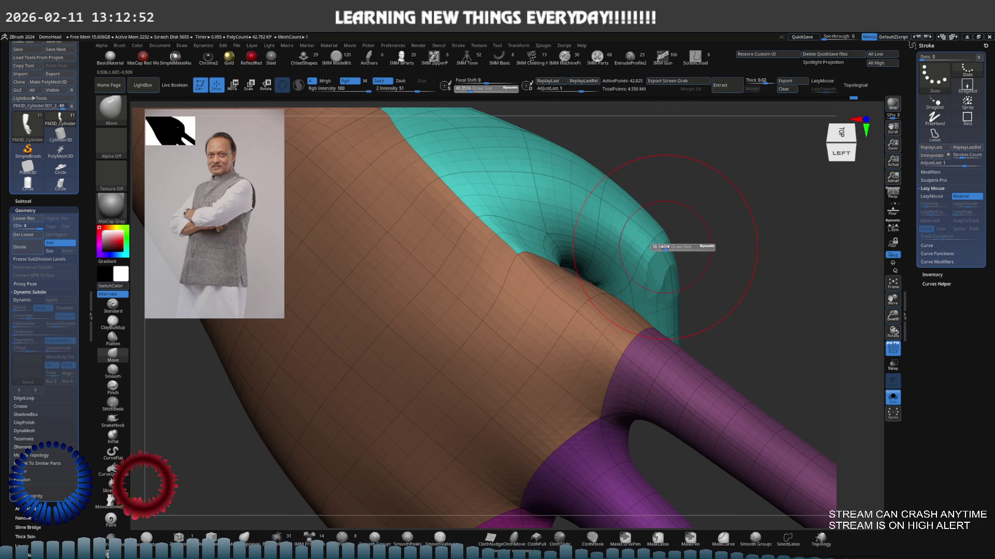
click(659, 251)
mouse_move(665, 252)
right_down()
mouse_move(676, 330)
mouse_move(655, 280)
mouse_move(691, 308)
mouse_move(601, 276)
right_up()
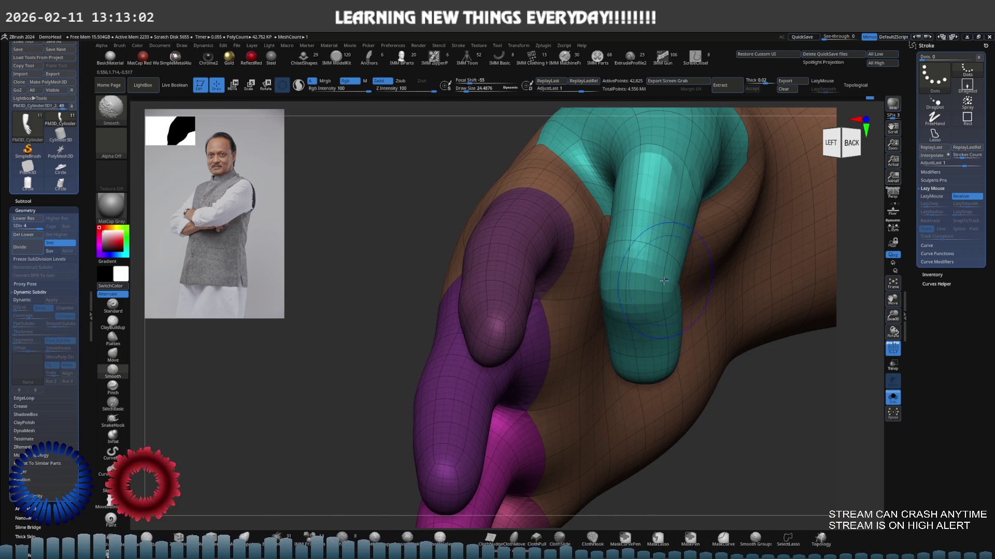
mouse_move(663, 281)
right_down()
mouse_move(643, 287)
mouse_move(666, 262)
mouse_move(609, 232)
mouse_move(659, 342)
mouse_move(684, 355)
mouse_move(649, 330)
mouse_move(636, 335)
right_up()
Build up the thumb's form with ClayBuildup and Shift-smooth it while turning the fingers.
key(shift)
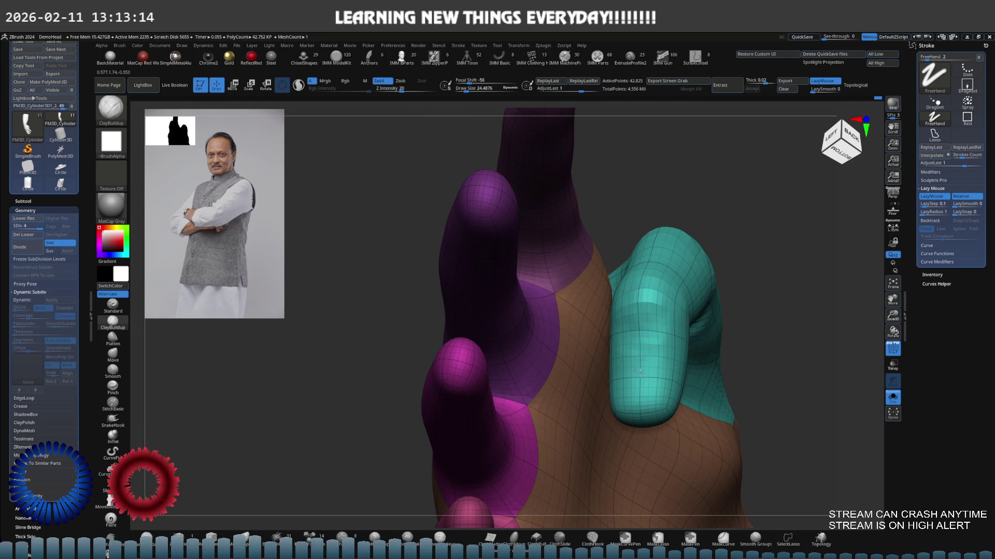
right_drag(638, 372, 647, 291)
key(shift)
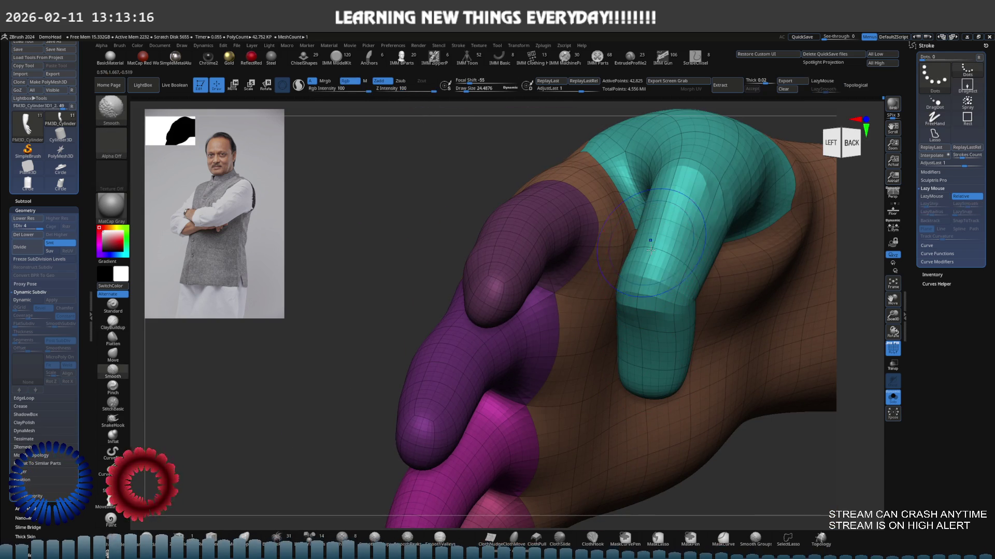
mouse_move(650, 248)
right_down()
mouse_move(681, 245)
mouse_move(661, 244)
mouse_move(697, 327)
mouse_move(694, 285)
mouse_move(500, 321)
mouse_move(526, 377)
mouse_move(469, 330)
right_up()
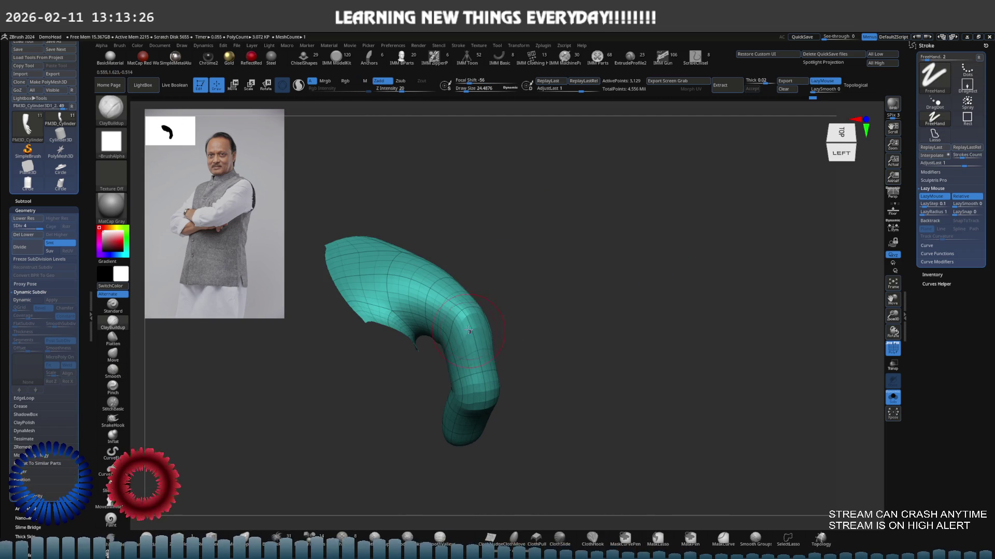
Unhide the rest of the hand and move in close on it from a back, top-left angle.
ctrl+shift+click(551, 288)
right_drag(478, 296, 440, 314)
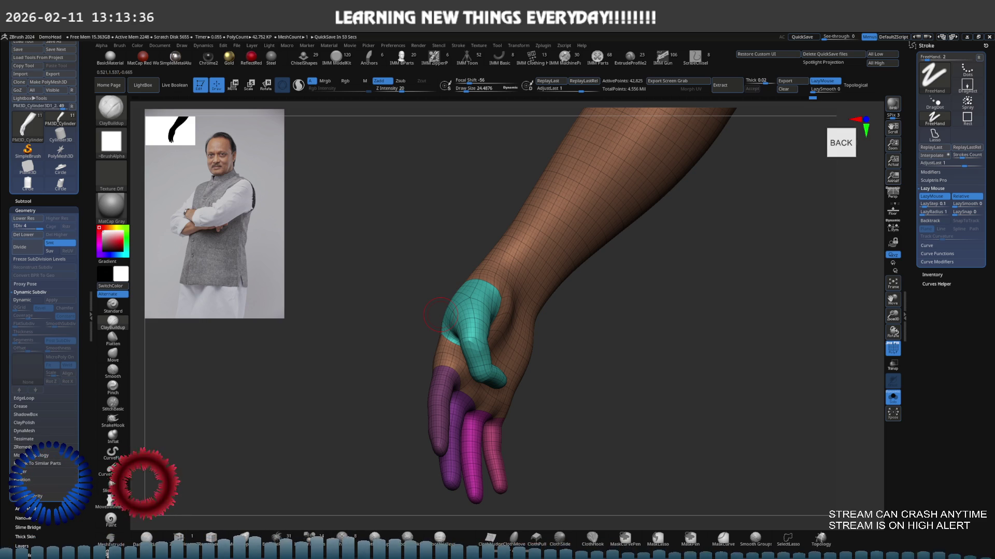
mouse_move(438, 314)
right_down()
mouse_move(536, 316)
mouse_move(503, 310)
mouse_move(584, 285)
right_up()
Ctrl+Shift-isolate the hand, then hide the teal thumb so only the four fingers show.
ctrl+shift+click(519, 222)
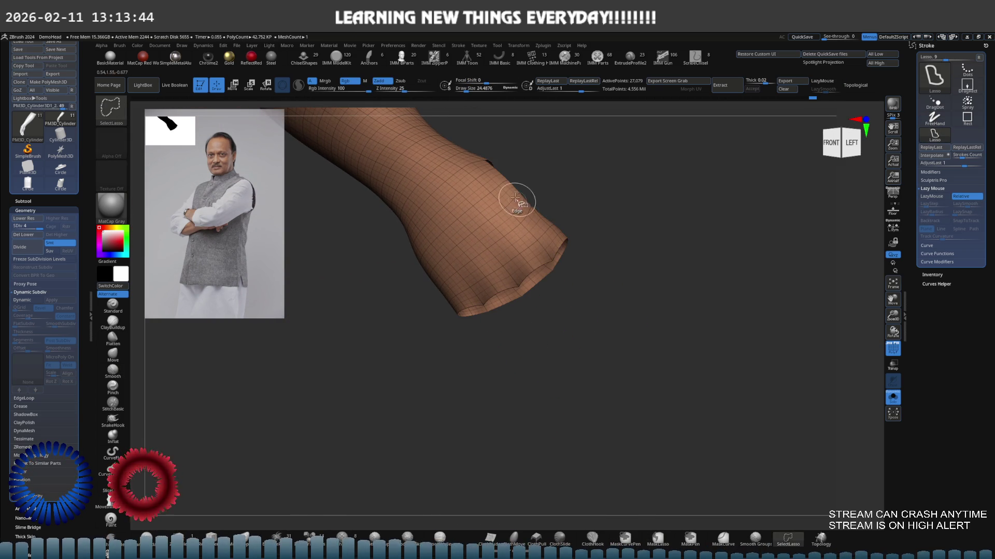
key(shift)
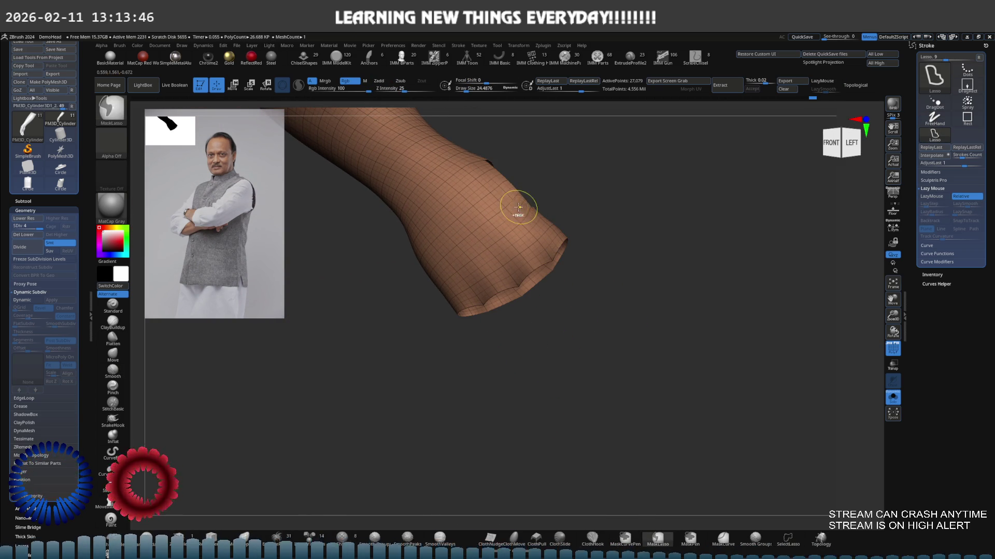
ctrl+shift+click(519, 208)
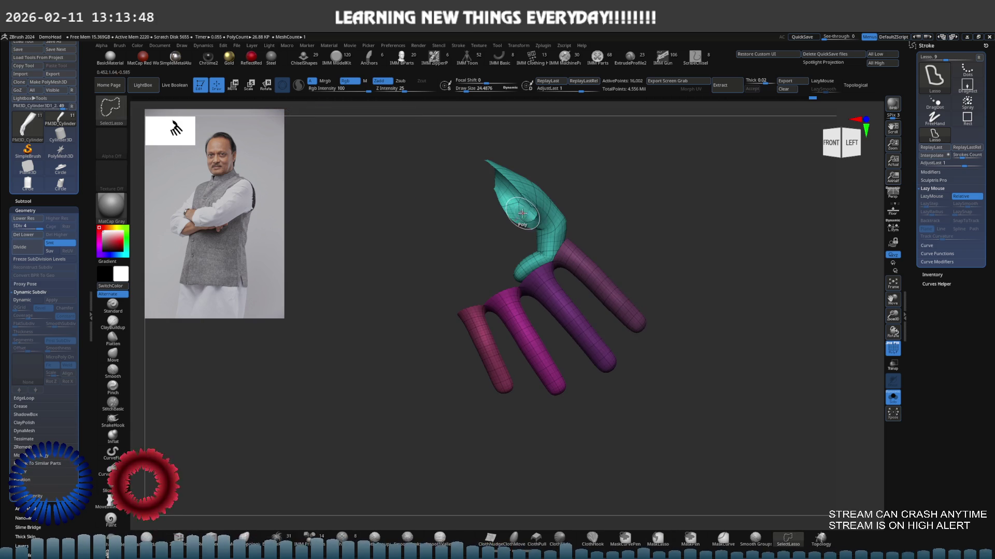
ctrl+alt+shift+click(553, 225)
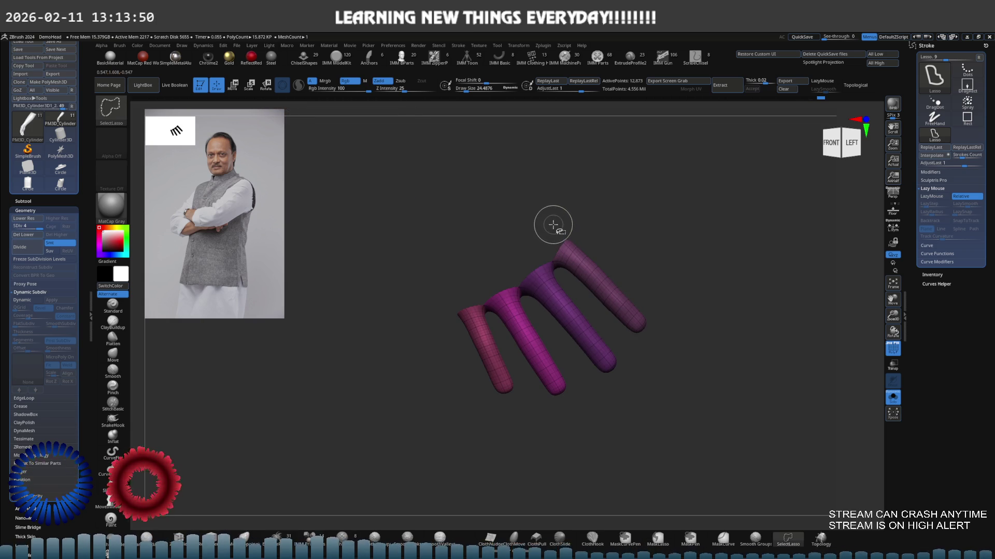
scroll(571, 220, down, 2)
scroll(554, 291, down, 1)
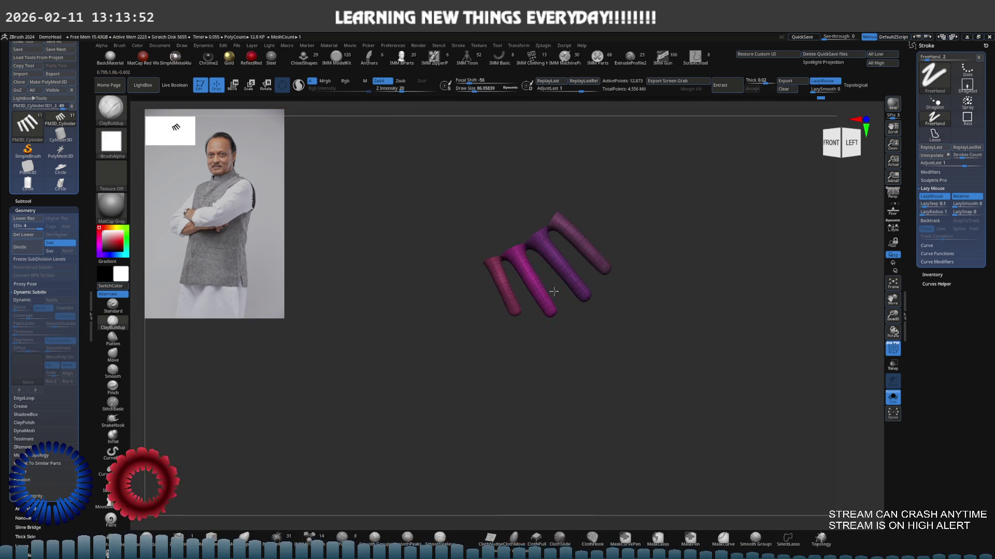
Drop the fingers to SDiv 1 with Shift+D and turn the faceted mesh into view.
key(shift+d)
key(shift+d)
key(shift+d)
mouse_move(627, 350)
mouse_down()
mouse_move(594, 350)
mouse_move(583, 331)
mouse_up()
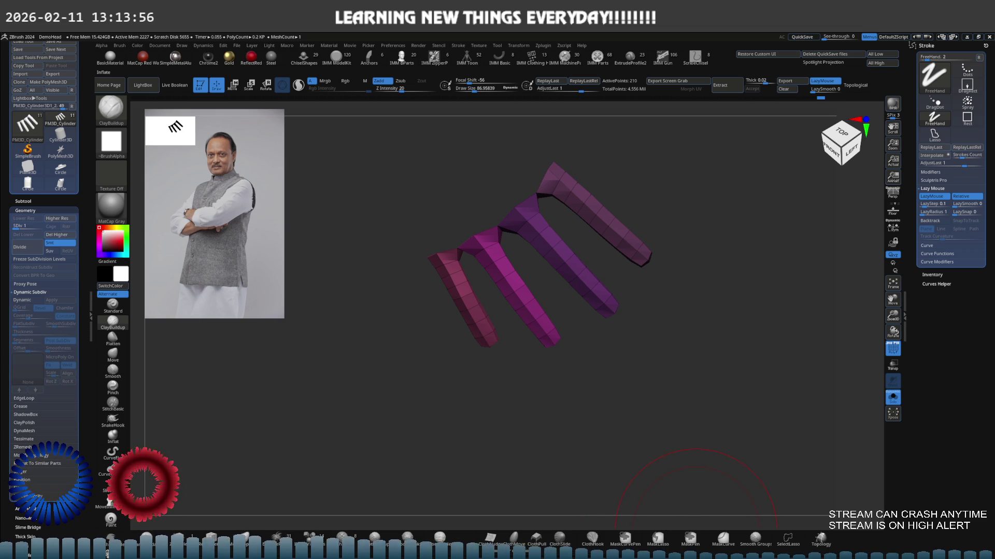
drag(582, 332, 591, 327)
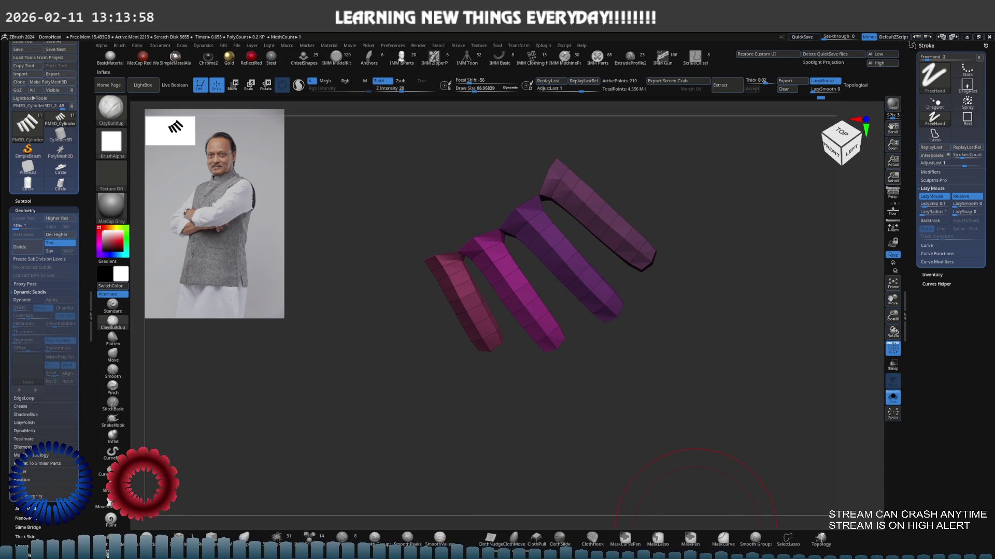
Unhide the whole hand and arm and step back up to a smooth higher subdivision level.
ctrl+shift+click(626, 355)
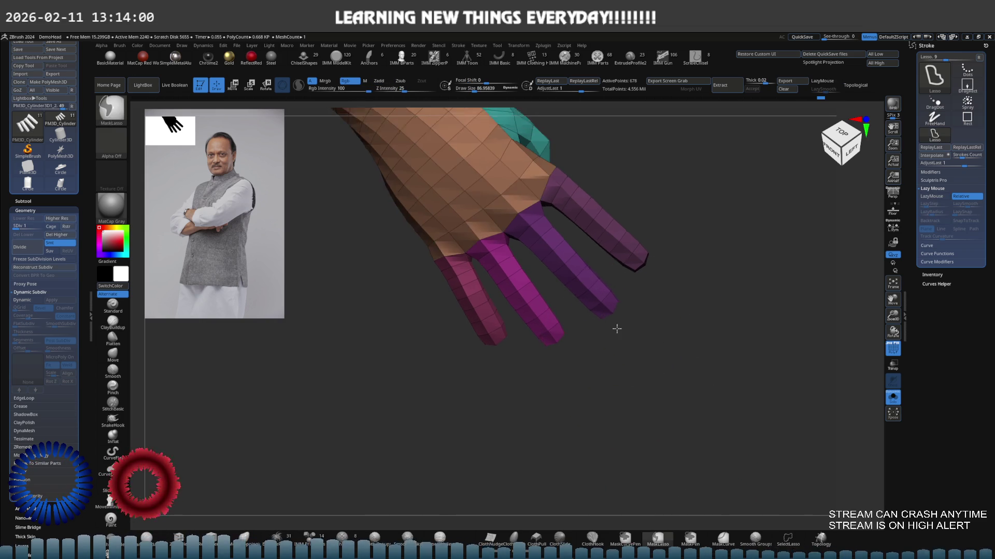
mouse_move(615, 327)
mouse_down()
mouse_move(558, 294)
mouse_move(545, 259)
mouse_up()
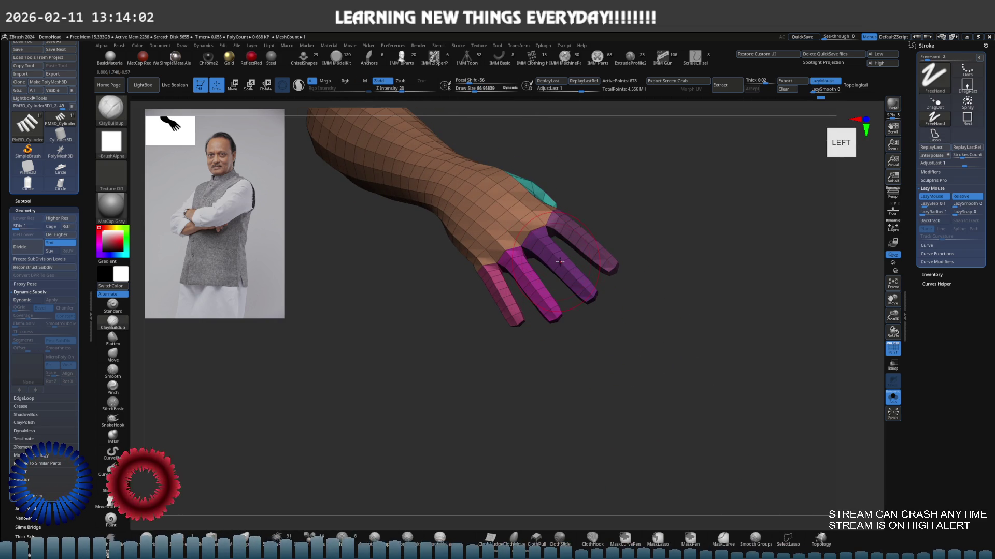
key(ctrl+d)
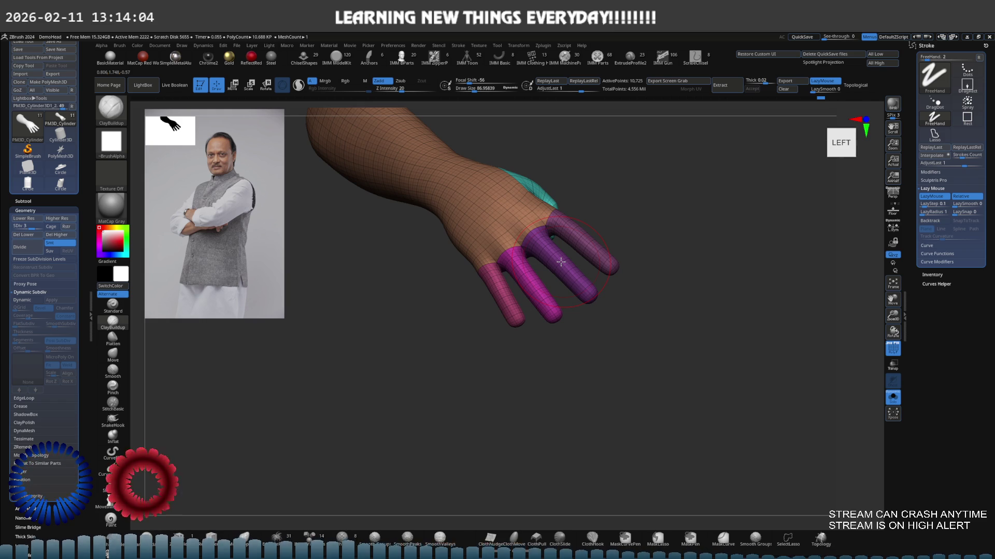
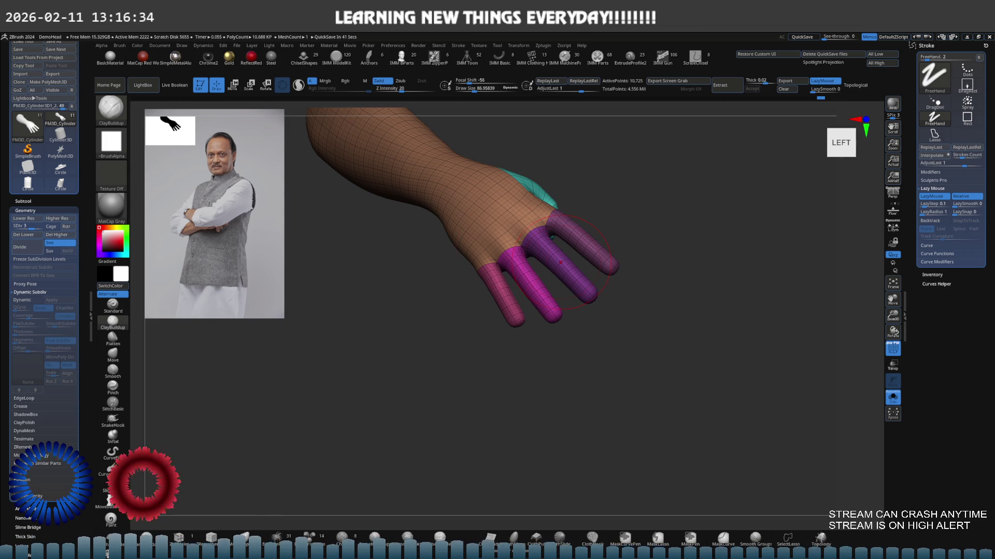
Drop the hand to its base subdivision and hide the thumb and arm so only the four fingers show.
mouse_move(560, 261)
right_down()
mouse_move(472, 246)
mouse_move(537, 251)
mouse_move(556, 267)
right_up()
key(ctrl)
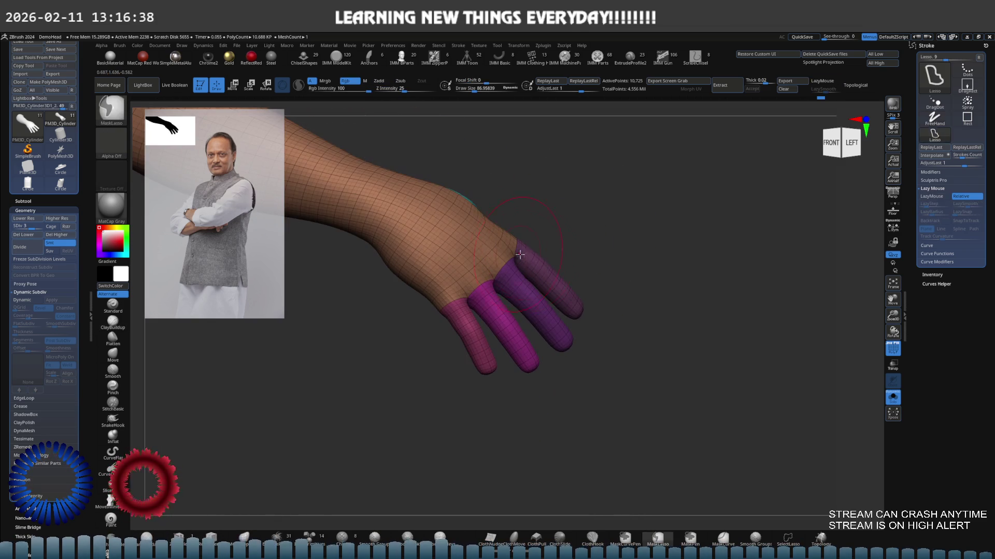
key(ctrl+shift)
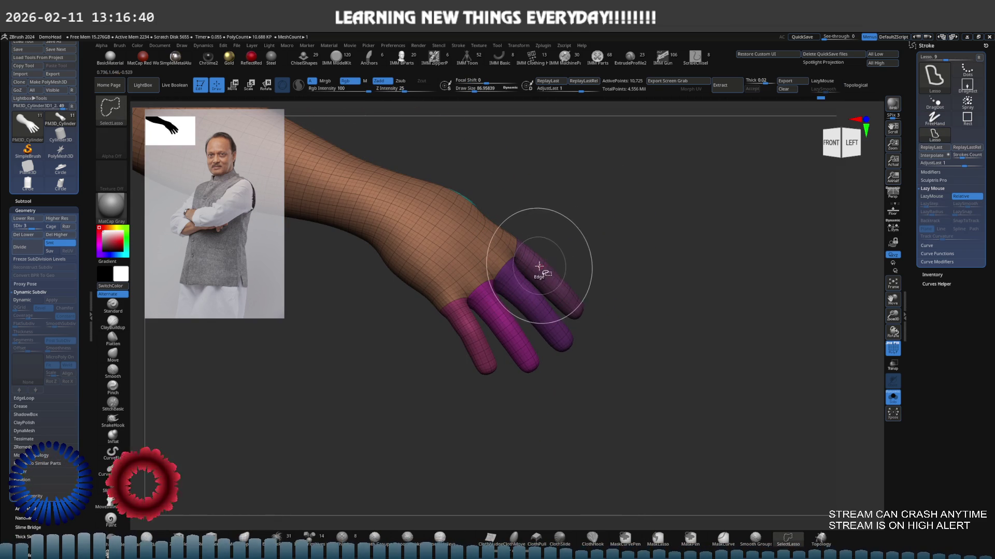
right_drag(477, 252, 464, 253)
key(shift+d)
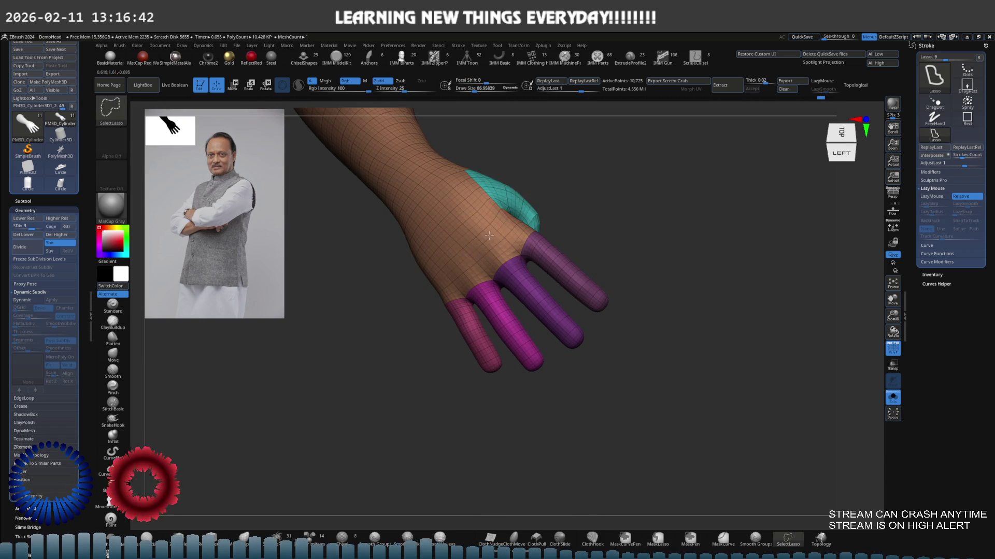
key(shift+d)
ctrl+shift+click(489, 223)
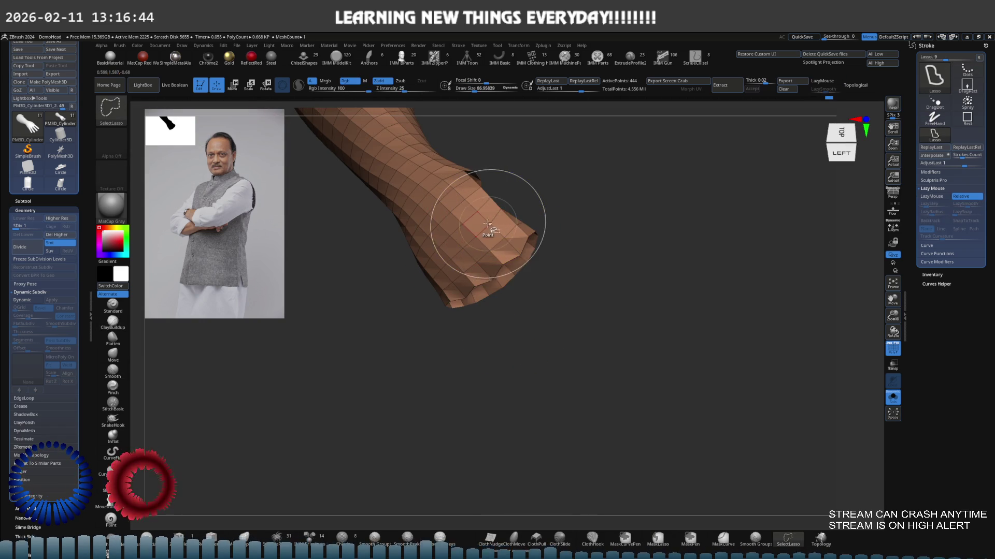
ctrl+shift+click(513, 229)
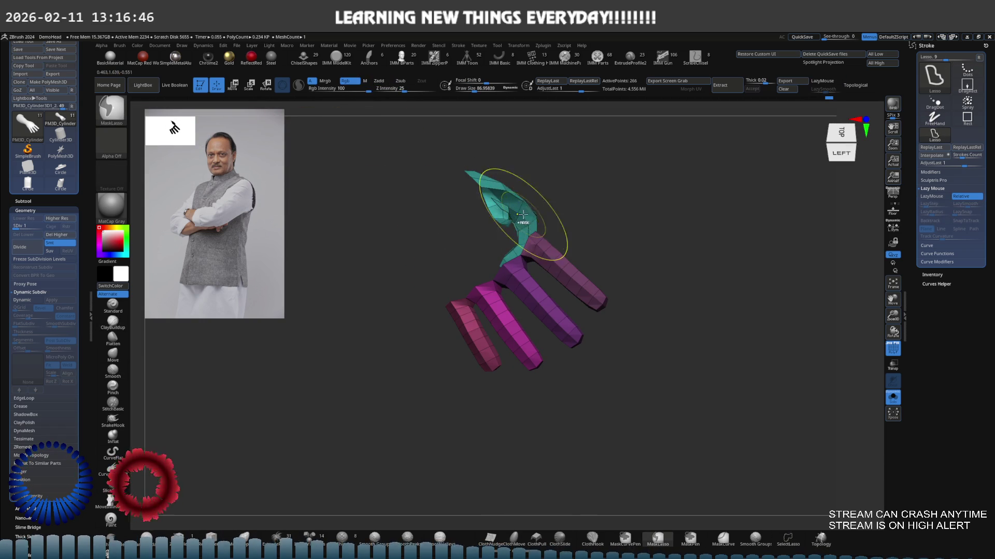
ctrl+shift+click(519, 218)
right_drag(525, 210, 609, 234)
Unhide the arm as masked geometry, leaving the fingers free, and ready the Rotate gizmo at a higher subdivision.
ctrl+shift+click(655, 249)
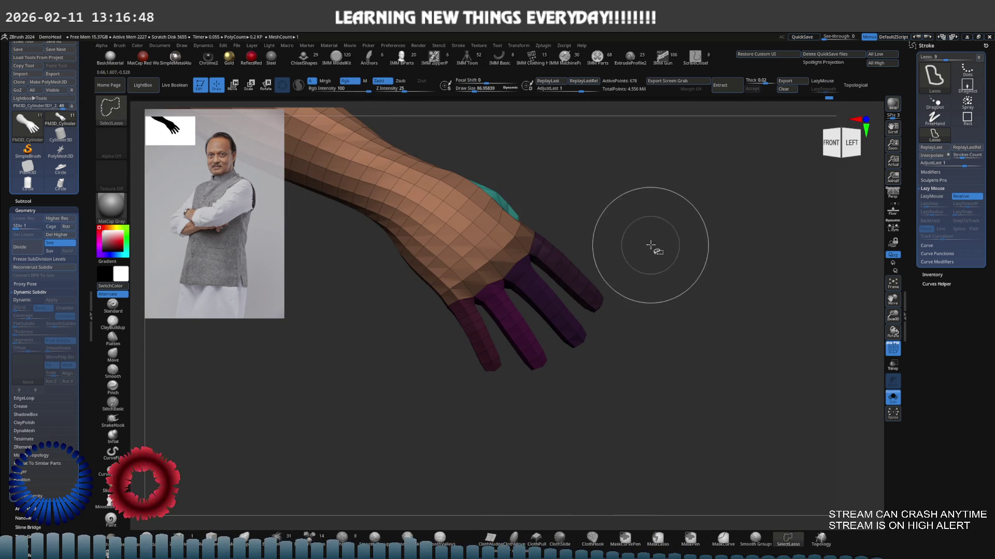
ctrl+click(666, 266)
key(r)
mouse_move(579, 246)
shift+mouse_down()
mouse_move(573, 230)
mouse_move(513, 236)
mouse_move(590, 260)
shift+mouse_up()
key(ctrl+d)
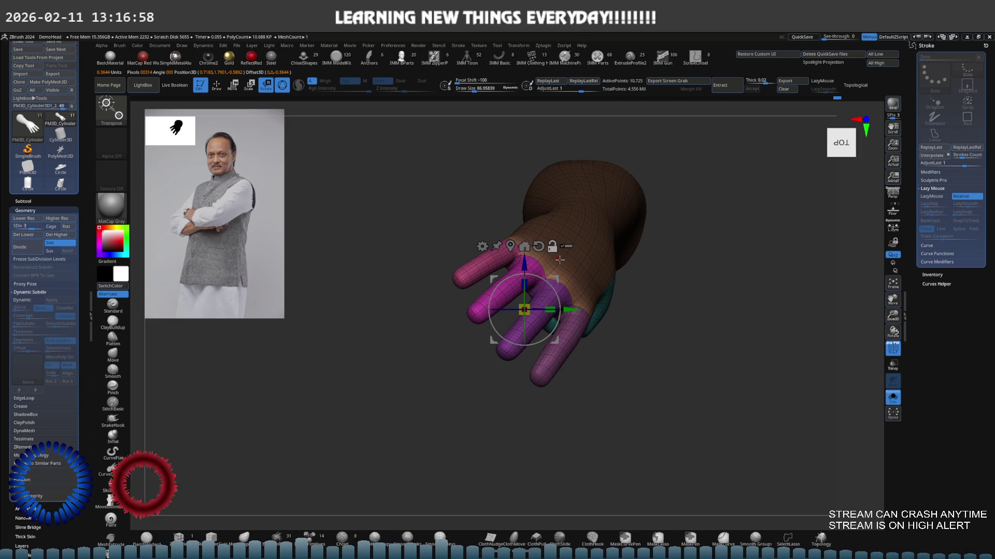
Pivot the gizmo at the knuckles and rotate the four fingers downward, then return to sculpting with an adjusted brush size.
mouse_move(589, 260)
mouse_down()
mouse_move(556, 252)
mouse_move(600, 240)
mouse_move(584, 238)
mouse_up()
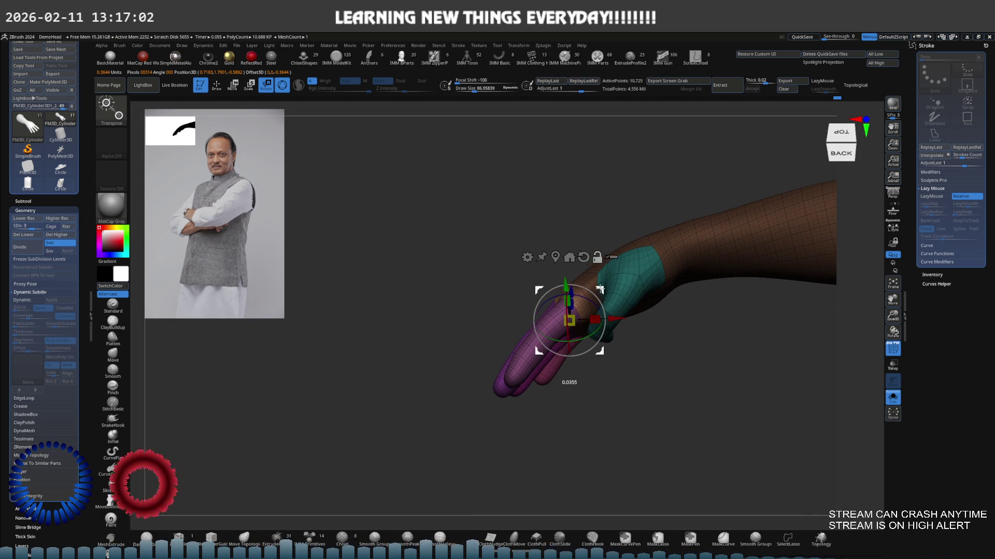
drag(604, 283, 626, 257)
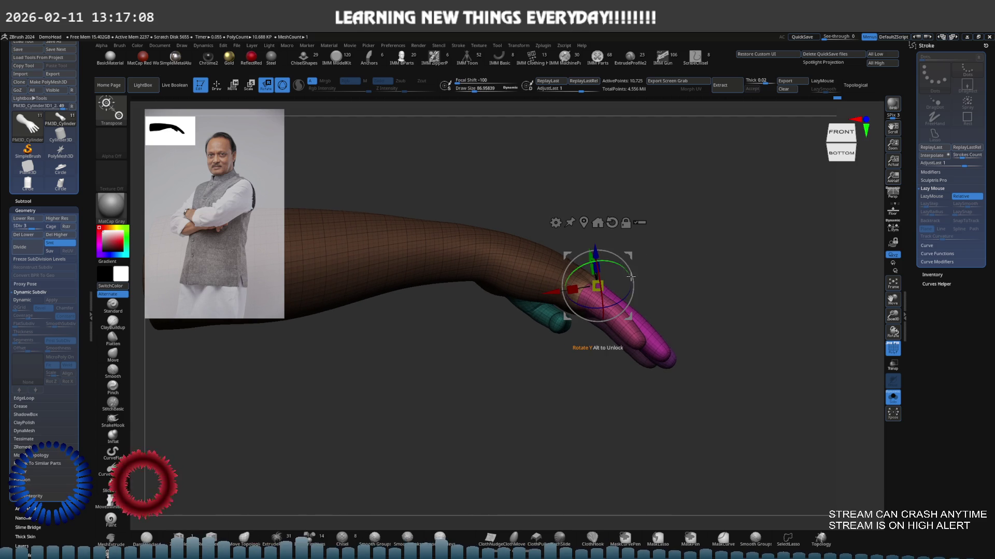
mouse_move(628, 279)
mouse_down()
mouse_move(633, 267)
mouse_move(612, 254)
mouse_move(610, 316)
mouse_move(630, 268)
mouse_up()
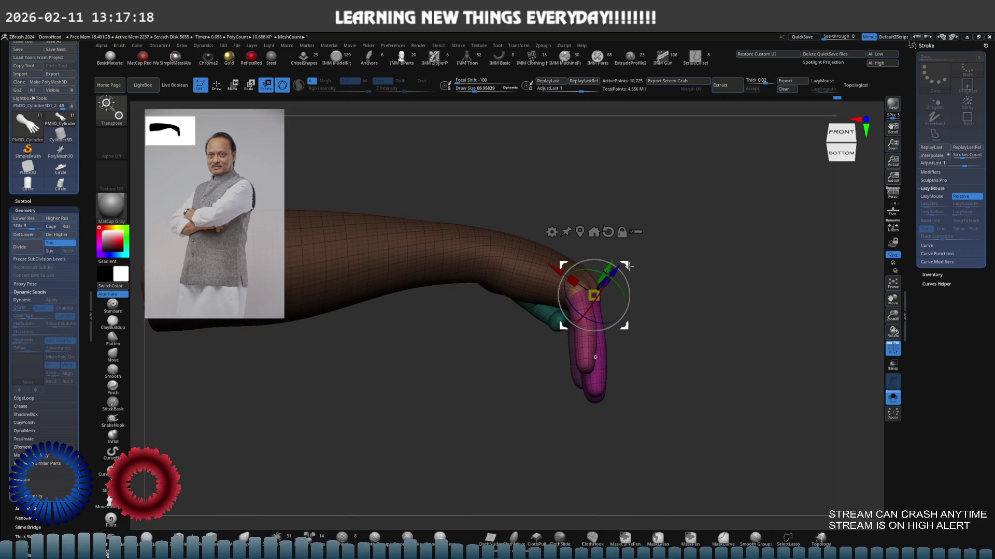
mouse_move(635, 287)
mouse_down()
mouse_move(591, 300)
mouse_move(611, 276)
mouse_up()
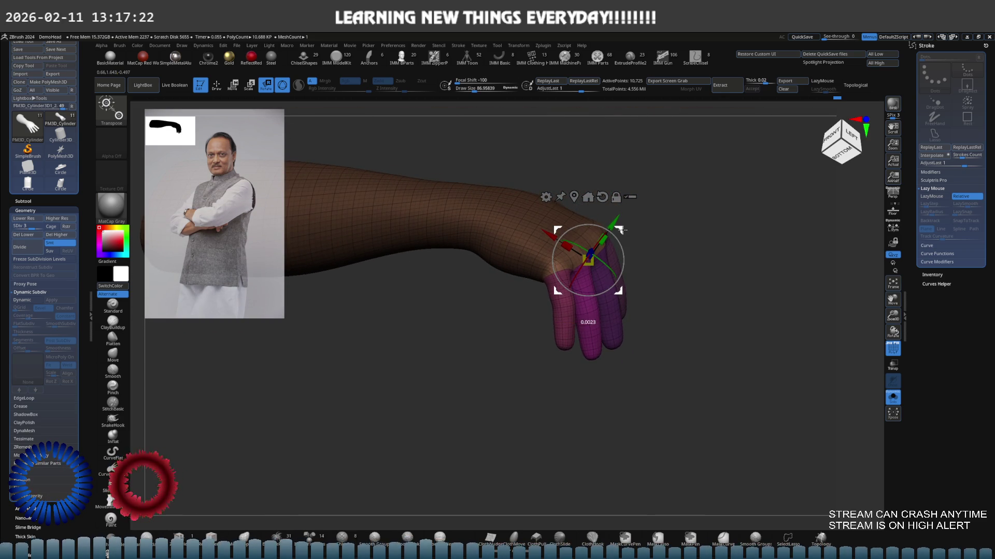
drag(624, 234, 621, 221)
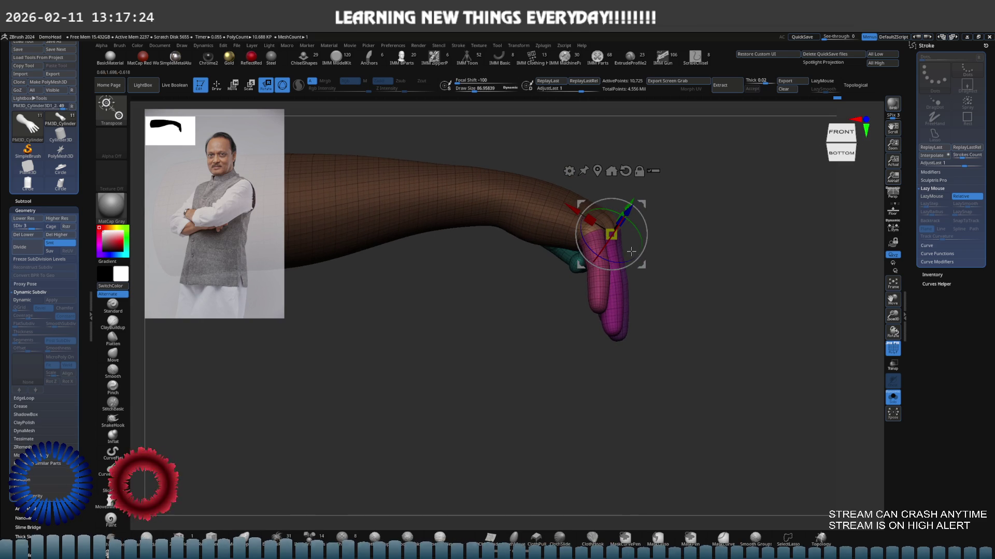
mouse_move(656, 282)
mouse_down()
mouse_move(645, 264)
mouse_move(618, 301)
mouse_move(641, 239)
mouse_move(617, 208)
mouse_move(725, 242)
mouse_up()
key(q)
key(s)
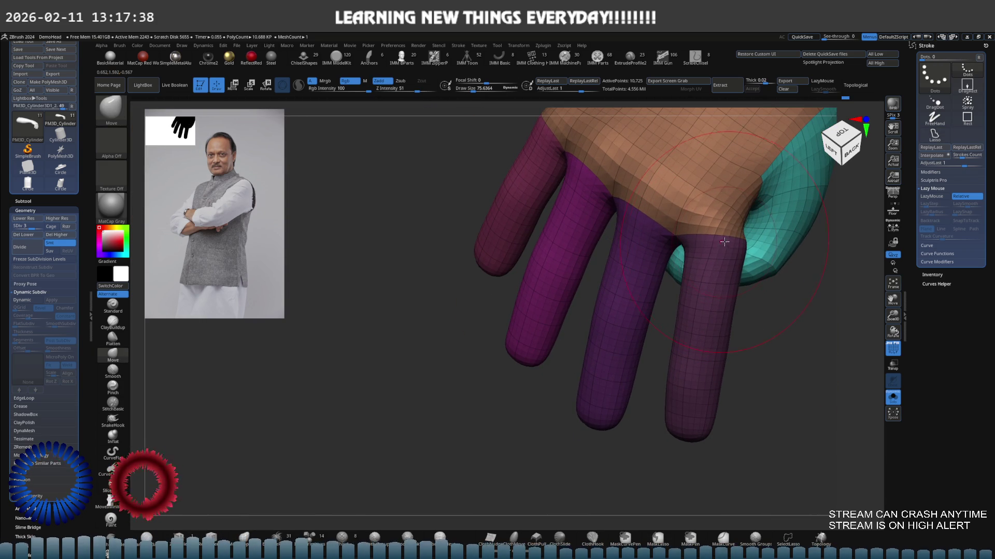
Undo a bad finger stroke and build up clay volume on the palm with ClayBuildup.
drag(723, 240, 743, 225)
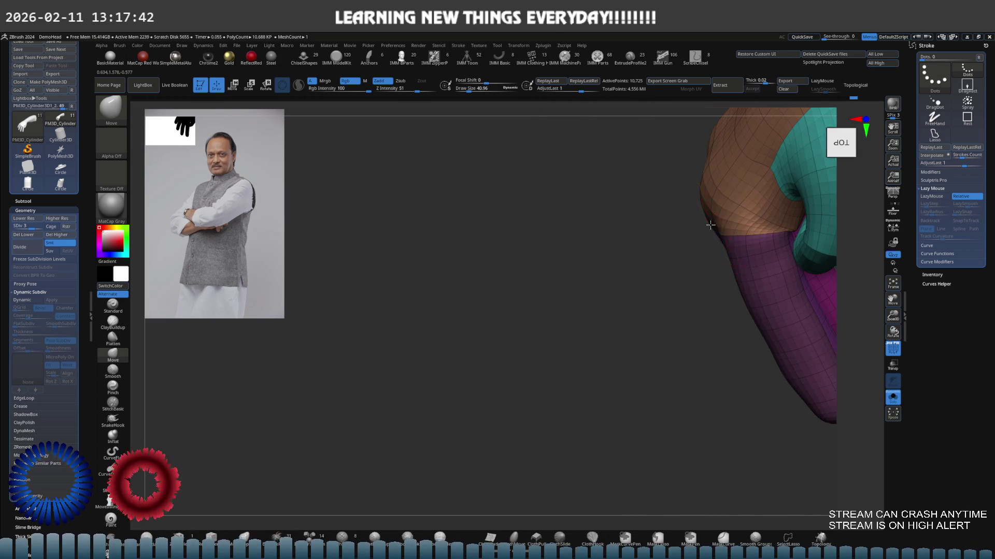
scroll(753, 233, up, 3)
mouse_move(769, 237)
right_down()
mouse_move(605, 212)
mouse_move(642, 230)
right_up()
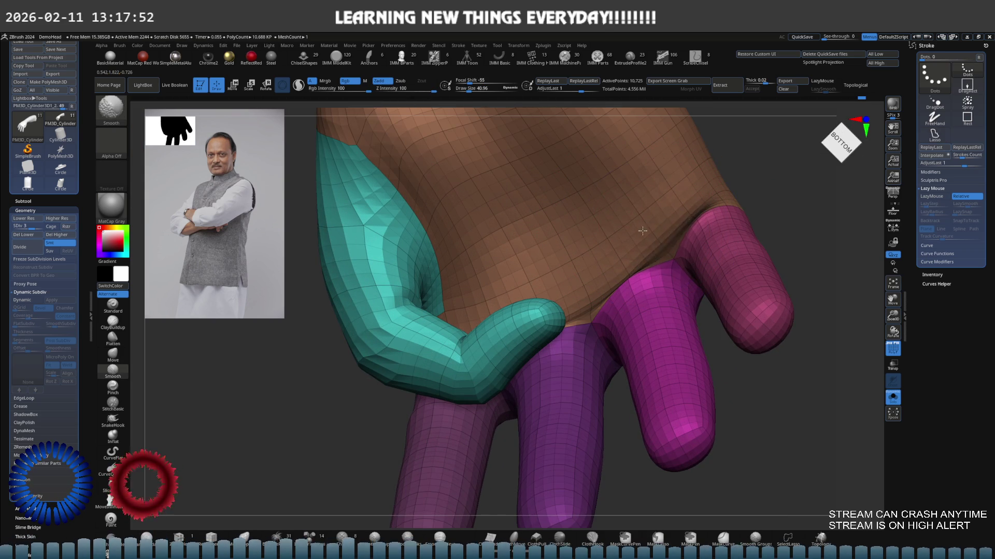
key(ctrl+z)
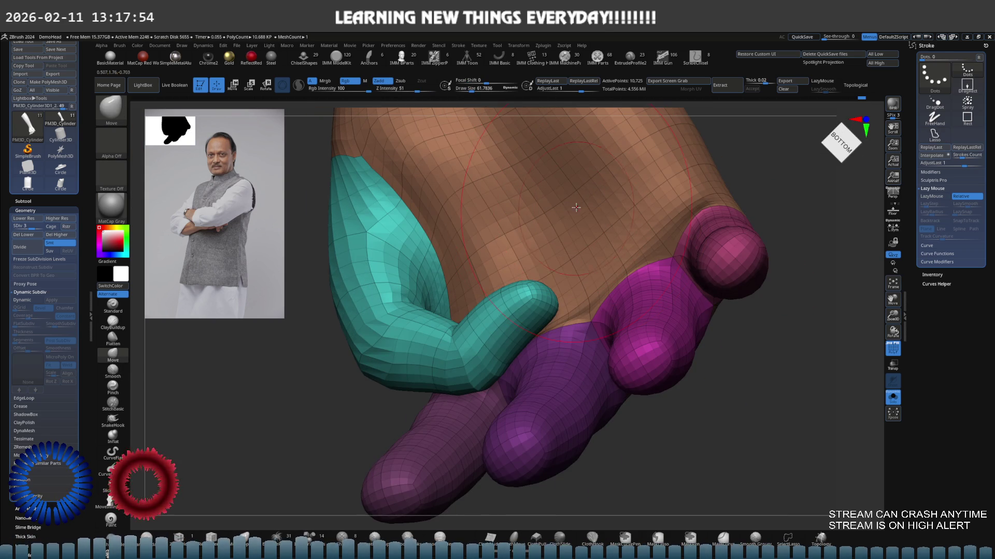
key(b)
key(c)
key(b)
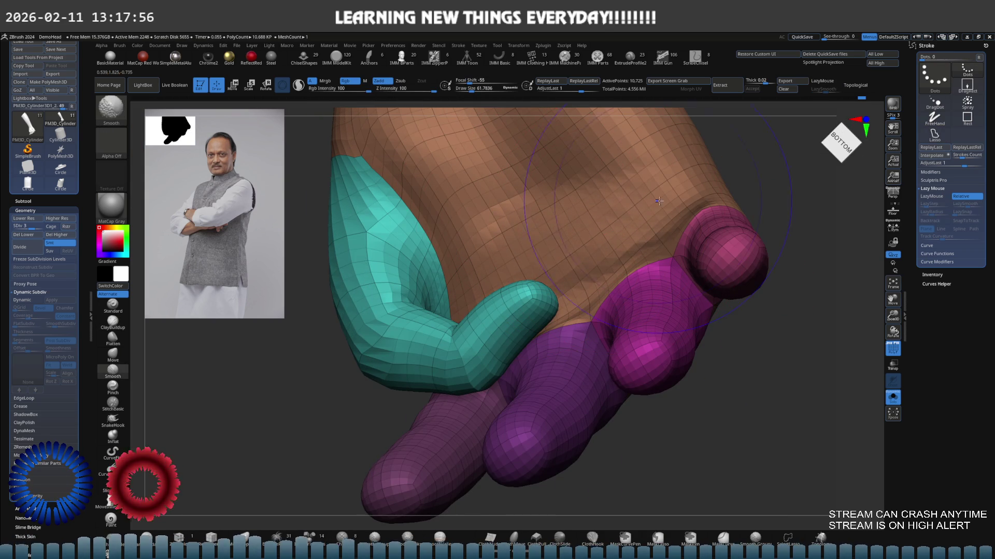
mouse_move(533, 241)
alt+right_down()
mouse_move(528, 217)
mouse_move(505, 206)
alt+right_up()
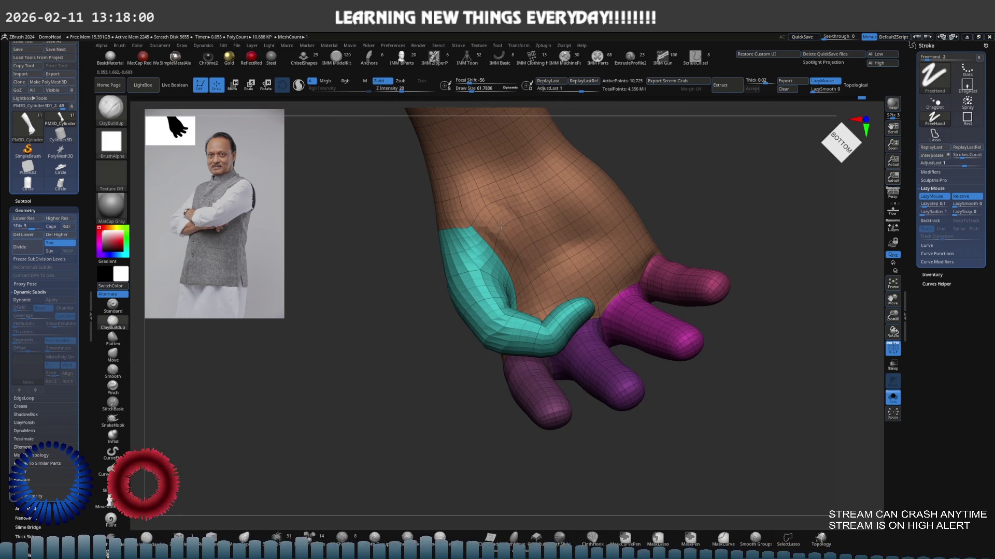
right_drag(502, 226, 560, 233)
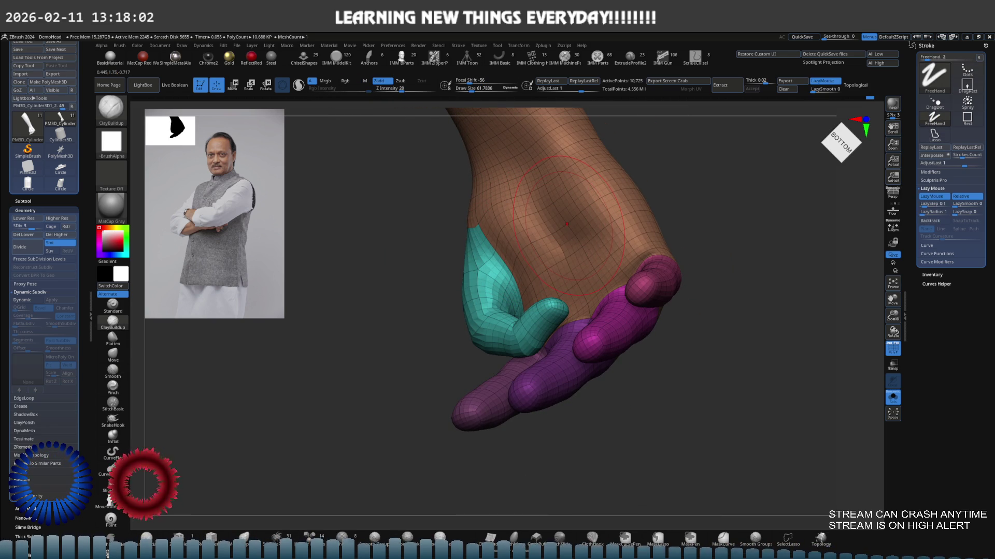
drag(574, 220, 563, 232)
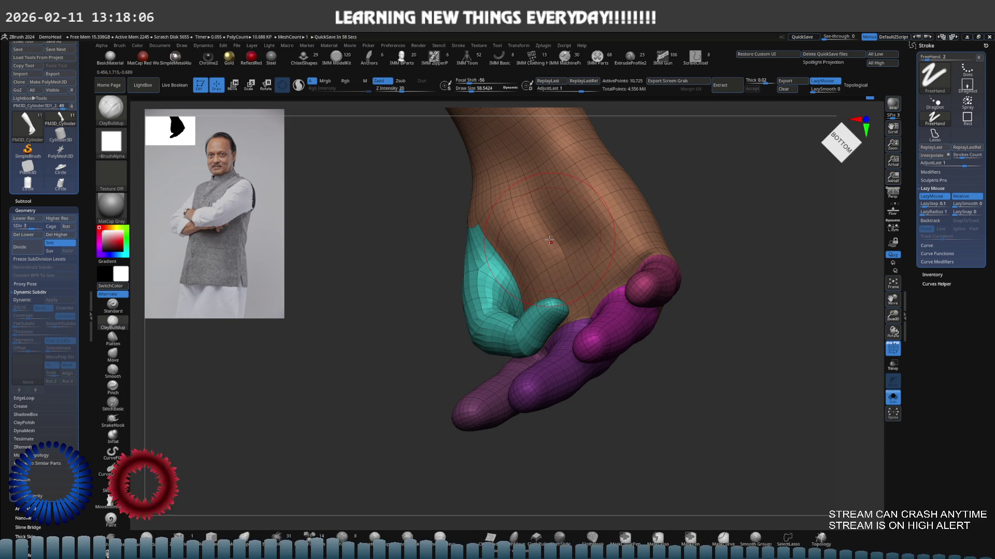
Switch to the Move brush with a smaller size to reshape the thumb from the palm side.
right_drag(368, 218, 511, 241)
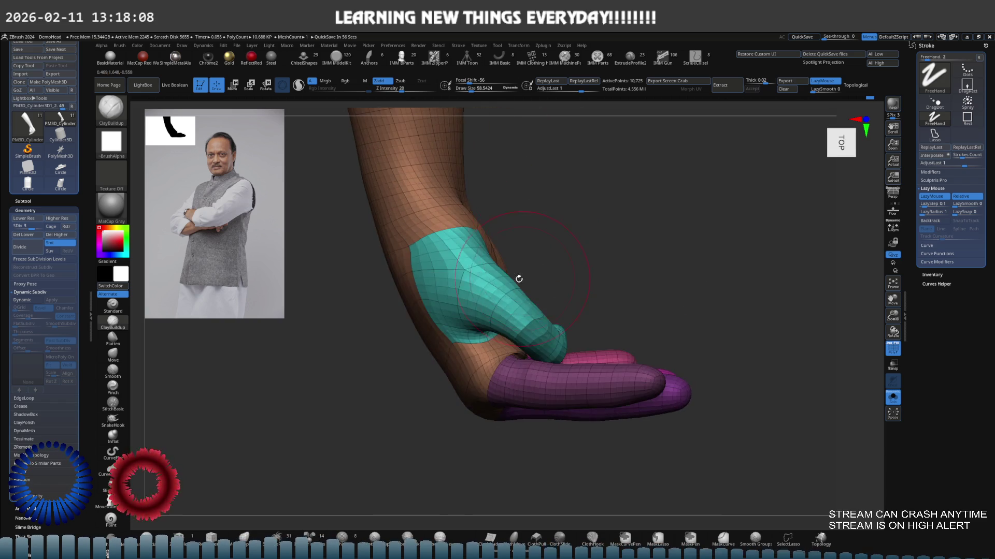
key(b)
key(m)
key(v)
right_drag(511, 241, 556, 304)
Raise the subdivision level one step and add clay to the thumb with a smaller brush.
key(d)
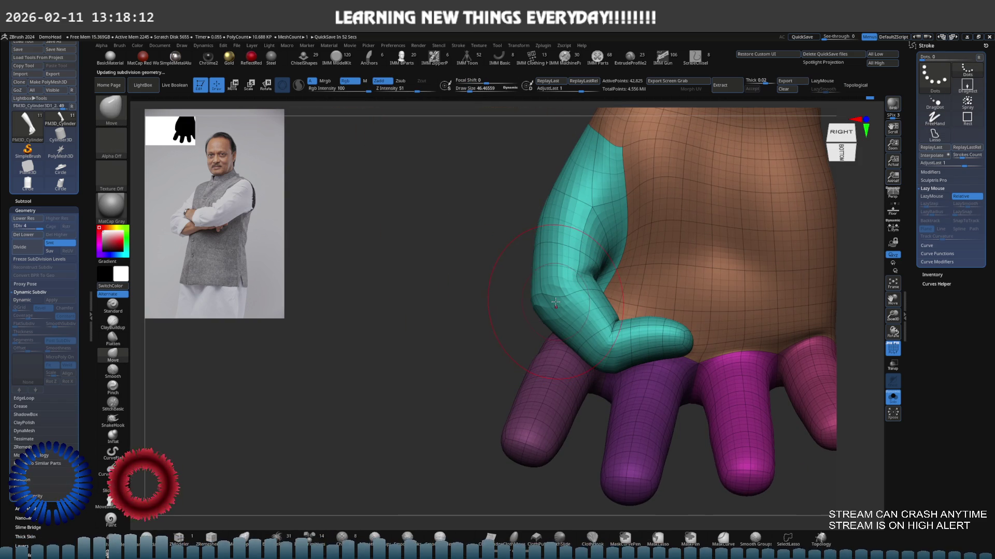
key(s)
drag(565, 295, 569, 294)
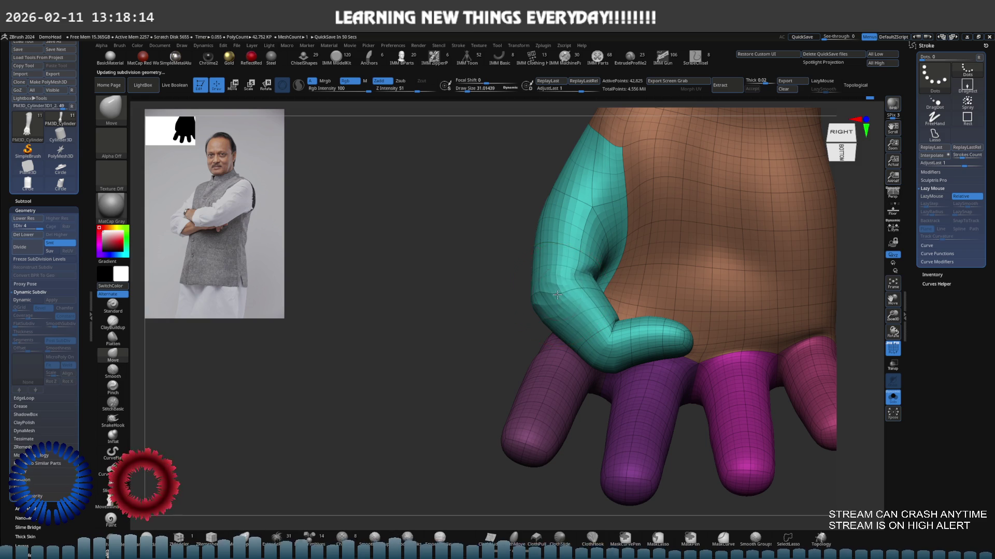
mouse_move(557, 295)
right_down()
mouse_move(585, 279)
mouse_move(591, 260)
right_up()
key(b)
key(c)
key(b)
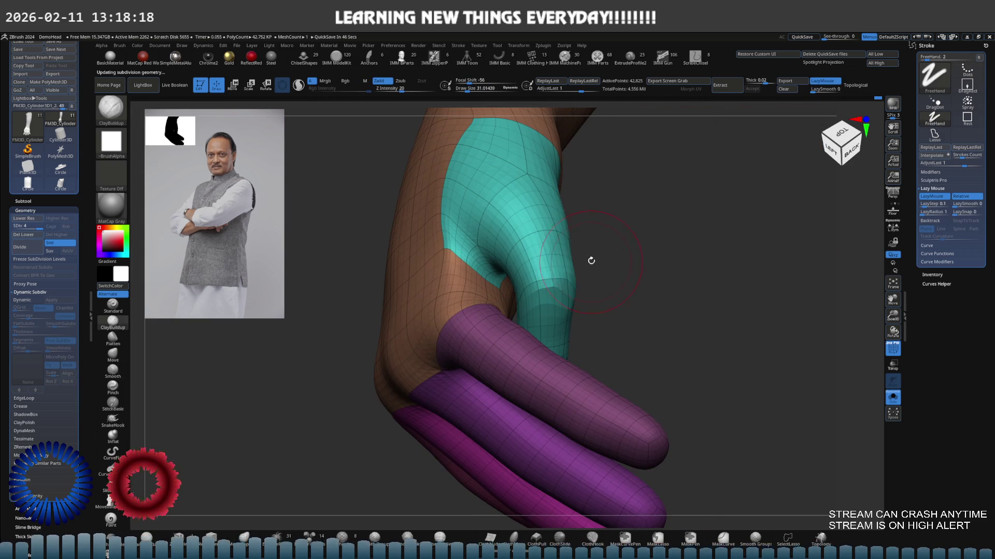
Push and smooth the side of the thumb with the Move brush, then shrink the brush further.
key(b)
key(m)
key(v)
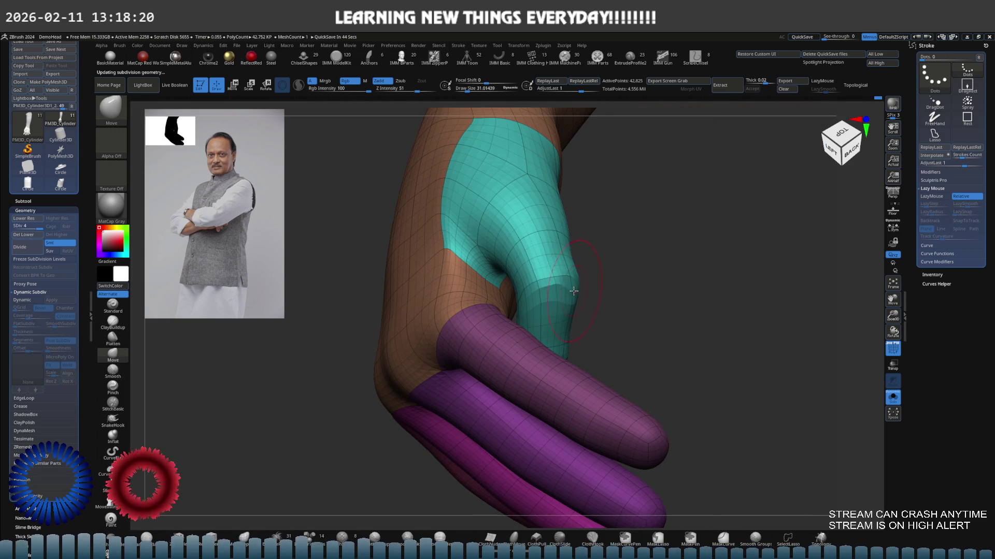
mouse_move(573, 291)
right_down()
mouse_move(544, 242)
mouse_move(621, 287)
mouse_move(571, 257)
right_up()
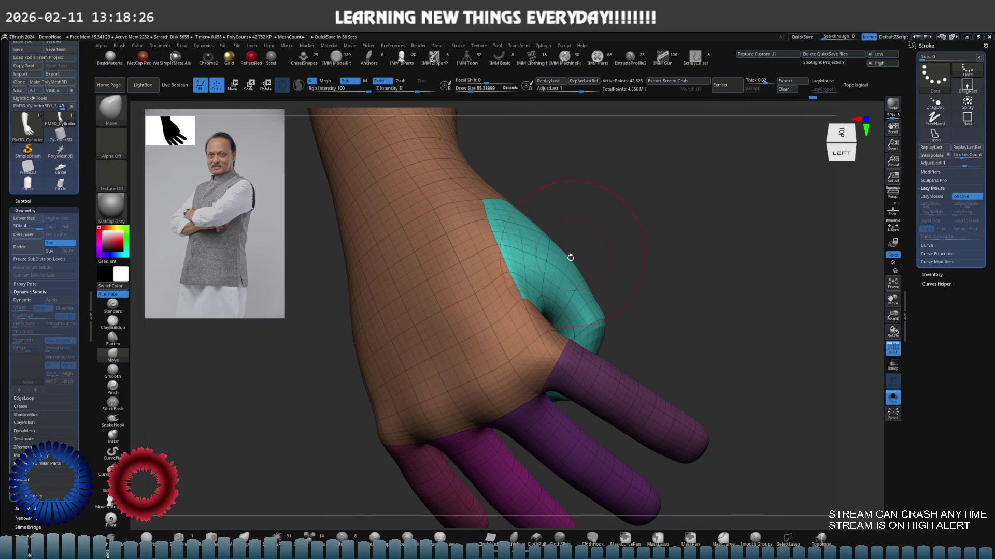
key(s)
click(585, 294)
mouse_move(589, 296)
right_down()
mouse_move(596, 285)
mouse_move(627, 286)
mouse_move(613, 240)
mouse_move(592, 251)
mouse_move(632, 257)
mouse_move(625, 287)
right_up()
Isolate the pinky, show the hand again and place the Move gizmo at the pinky's base.
ctrl+shift+click(625, 287)
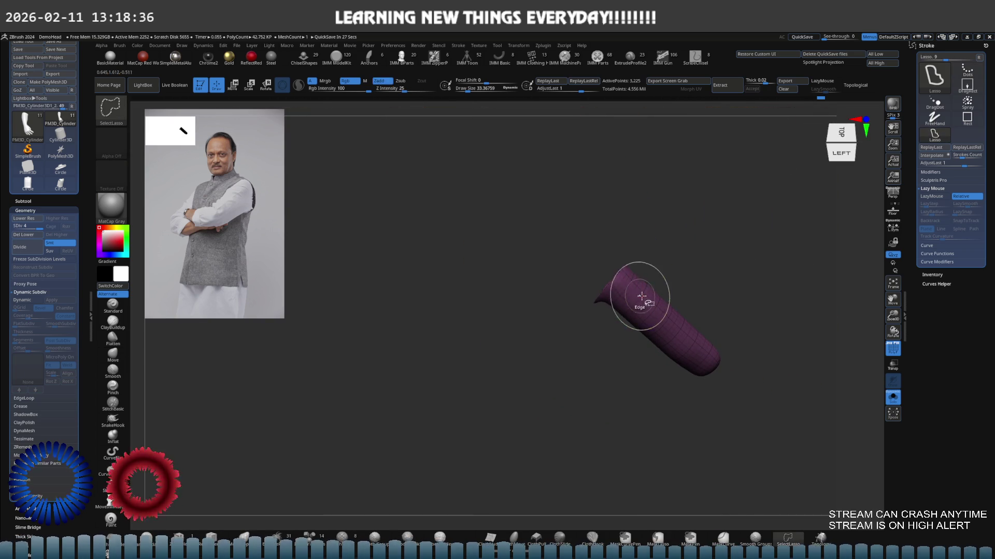
ctrl+shift+click(705, 288)
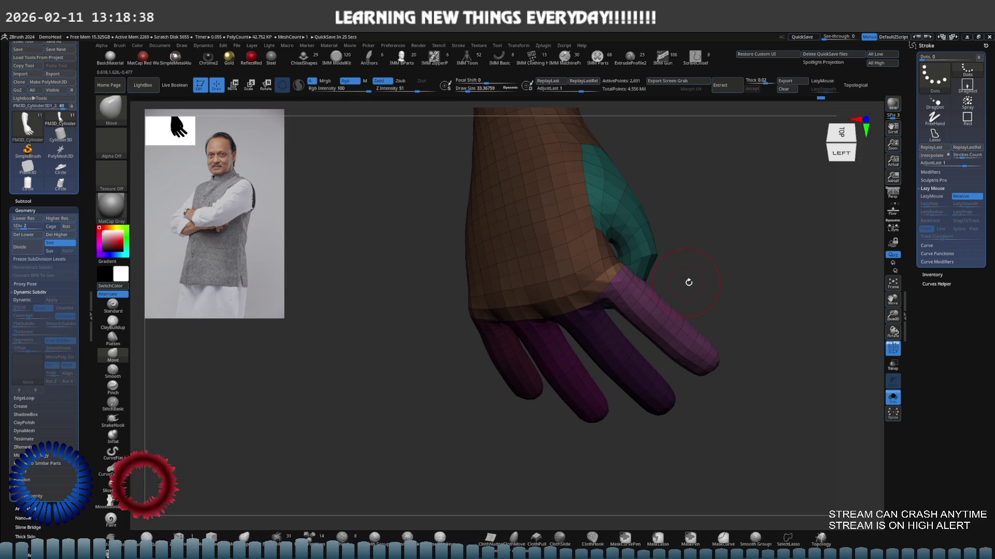
key(w)
right_drag(686, 282, 674, 276)
drag(655, 244, 644, 247)
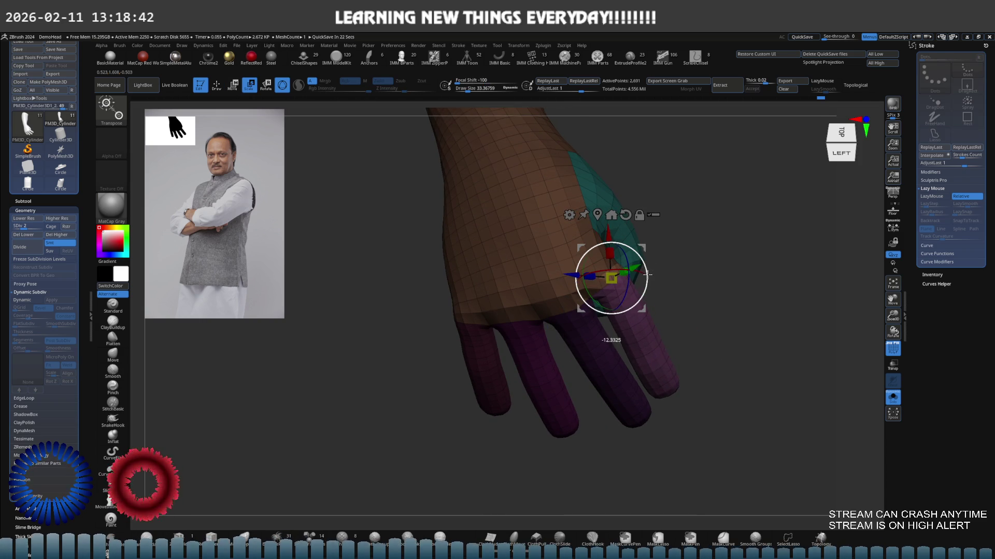
Swing the pinky finger under the hand, check the pose, then leave transform mode.
mouse_move(645, 274)
mouse_down()
mouse_move(641, 251)
mouse_move(639, 292)
mouse_up()
drag(638, 251, 626, 260)
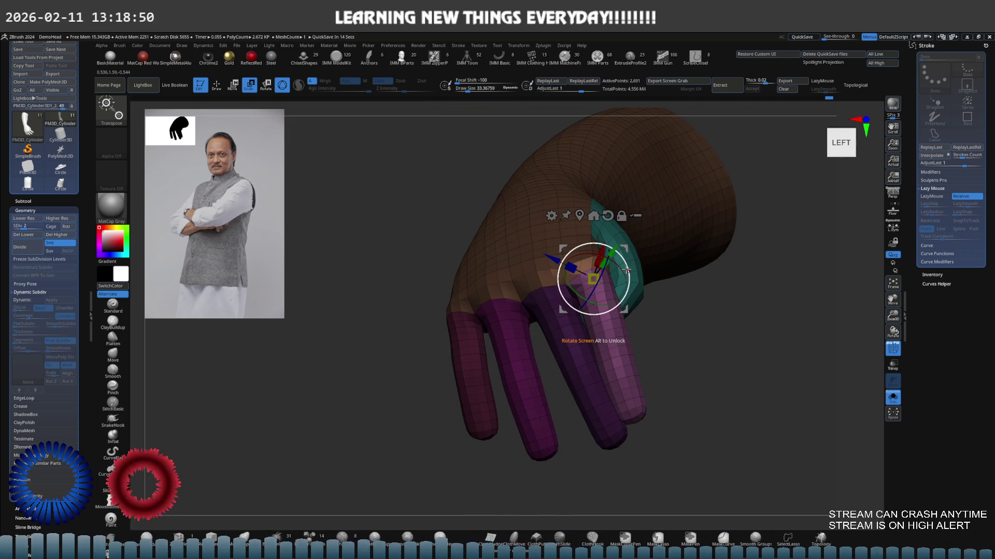
drag(640, 286, 682, 302)
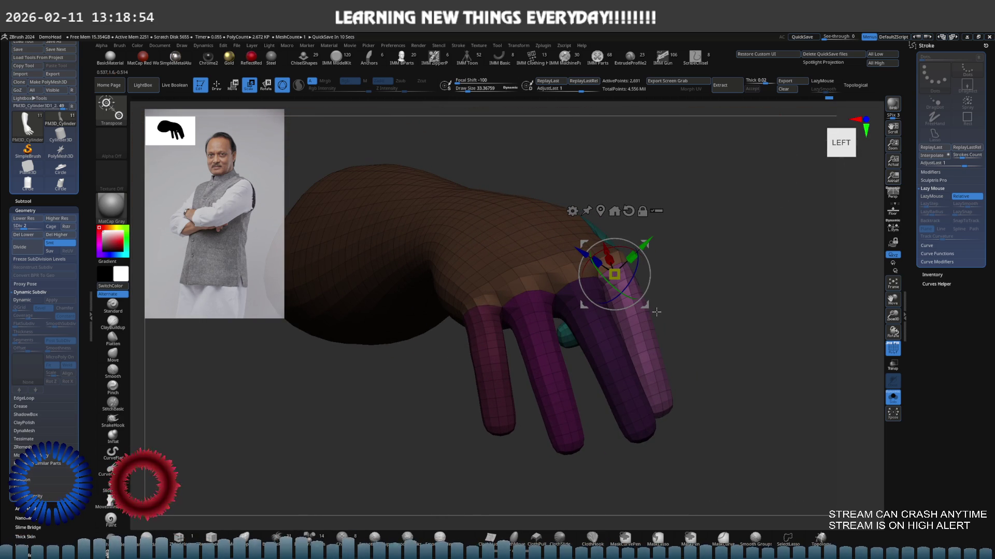
click(644, 322)
key(q)
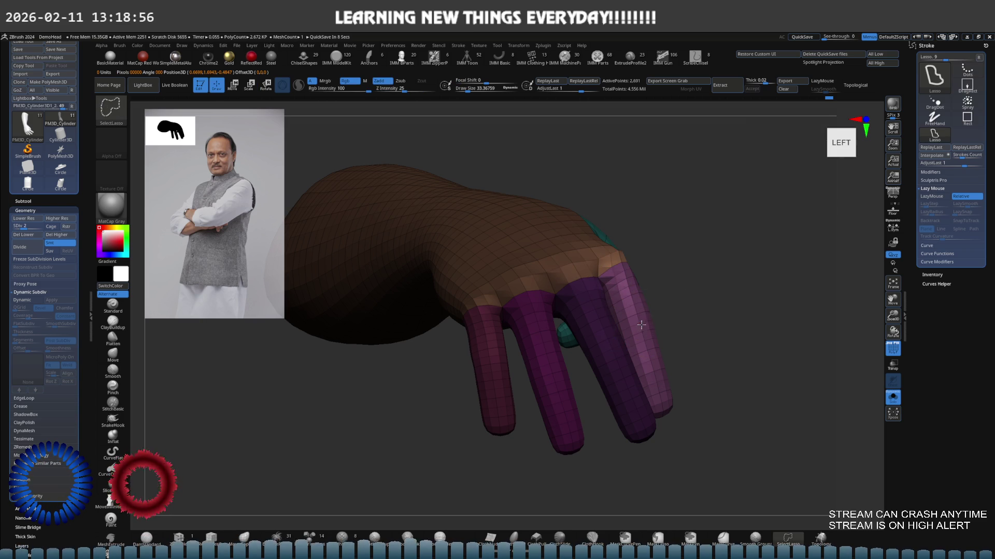
Isolate the pinky, invert its mask and rotate the lower finger section upright with the gizmo.
key(ctrl)
ctrl+shift+click(638, 322)
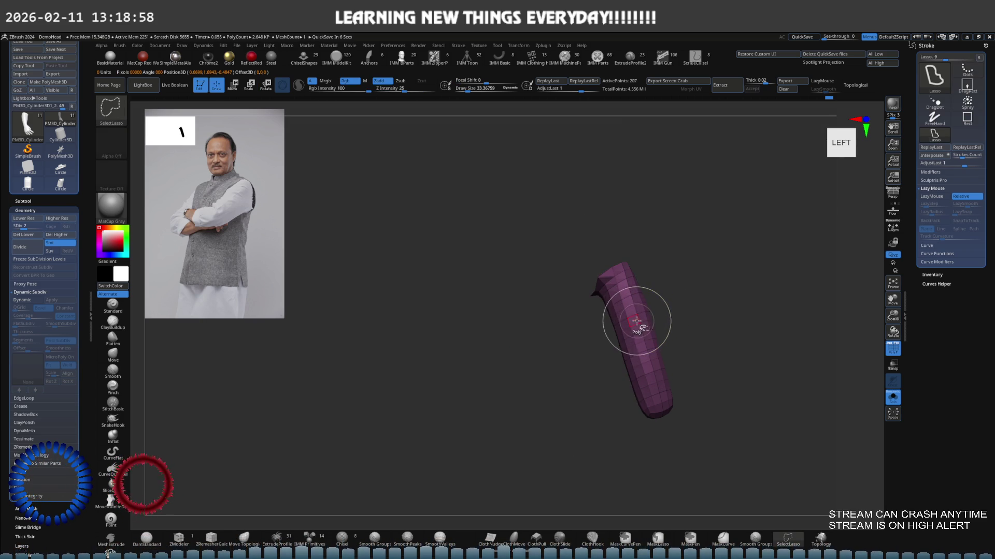
key(w)
mouse_move(644, 322)
mouse_down()
mouse_move(662, 290)
mouse_move(688, 317)
mouse_up()
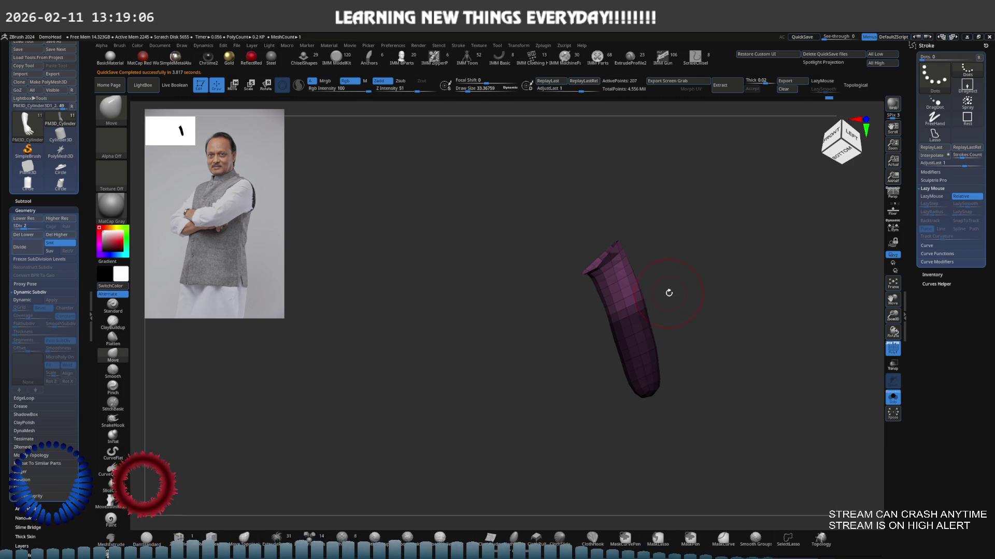
key(e)
ctrl+click(706, 295)
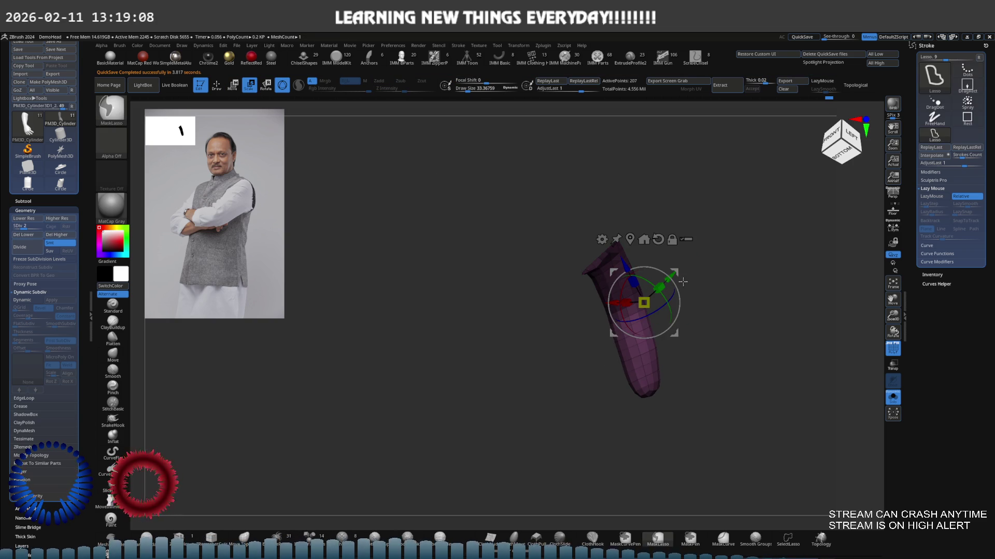
mouse_move(680, 280)
mouse_down()
mouse_move(655, 291)
mouse_move(670, 306)
mouse_move(712, 276)
mouse_up()
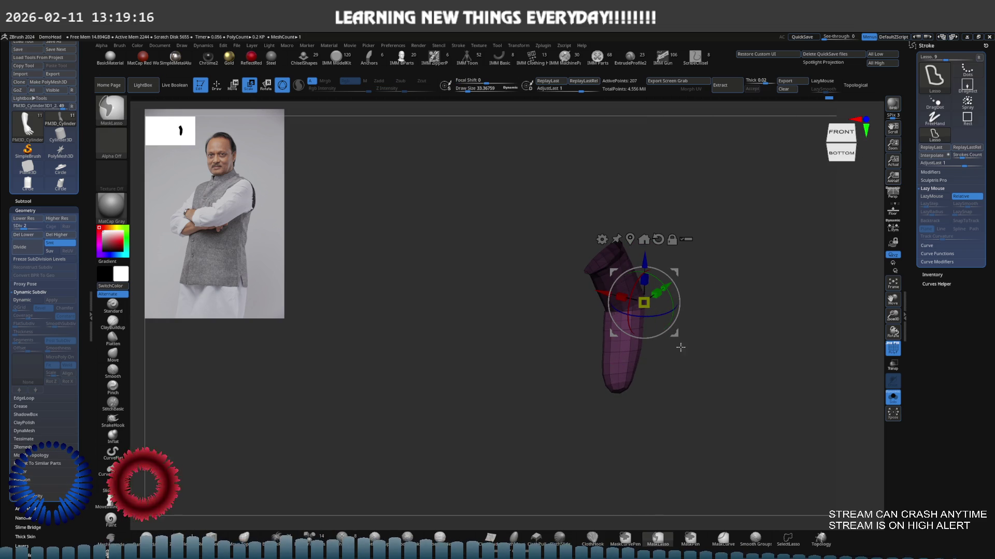
Re-mask the lower part of the finger, tilt it down and left, then show the whole hand again.
ctrl+drag(676, 348, 700, 378)
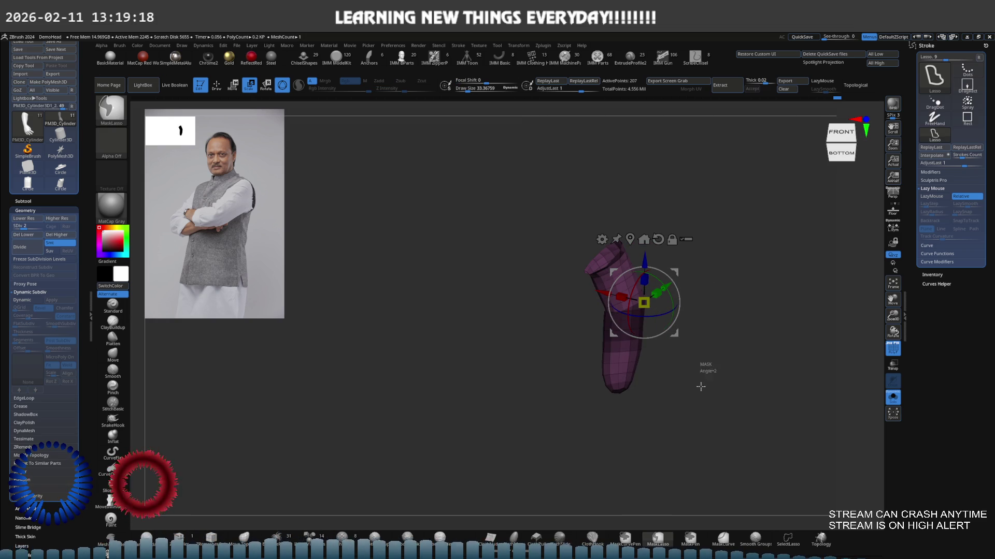
ctrl+drag(659, 346, 691, 364)
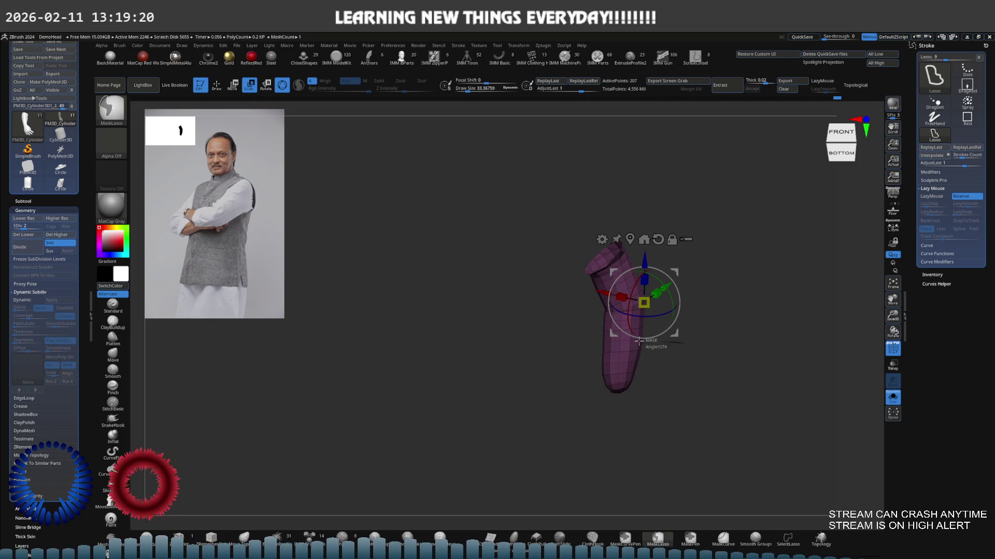
ctrl+drag(639, 341, 685, 357)
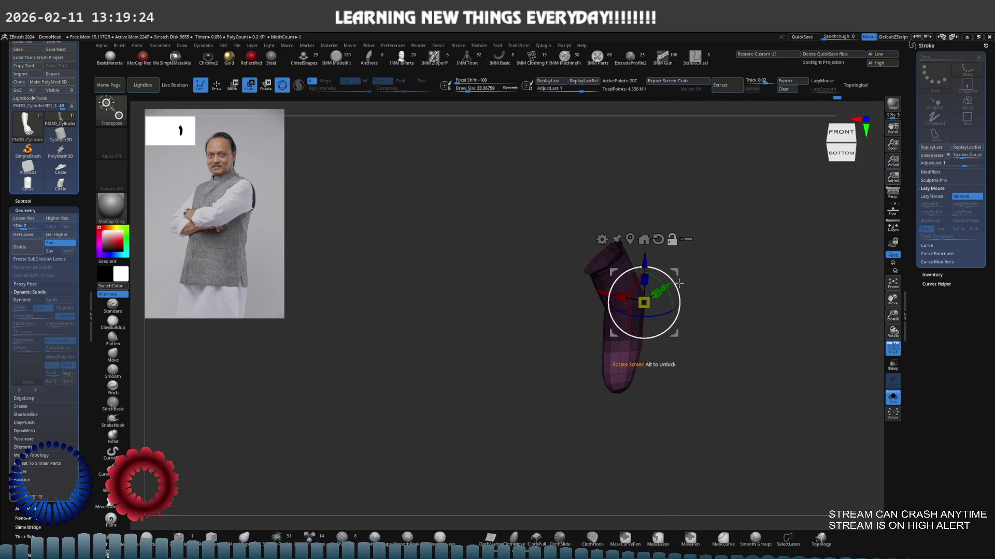
mouse_move(669, 293)
mouse_down()
mouse_move(657, 337)
mouse_move(647, 291)
mouse_up()
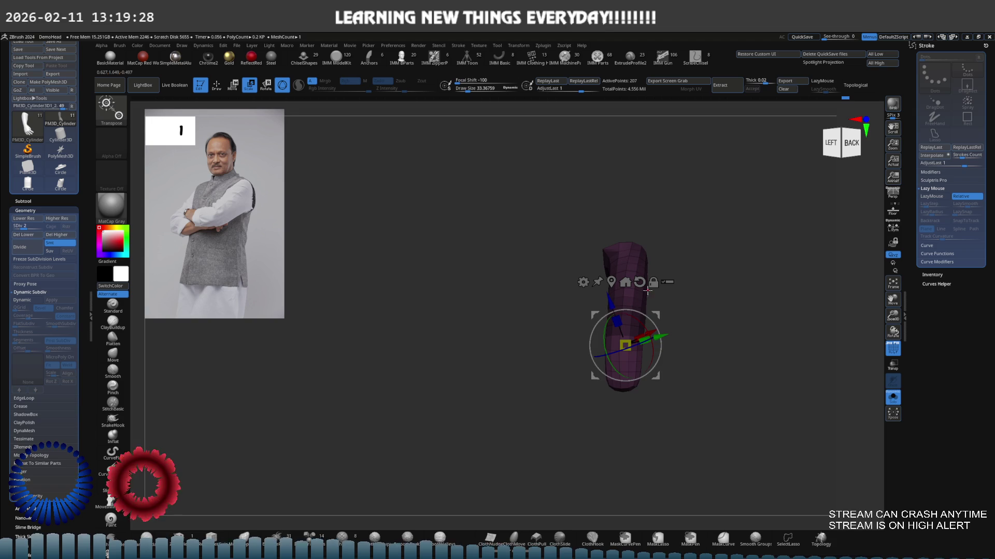
key(q)
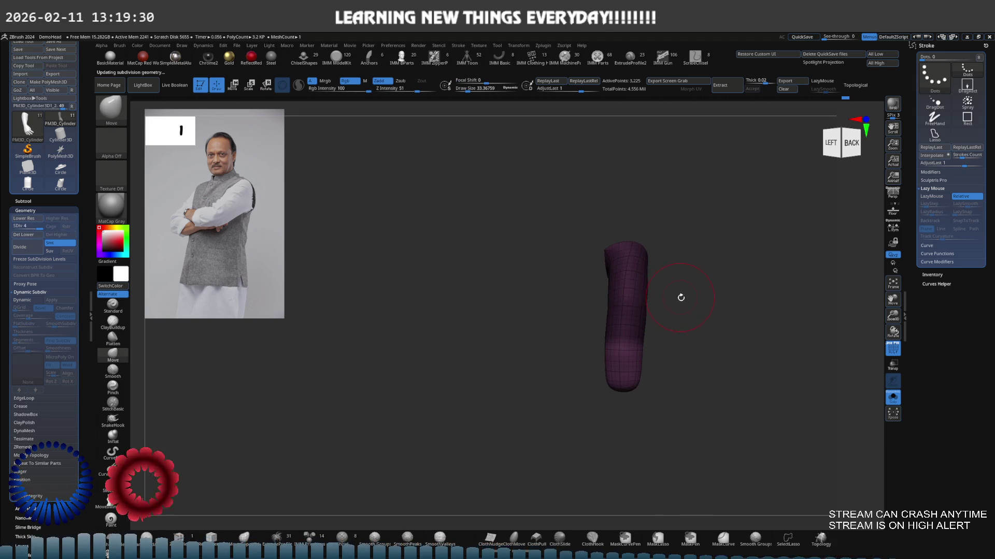
ctrl+shift+click(700, 307)
mouse_move(700, 306)
mouse_down()
mouse_move(672, 326)
mouse_move(726, 344)
mouse_move(694, 296)
mouse_up()
Show all hand parts at a lower subdivision and place the Move gizmo at a finger knuckle.
ctrl+shift+click(599, 322)
ctrl+shift+click(740, 332)
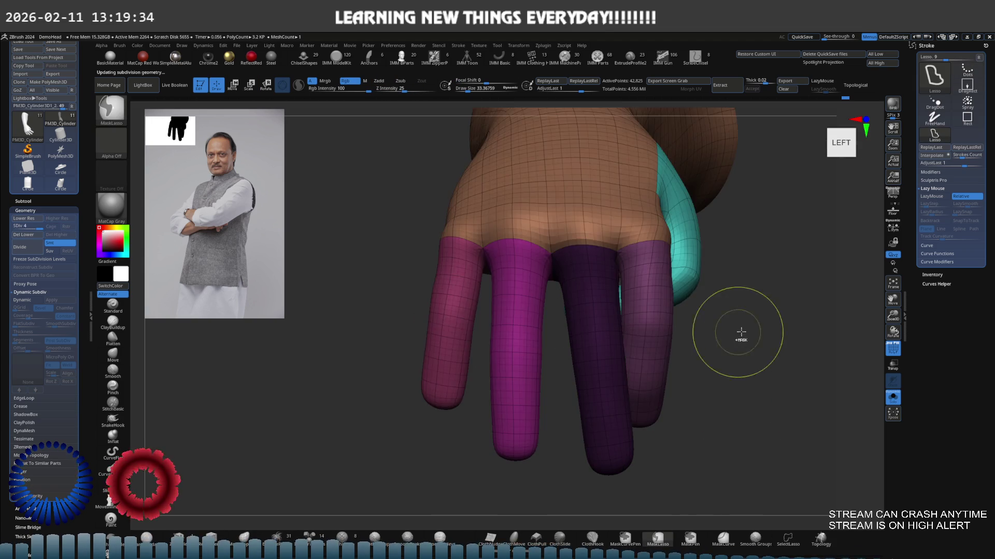
key(shift+d)
key(shift+d)
key(w)
drag(699, 303, 621, 326)
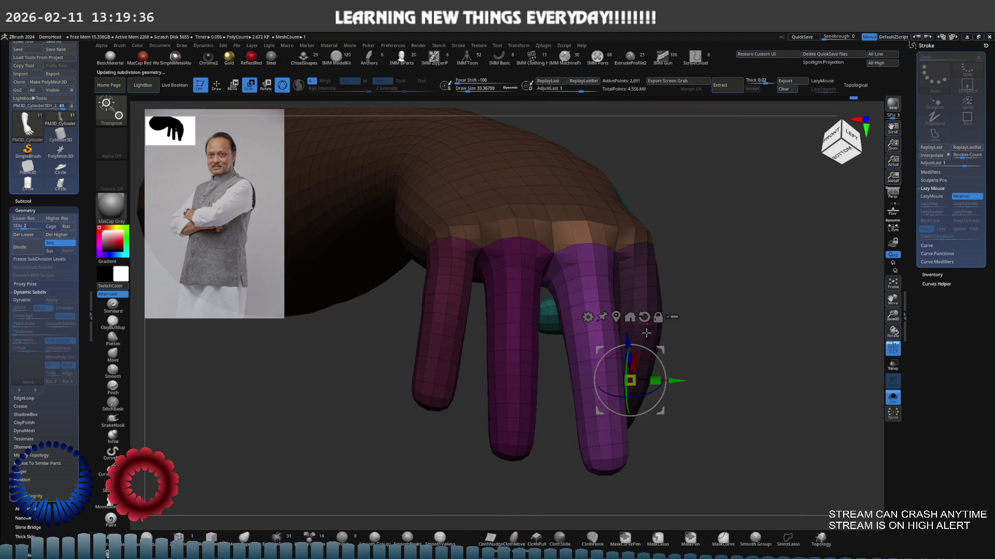
alt+drag(629, 381, 588, 255)
Review the finger pose from the side, then leave the gizmo for lasso part selection.
mouse_move(544, 233)
mouse_down()
mouse_move(617, 257)
mouse_move(622, 228)
mouse_move(629, 238)
mouse_up()
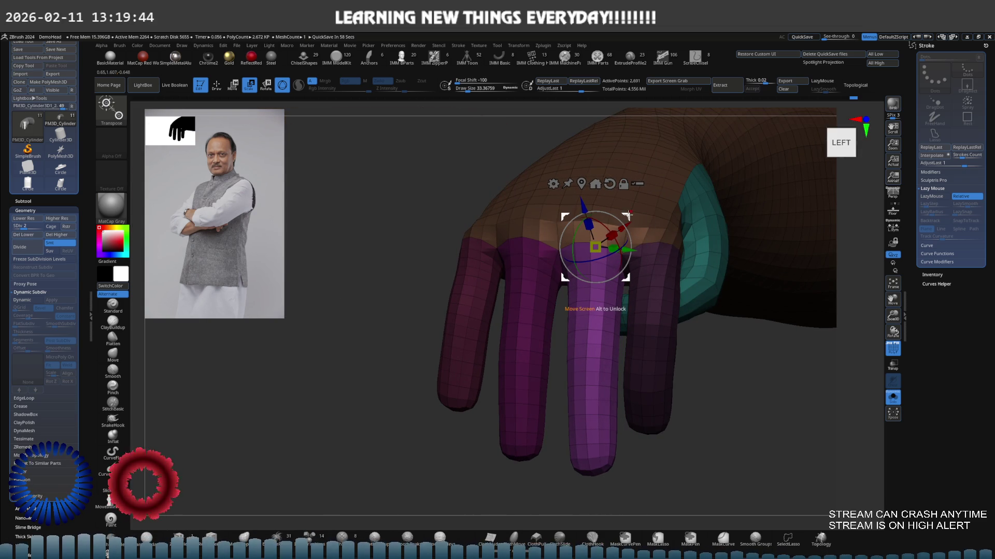
mouse_move(628, 214)
mouse_down()
mouse_move(652, 237)
mouse_move(651, 266)
mouse_up()
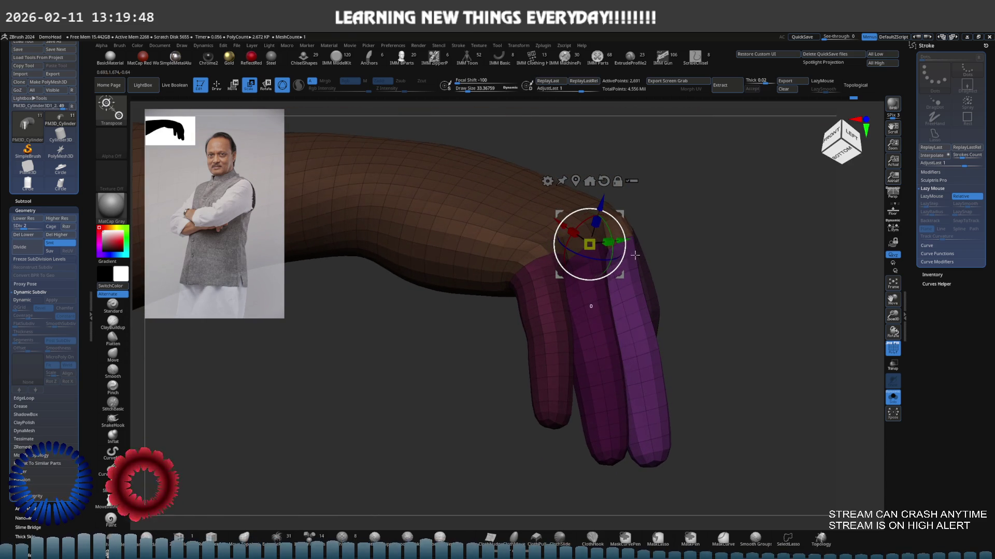
key(q)
key(w)
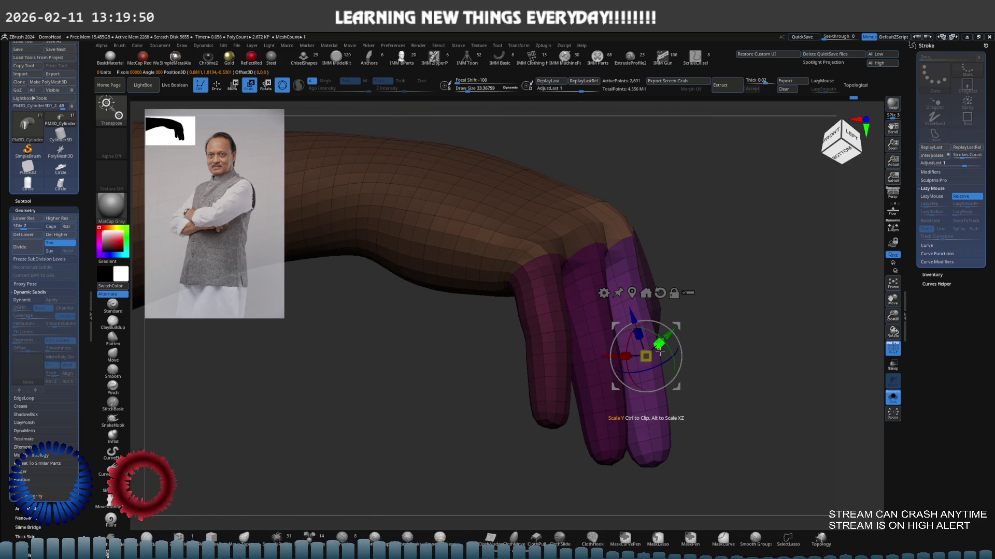
key(ctrl+shift)
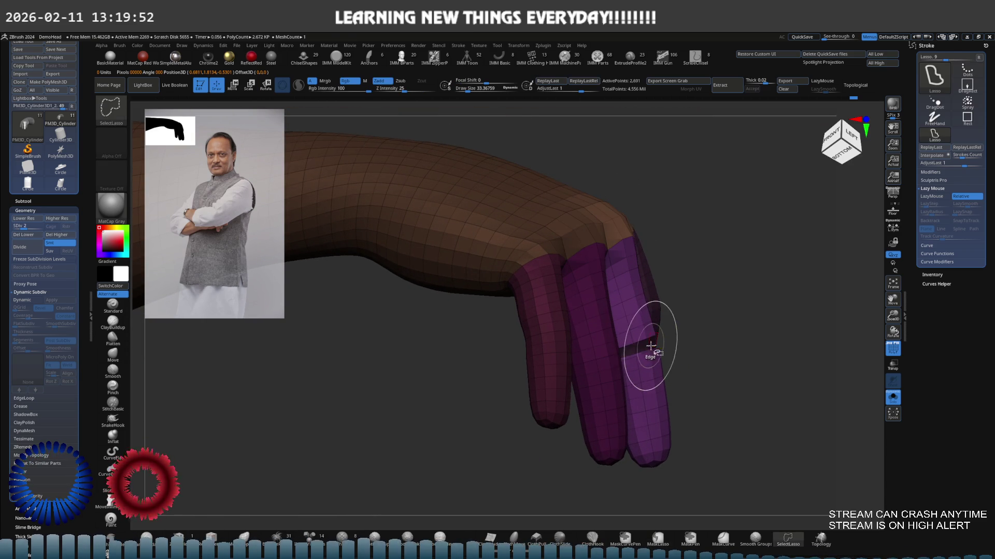
Isolate one finger, subdivide it and clear a first trial mask band.
key(w)
key(q)
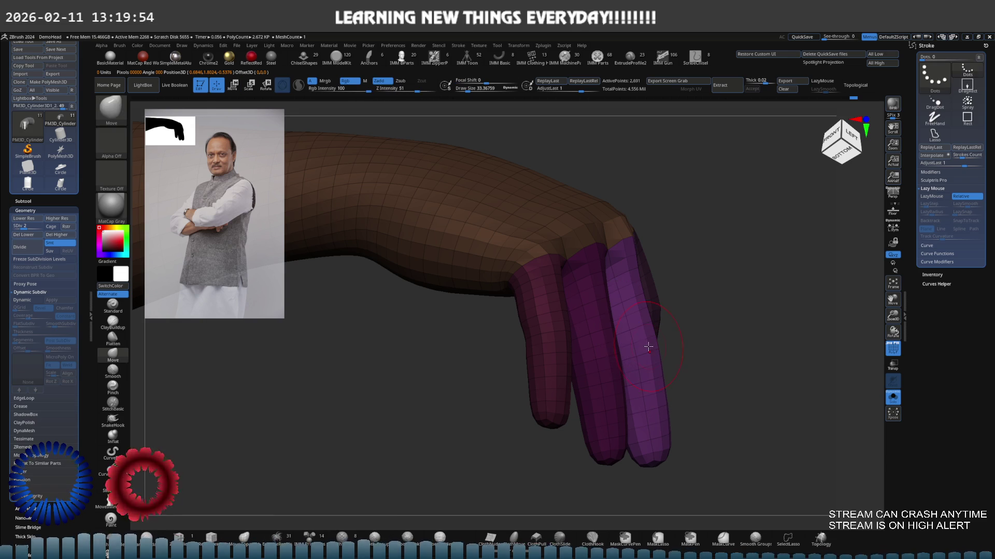
ctrl+shift+click(639, 344)
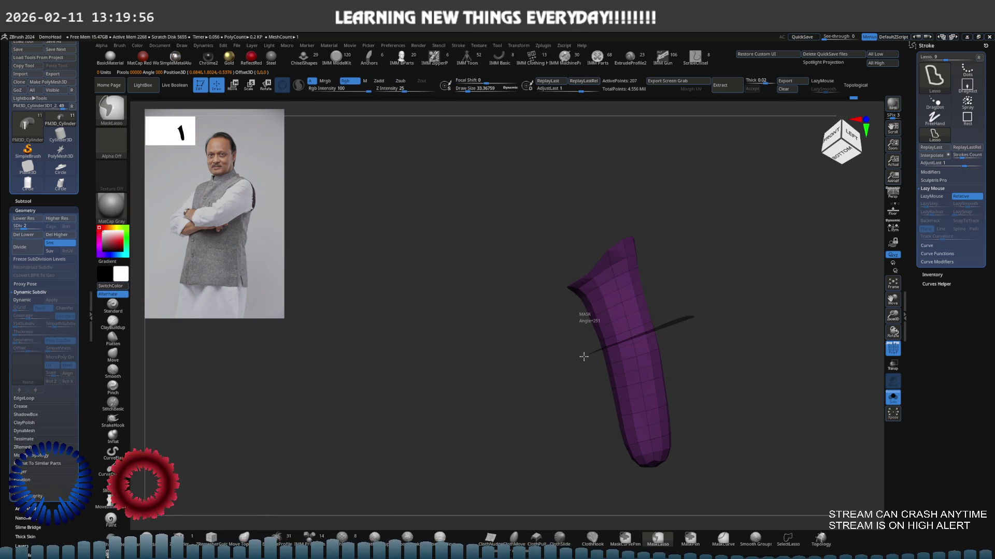
ctrl+drag(692, 316, 555, 350)
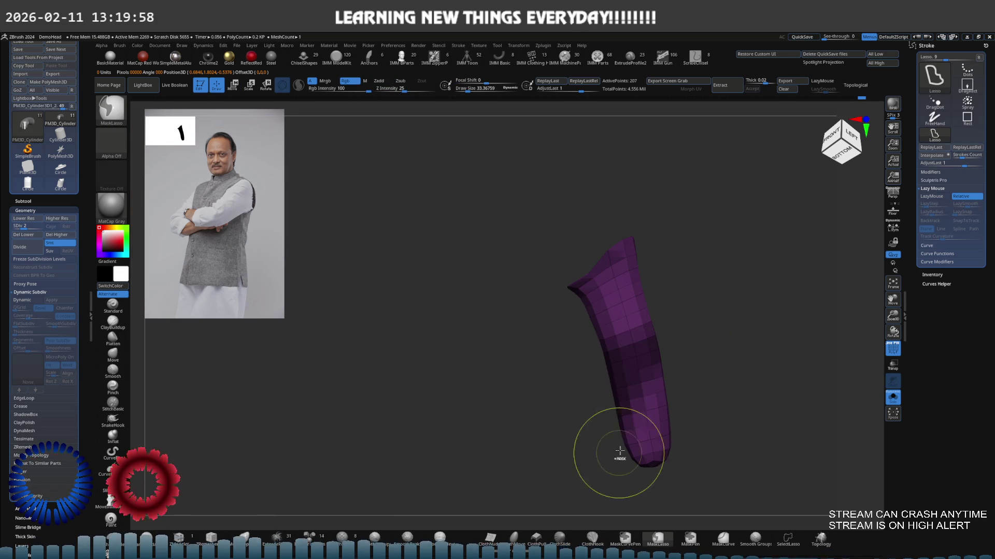
key(ctrl+d)
mouse_move(706, 353)
mouse_down()
mouse_move(740, 328)
mouse_move(728, 311)
mouse_move(671, 305)
mouse_move(678, 311)
mouse_up()
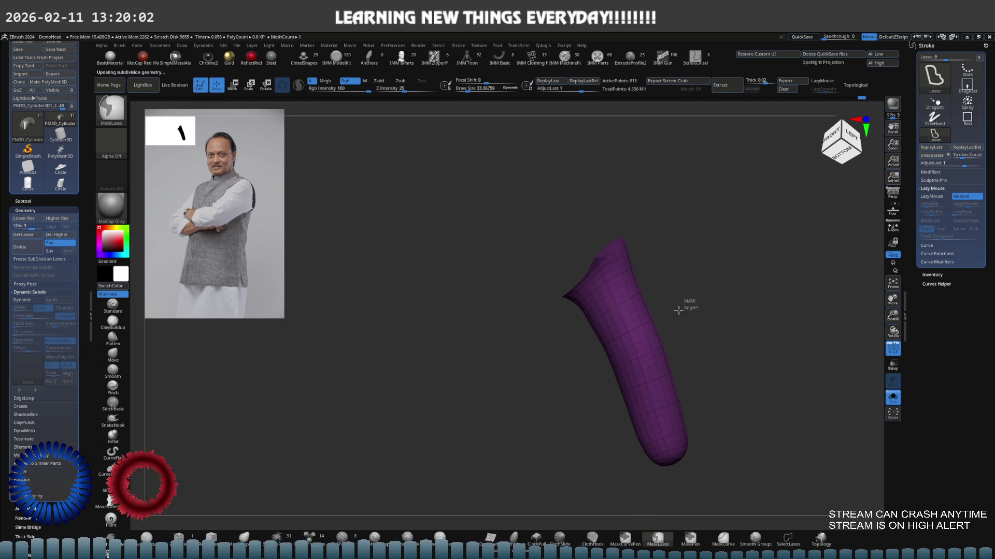
Mask the lower finger section and rotate it left then back toward vertical with the gizmo.
ctrl+drag(589, 437, 788, 378)
ctrl+drag(681, 327, 758, 470)
key(w)
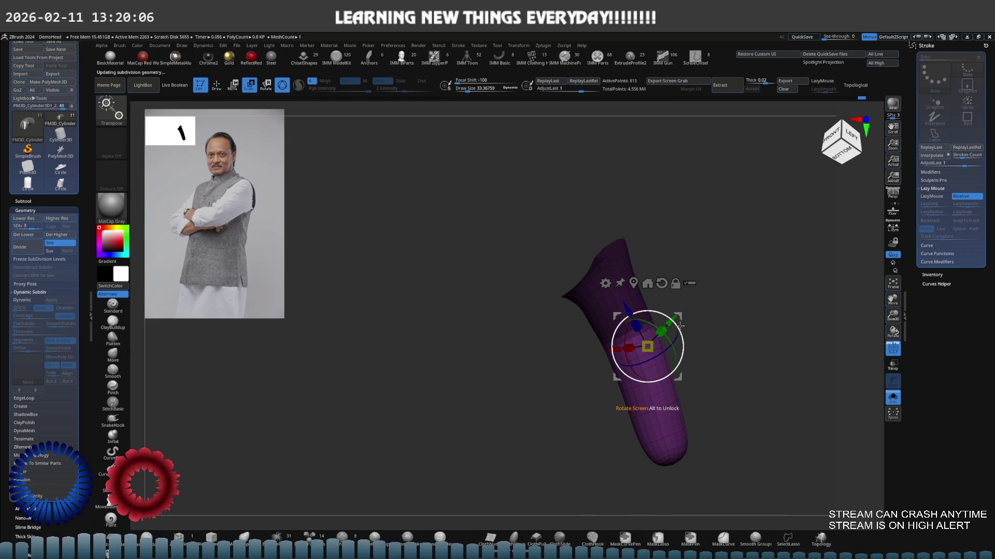
drag(679, 326, 669, 321)
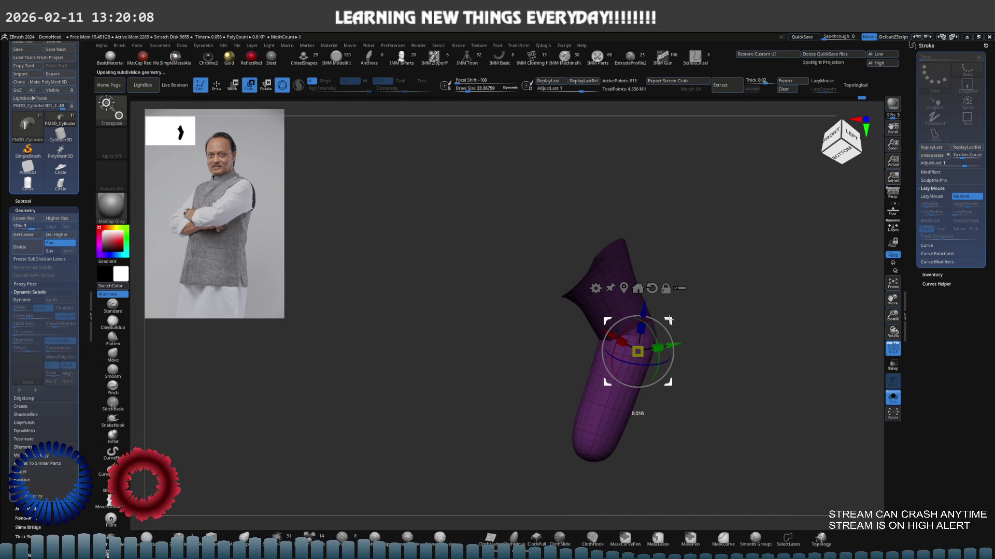
drag(669, 321, 670, 320)
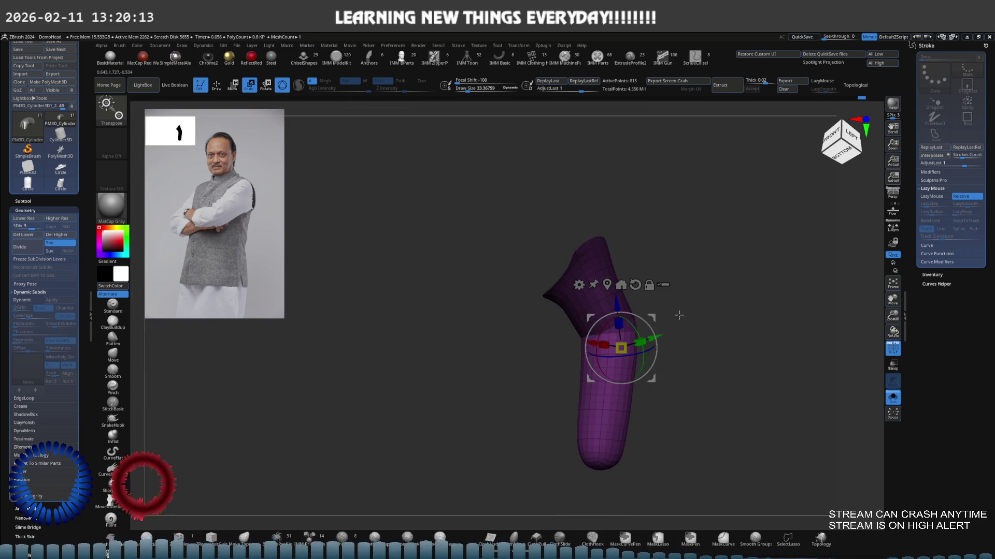
key(ctrl+shift)
Show the whole hand, shift the middle finger slightly right and realign the gizmo axes.
ctrl+shift+click(704, 322)
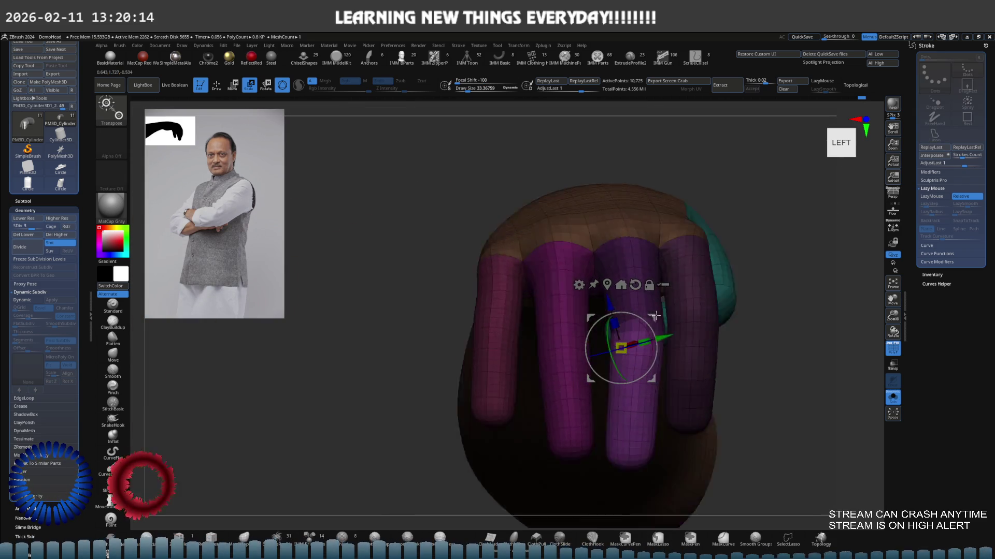
drag(652, 330, 657, 319)
mouse_move(656, 319)
right_down()
mouse_move(649, 258)
mouse_move(636, 272)
mouse_move(630, 325)
right_up()
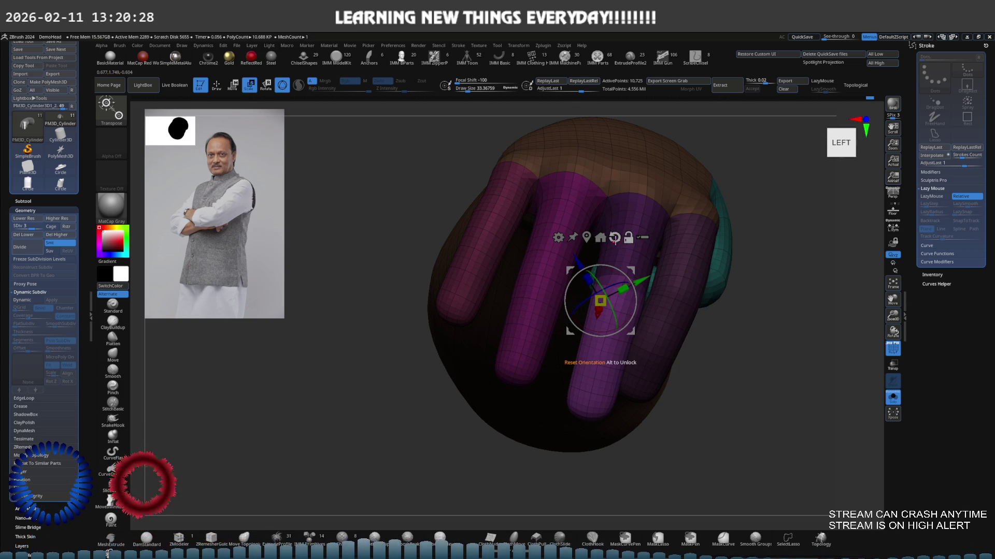
drag(625, 265, 624, 269)
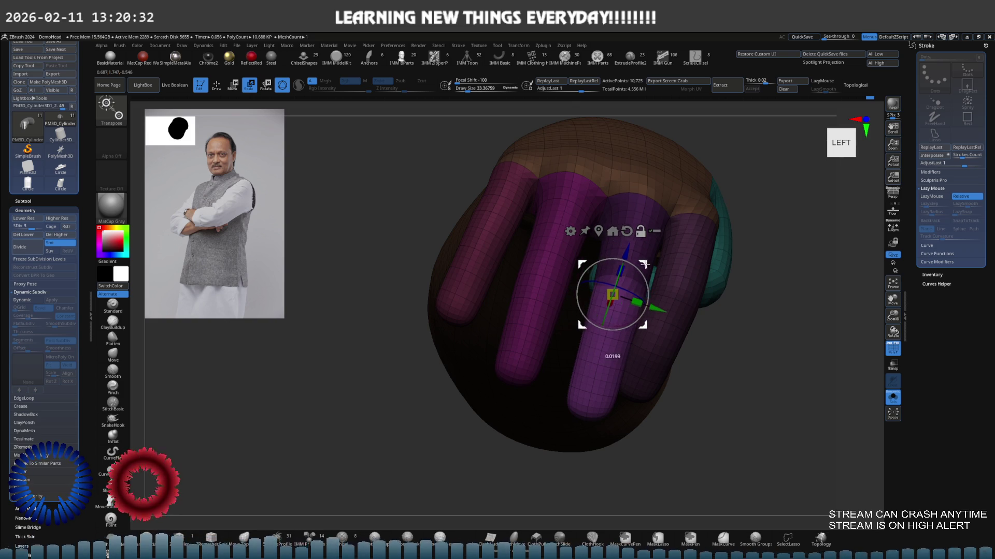
mouse_move(644, 259)
mouse_down()
mouse_move(634, 288)
mouse_move(661, 285)
mouse_move(697, 315)
mouse_move(661, 307)
mouse_move(666, 266)
mouse_up()
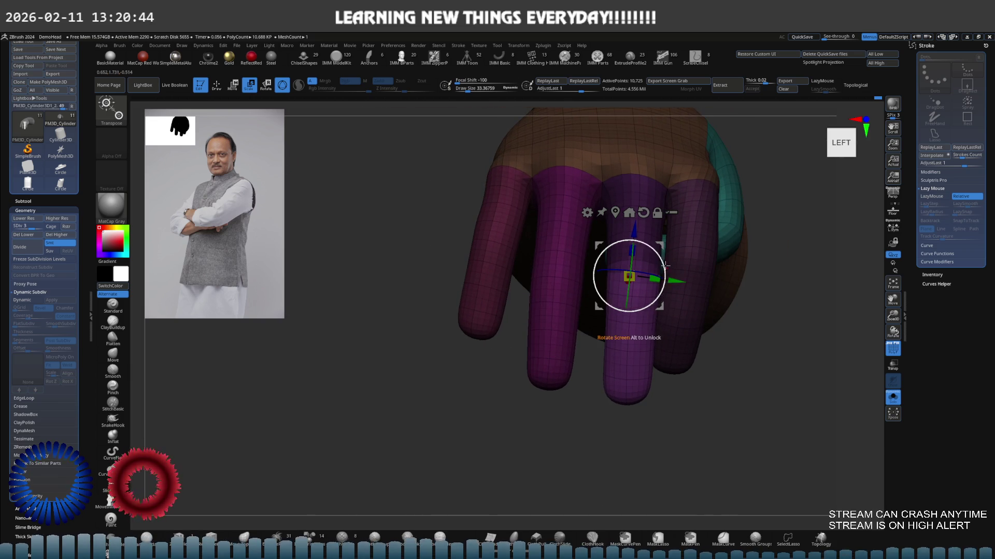
Return to sculpting and drop the hand to its lowest subdivision level.
key(q)
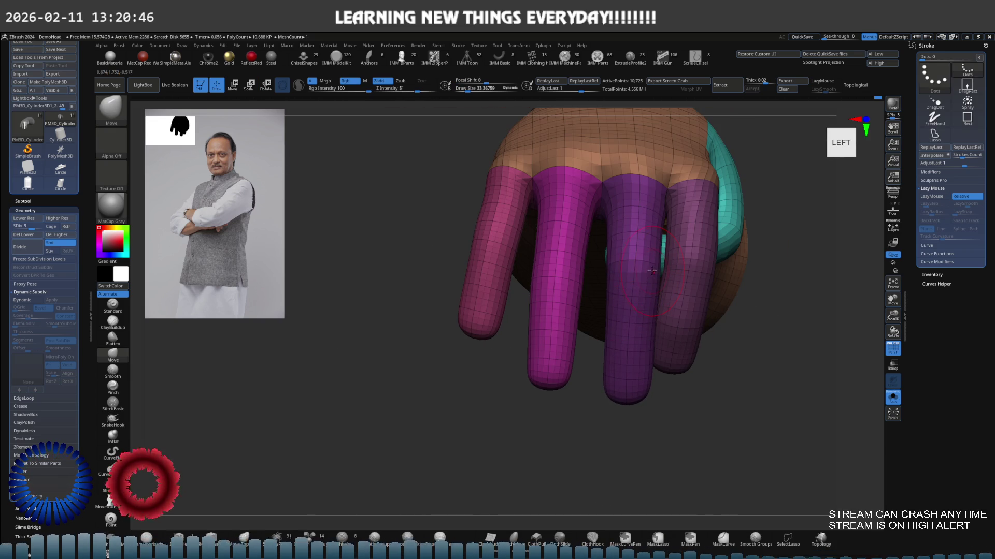
key(shift+d)
scroll(594, 223, up, 3)
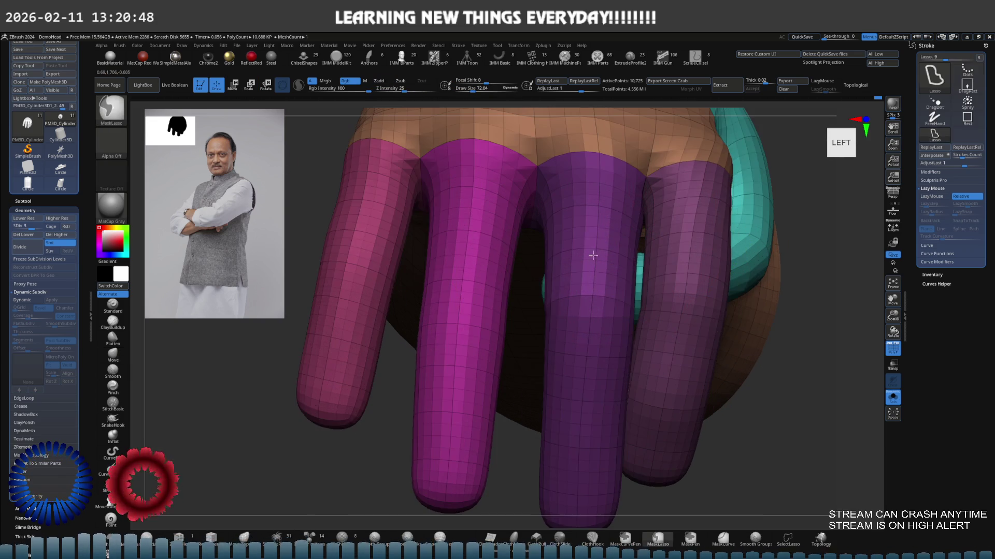
key(shift+d)
scroll(619, 211, down, 3)
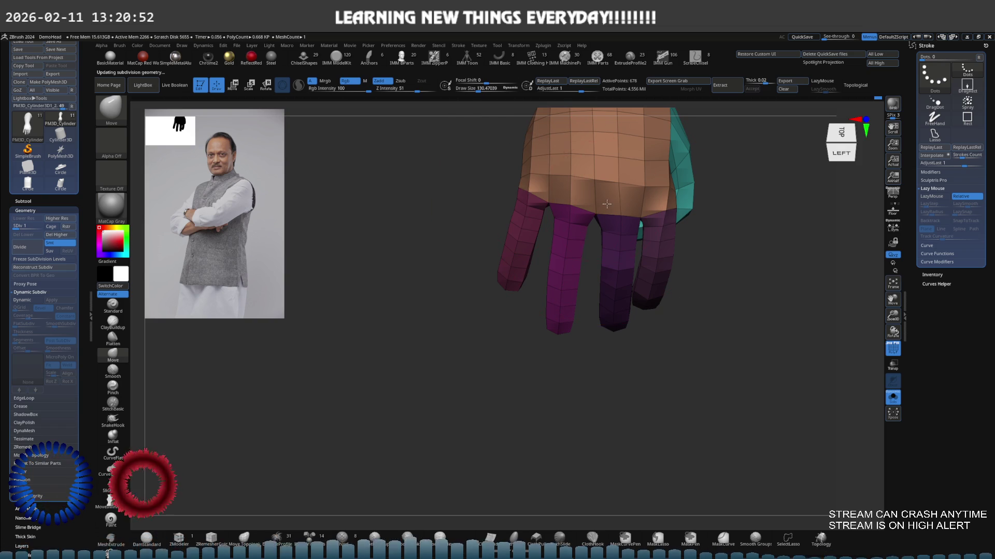
Isolate the magenta finger, bring the rest of the hand back masked and bring up the transform gizmo from the left view.
right_drag(618, 214, 643, 226)
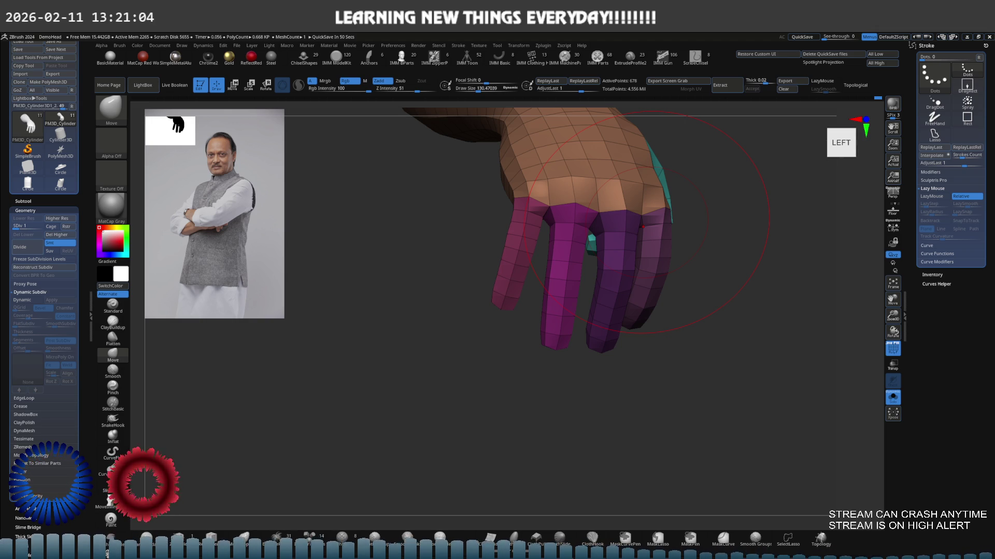
right_drag(613, 273, 563, 268)
key(ctrl+shift)
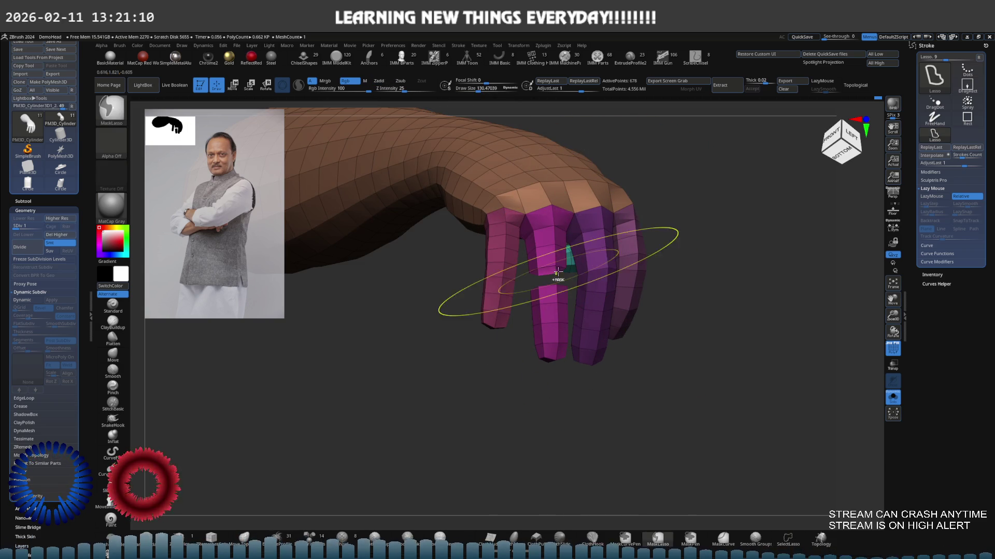
ctrl+shift+click(556, 273)
ctrl+shift+click(626, 284)
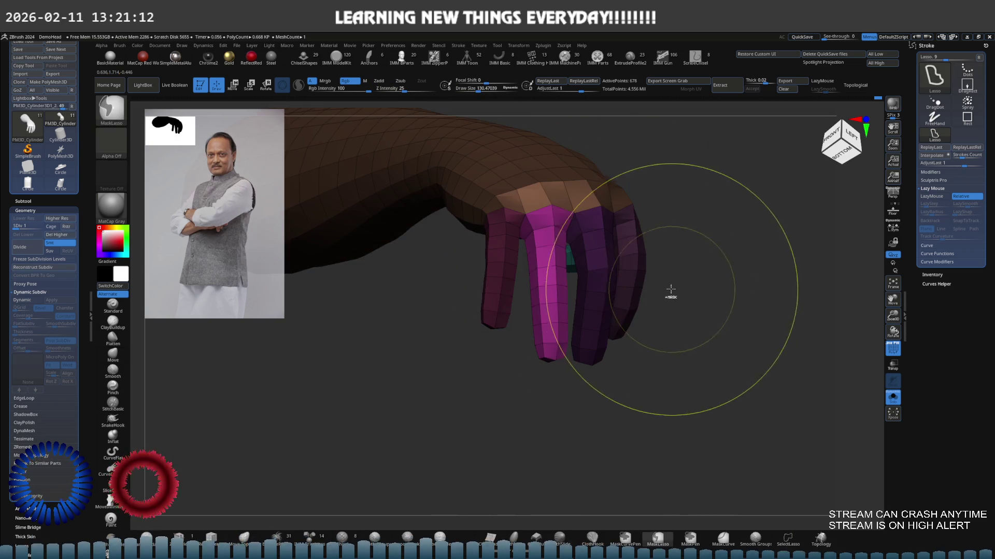
key(e)
shift+right_drag(666, 288, 588, 277)
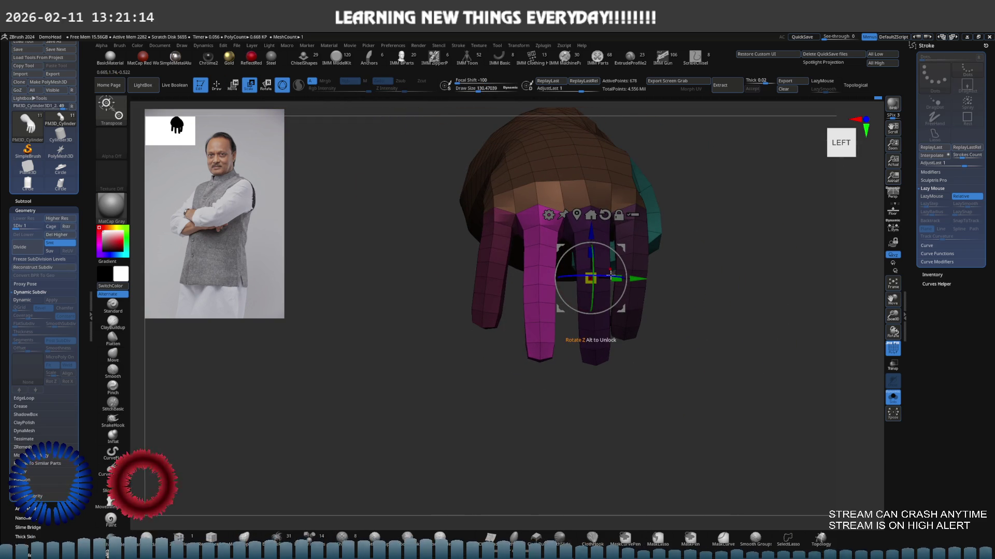
Rotate the magenta finger slightly about its joint and preview the hand at a higher subdivision level.
drag(612, 278, 634, 246)
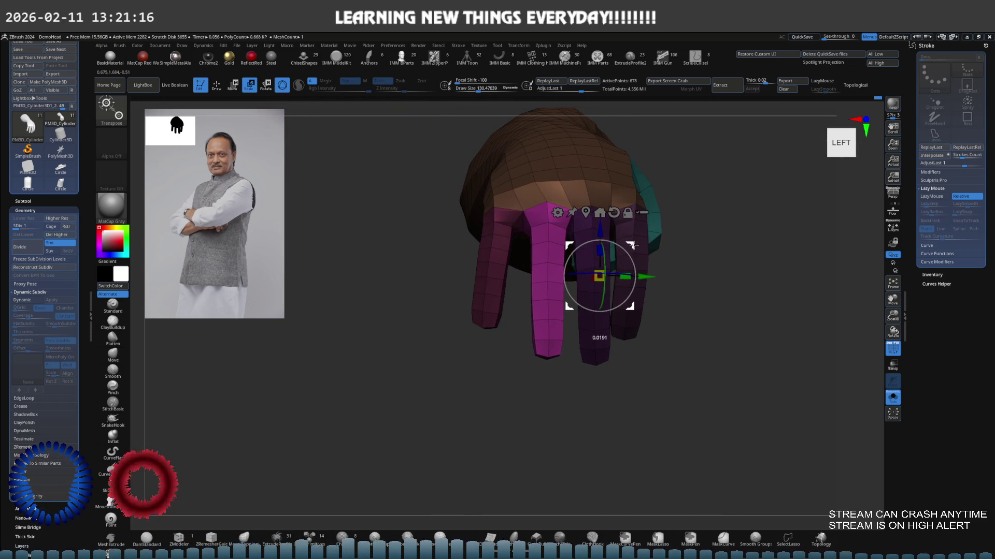
right_drag(631, 243, 622, 271)
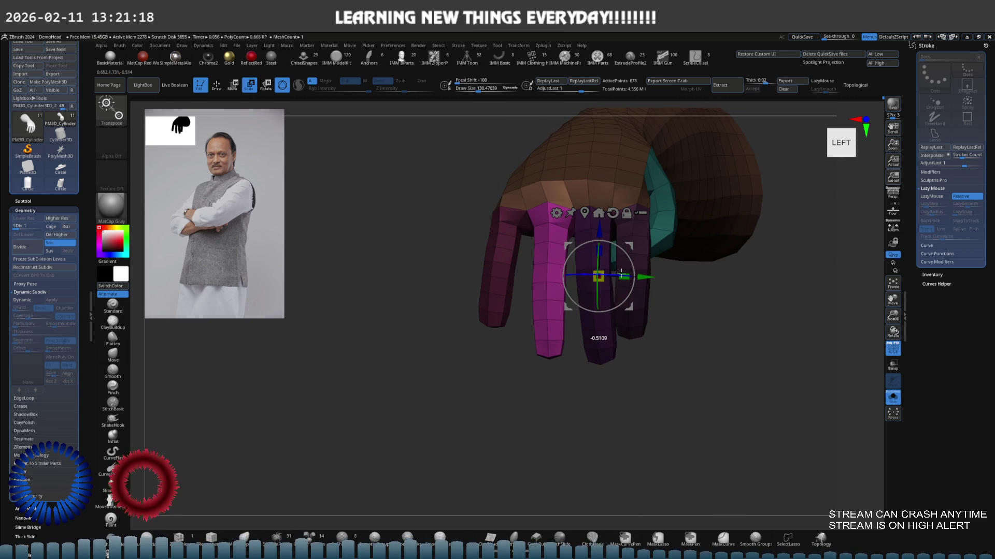
drag(629, 269, 634, 261)
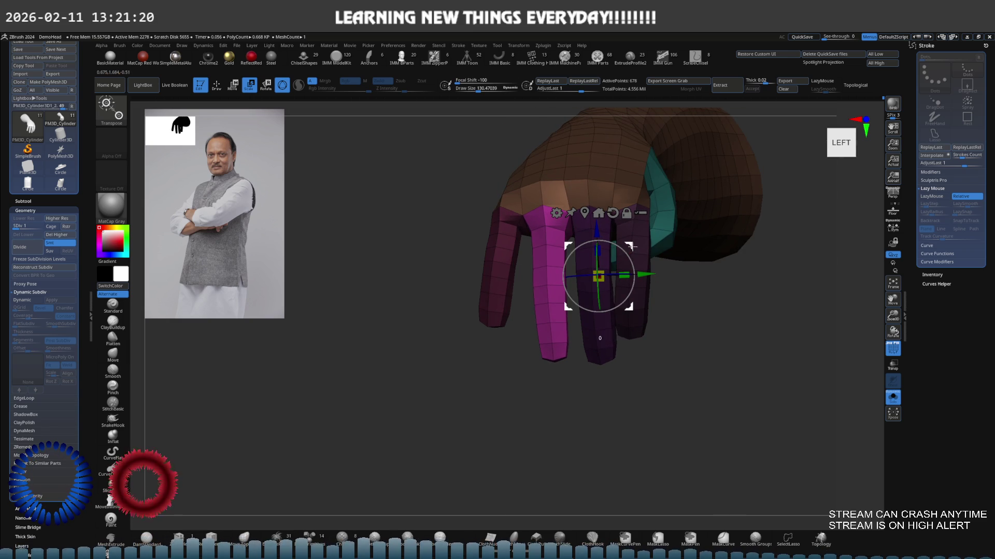
right_drag(632, 246, 670, 264)
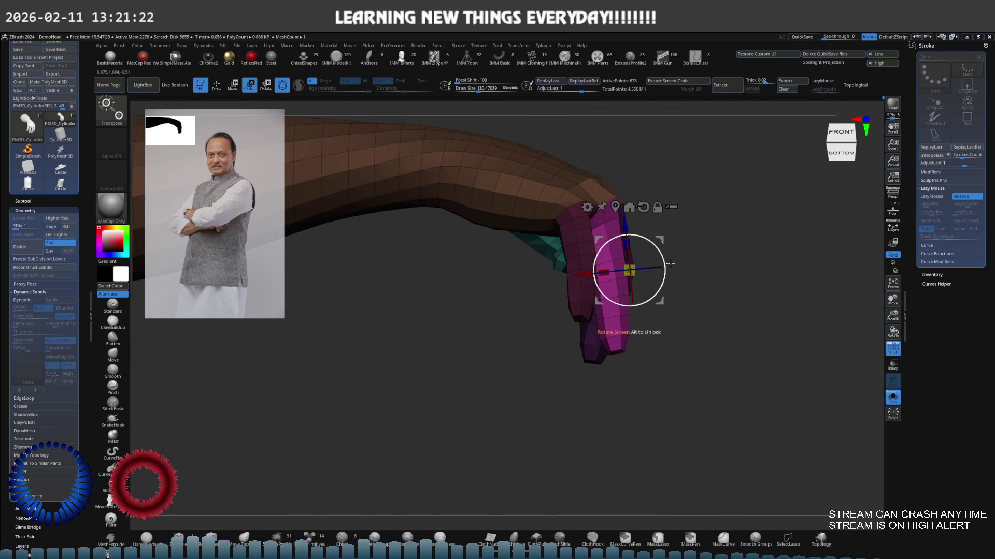
key(d)
key(d)
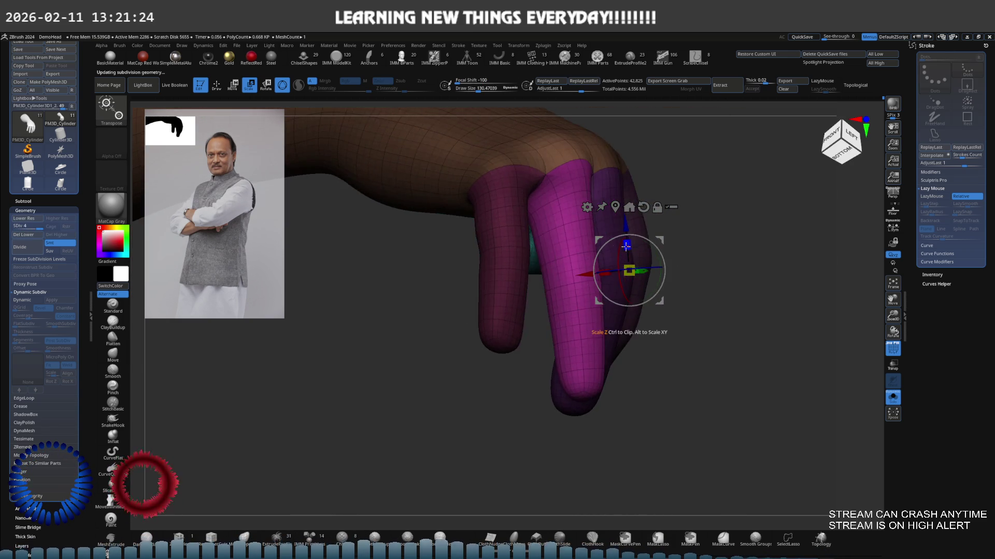
Select the magenta middle finger subtool and Solo it with the Move brush active.
right_drag(651, 246, 635, 284)
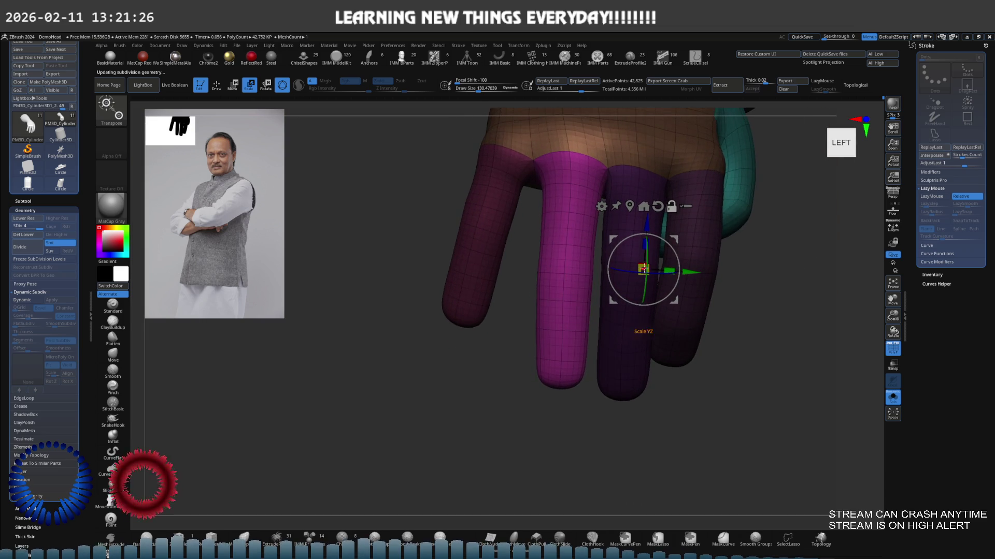
right_drag(670, 203, 659, 218)
drag(667, 253, 665, 255)
right_drag(655, 259, 673, 265)
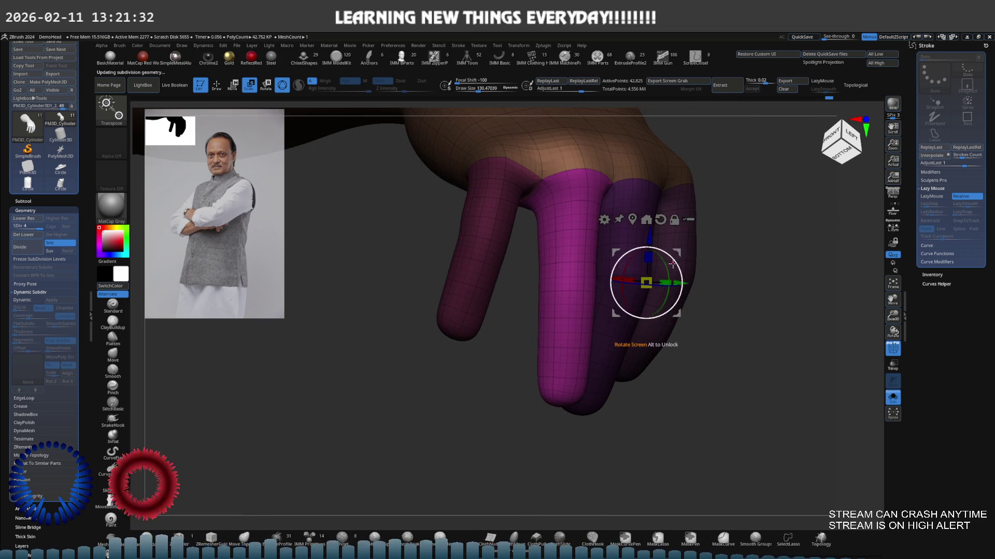
click(586, 282)
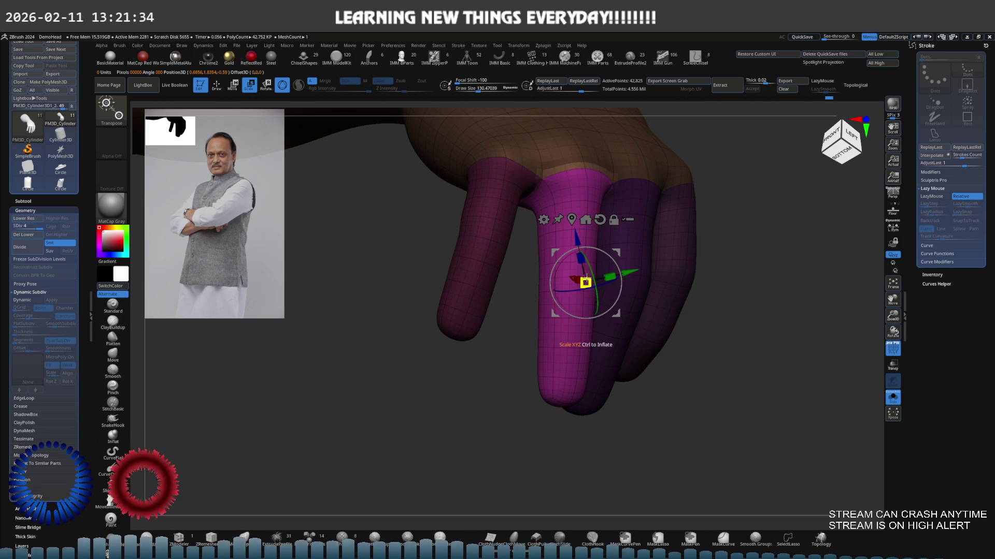
key(q)
ctrl+shift+click(579, 276)
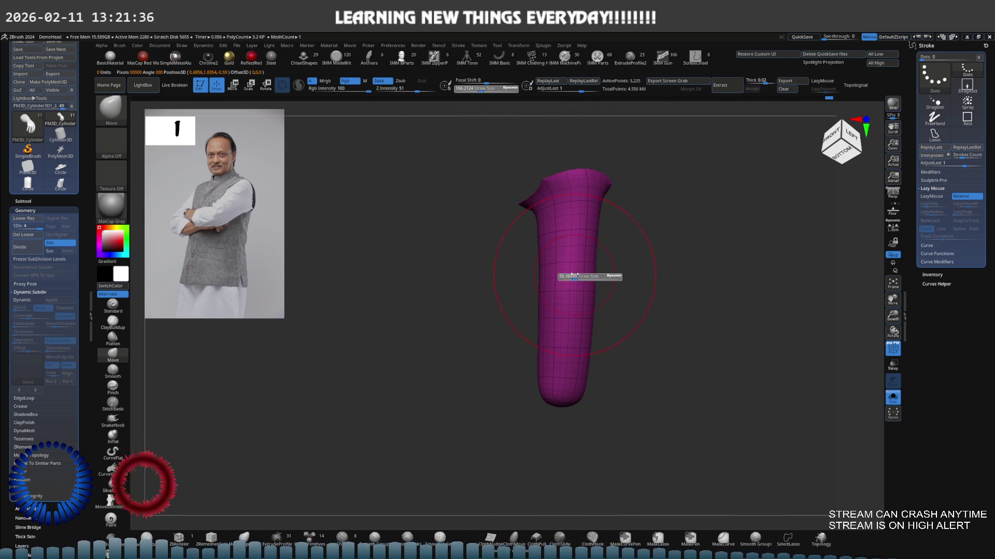
Lasso-mask the upper half of the isolated magenta finger from the front.
right_drag(571, 276, 595, 264)
mouse_move(513, 268)
ctrl+mouse_down()
mouse_move(572, 398)
mouse_move(663, 317)
ctrl+mouse_up()
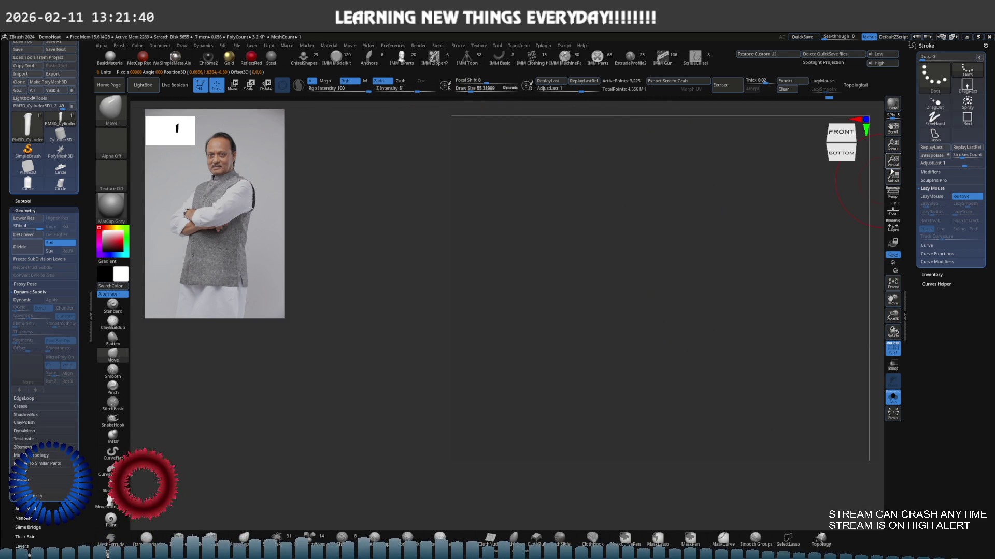
key(ctrl+z)
right_drag(666, 238, 603, 249)
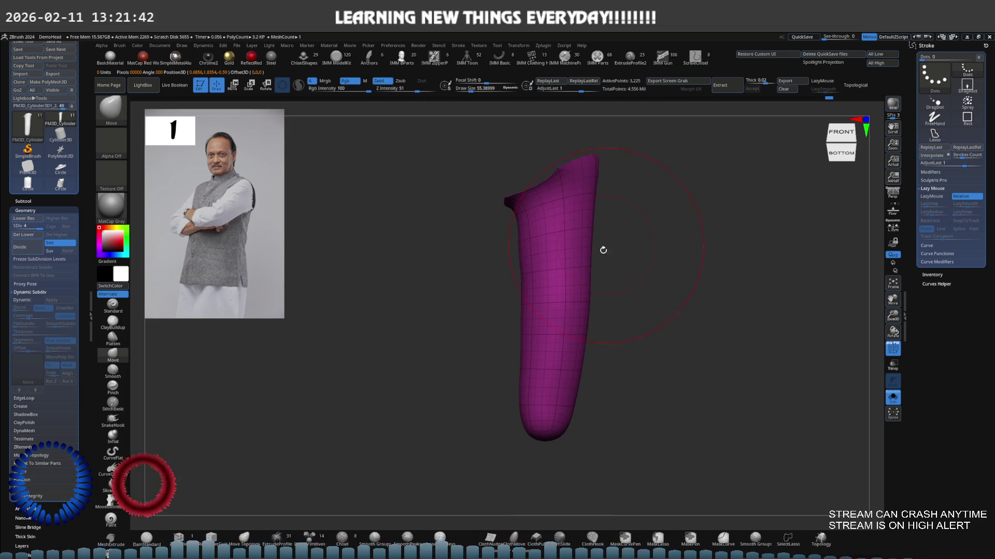
ctrl+drag(444, 262, 597, 273)
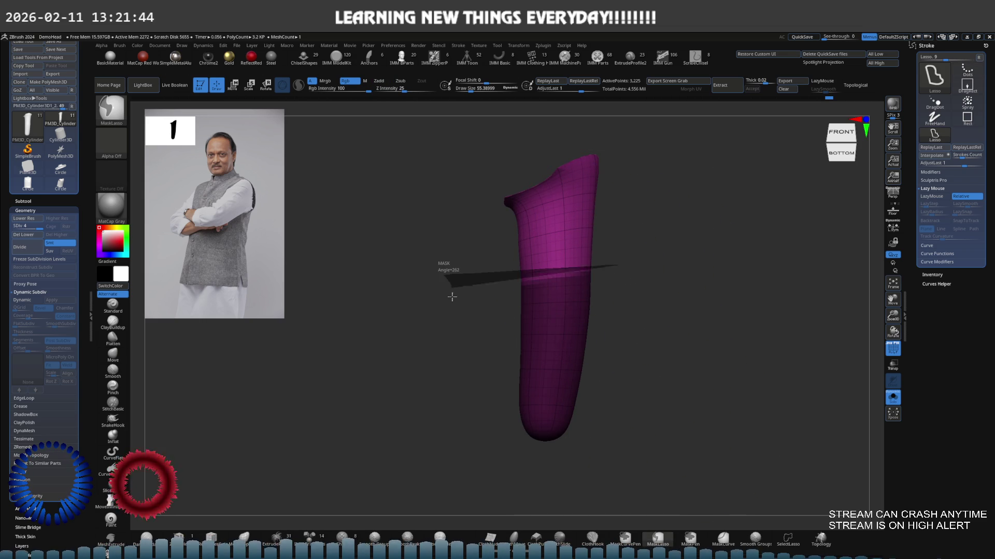
ctrl+drag(452, 296, 676, 433)
Bend the unmasked lower finger to point left with the Transpose gizmo.
key(w)
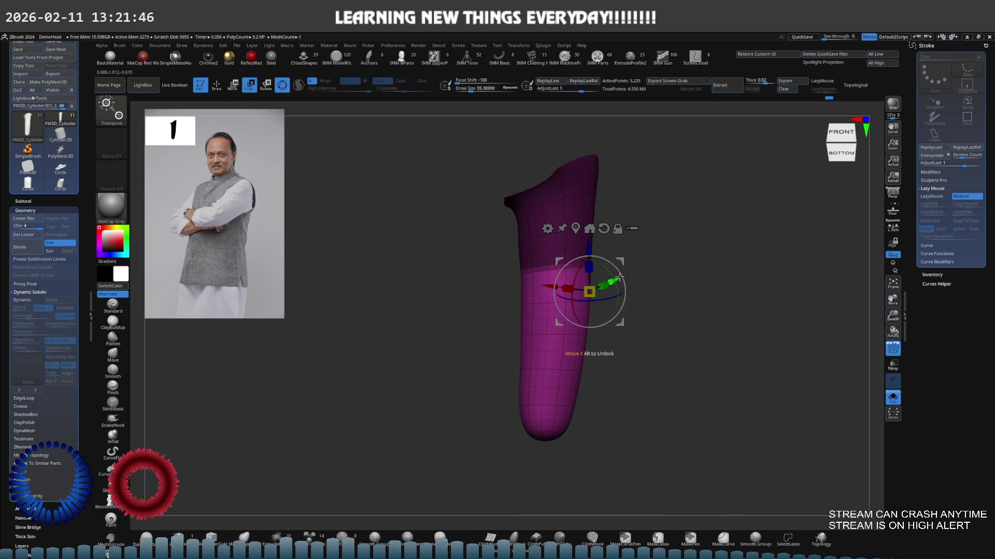
drag(618, 277, 611, 270)
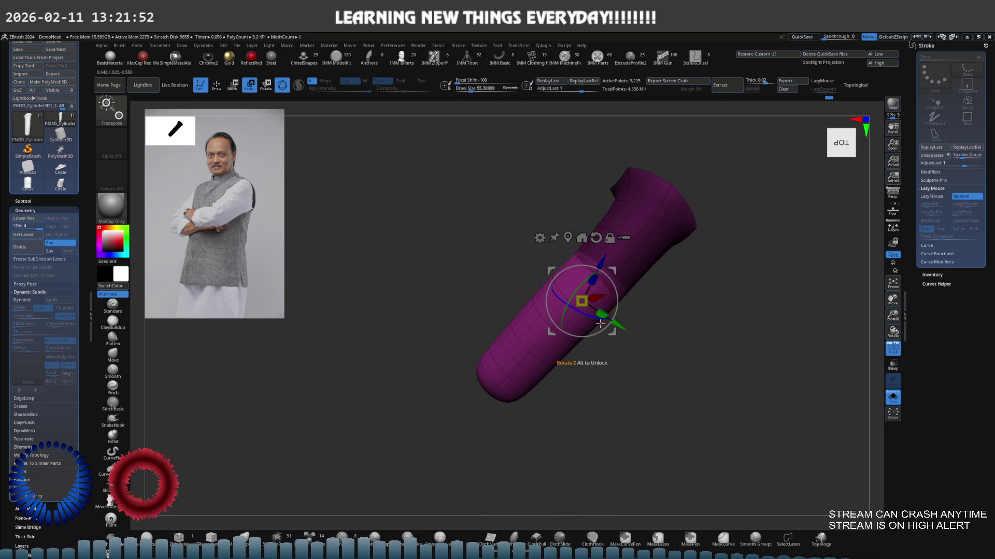
drag(582, 301, 584, 302)
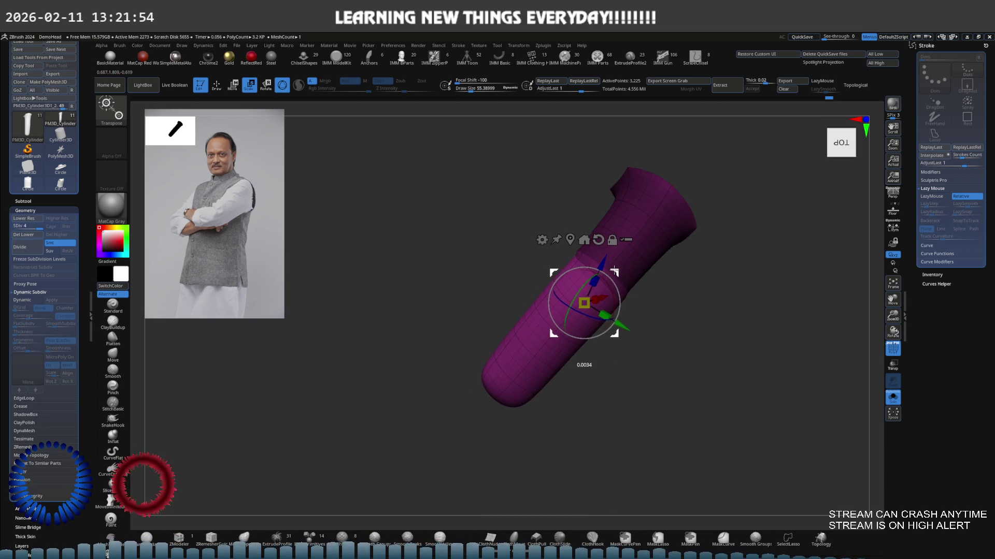
mouse_move(614, 261)
mouse_down()
mouse_move(670, 304)
mouse_move(573, 303)
mouse_up()
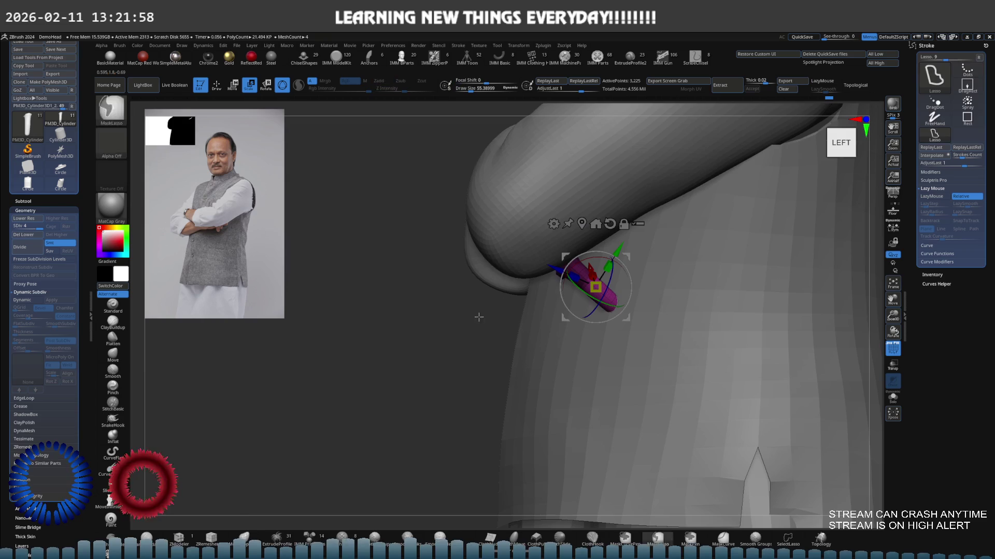
Solo the hand without the jacket, clear its mask and return to Draw mode.
key(ctrl+z)
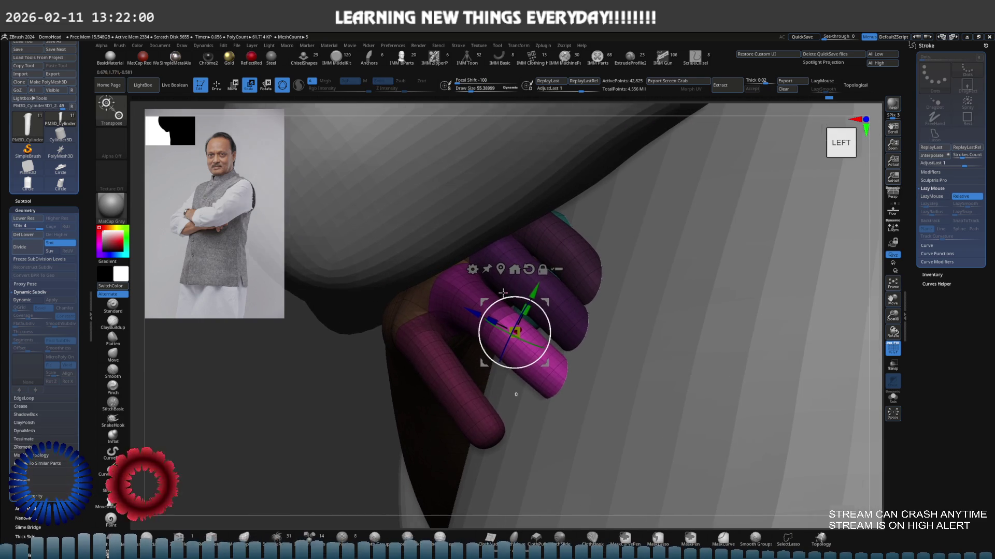
key(ctrl+z)
right_drag(545, 301, 426, 312)
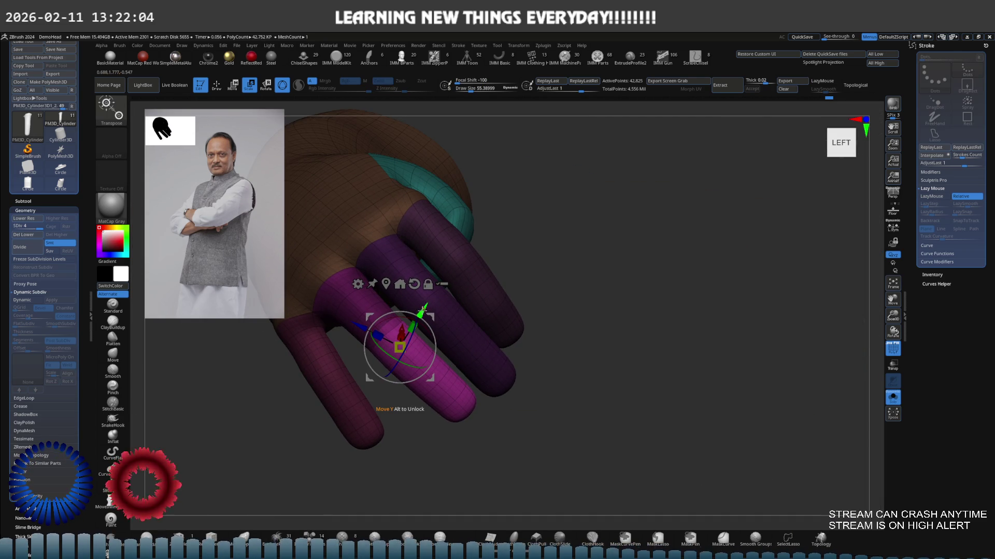
mouse_move(427, 312)
right_down()
mouse_move(499, 267)
mouse_move(513, 296)
right_up()
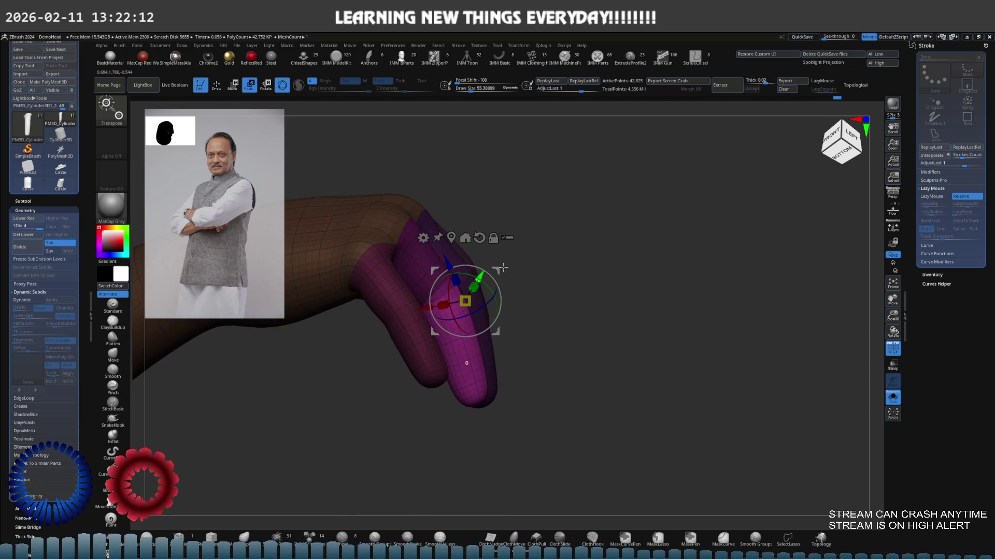
ctrl+drag(558, 277, 511, 308)
key(q)
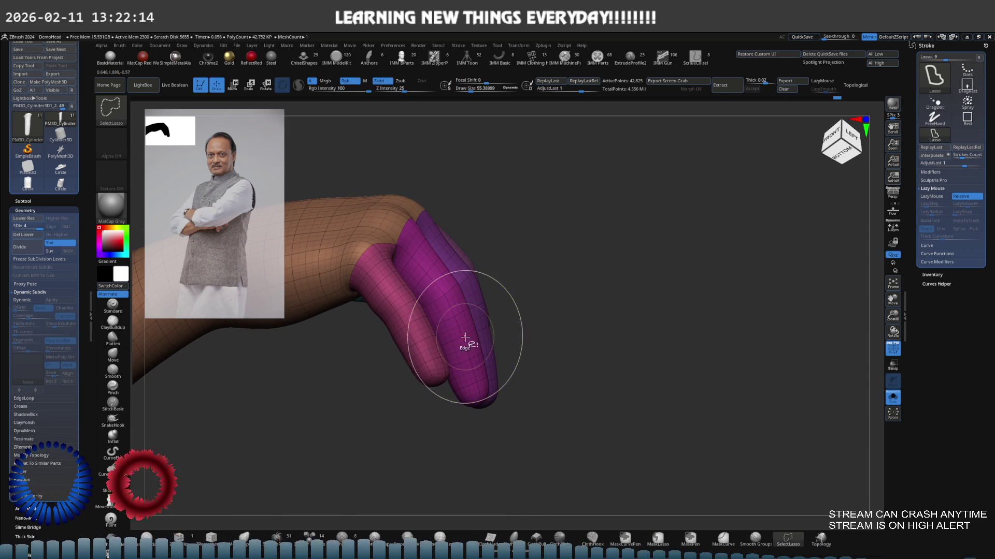
Isolate the pink finger, mask its top, rotate the lower segment upright and clear the mask.
ctrl+shift+click(481, 338)
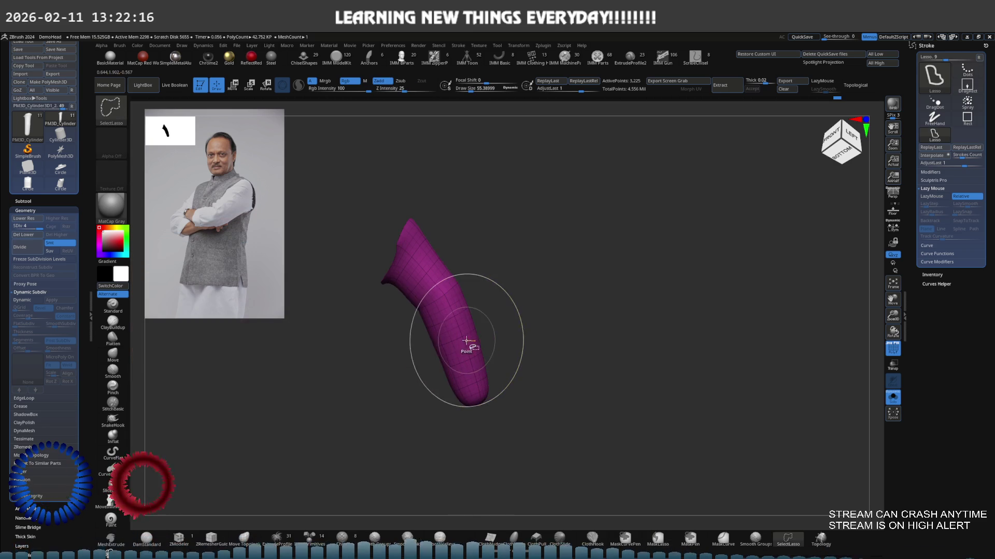
ctrl+drag(497, 325, 412, 319)
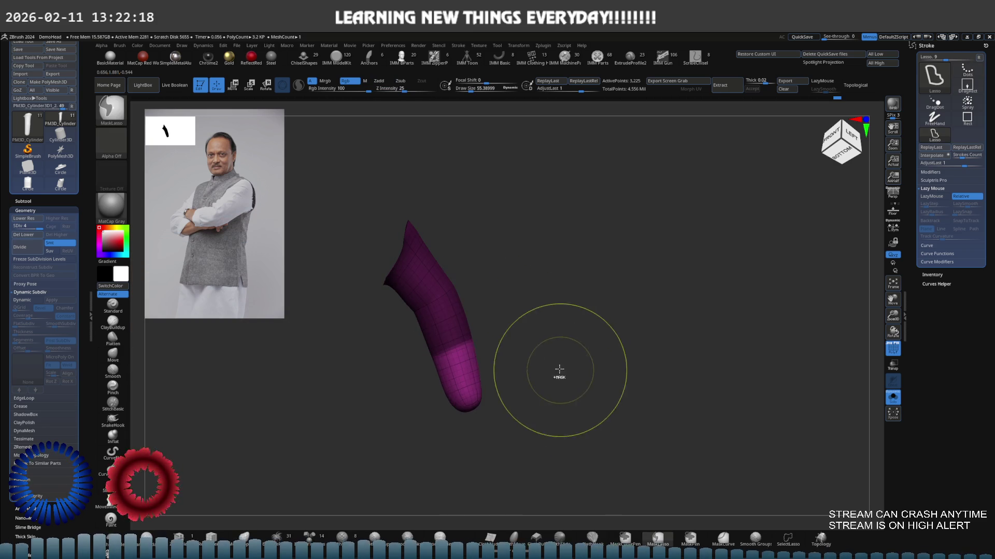
key(w)
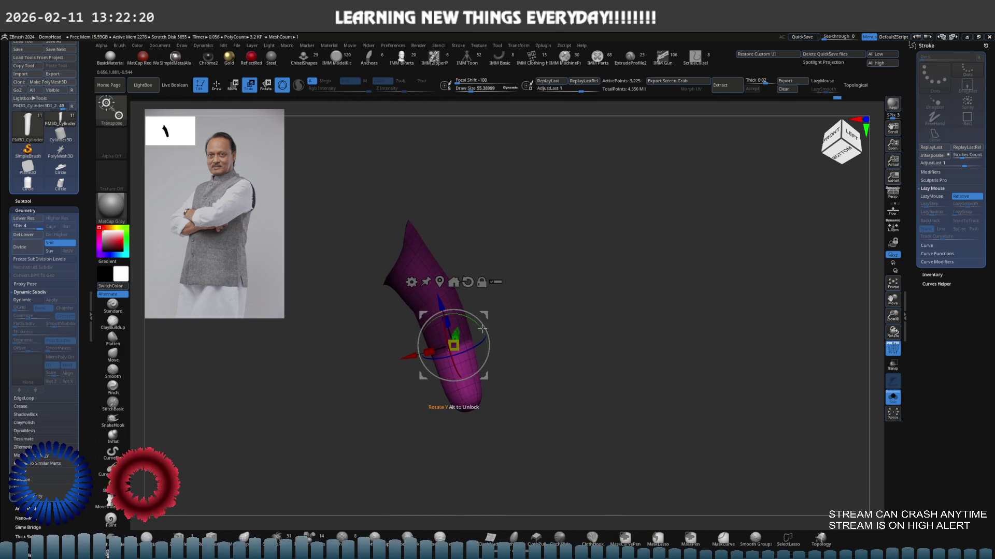
mouse_move(483, 337)
mouse_down()
mouse_move(447, 306)
mouse_move(461, 332)
mouse_up()
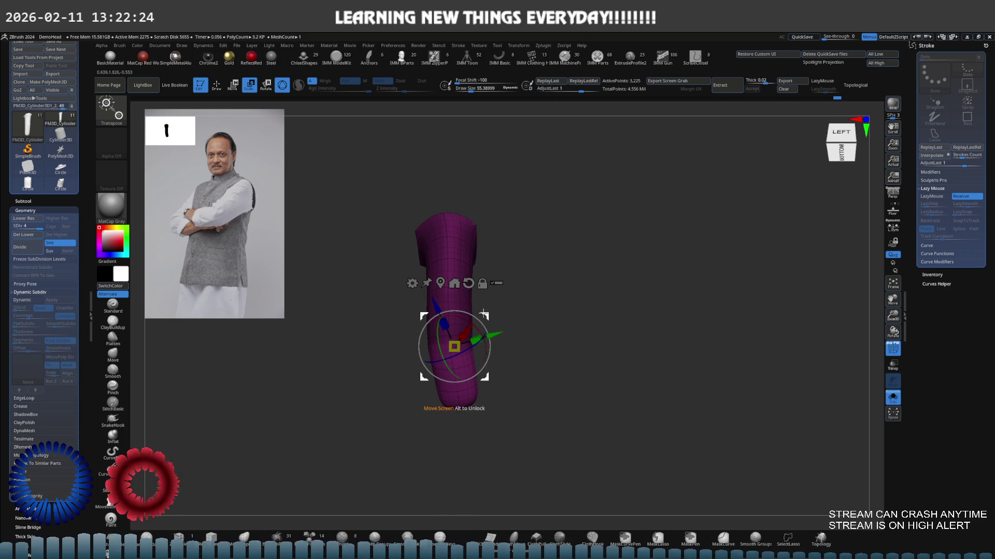
key(q)
ctrl+click(469, 328)
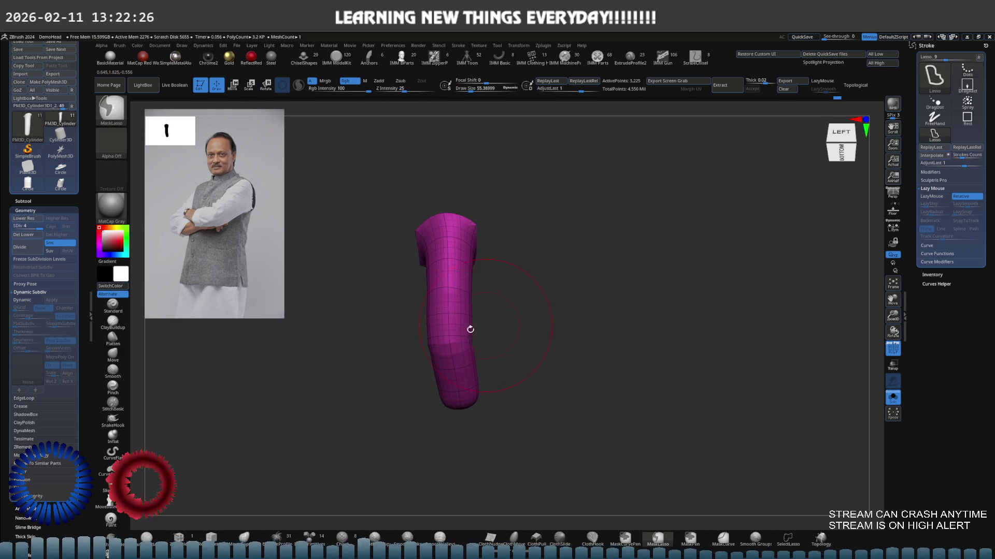
Tweak the finger from below with a smaller Move brush.
key(b)
key(m)
key(v)
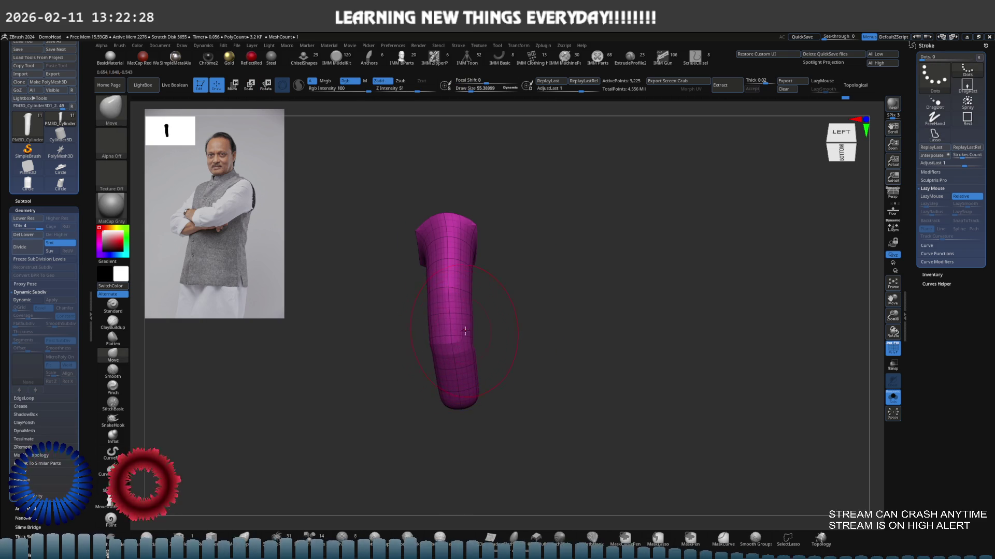
mouse_move(465, 331)
right_down()
mouse_move(503, 324)
mouse_move(493, 311)
mouse_move(502, 331)
right_up()
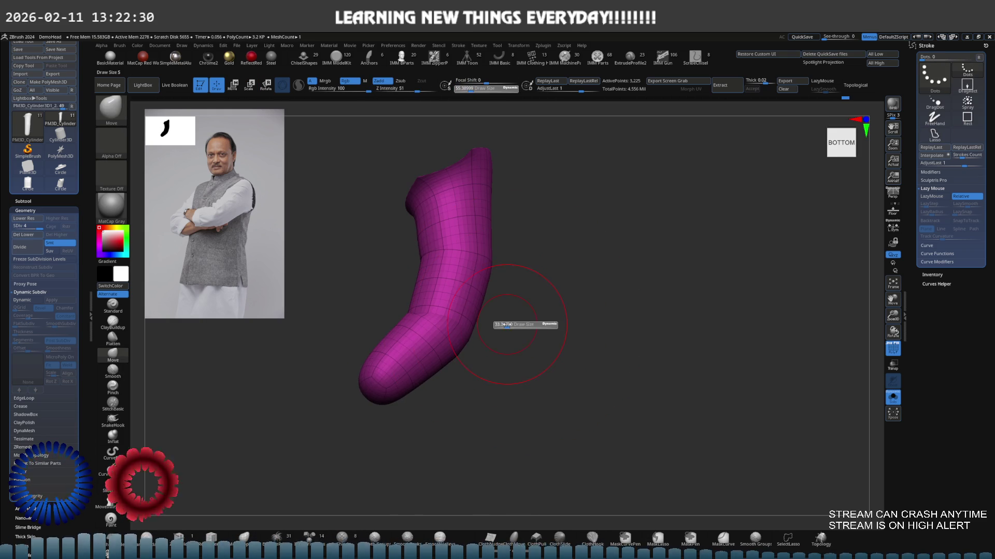
drag(506, 325, 467, 332)
mouse_move(466, 333)
right_down()
mouse_move(468, 342)
mouse_move(514, 284)
mouse_move(519, 259)
mouse_move(533, 288)
right_up()
key(ctrl+shift+s)
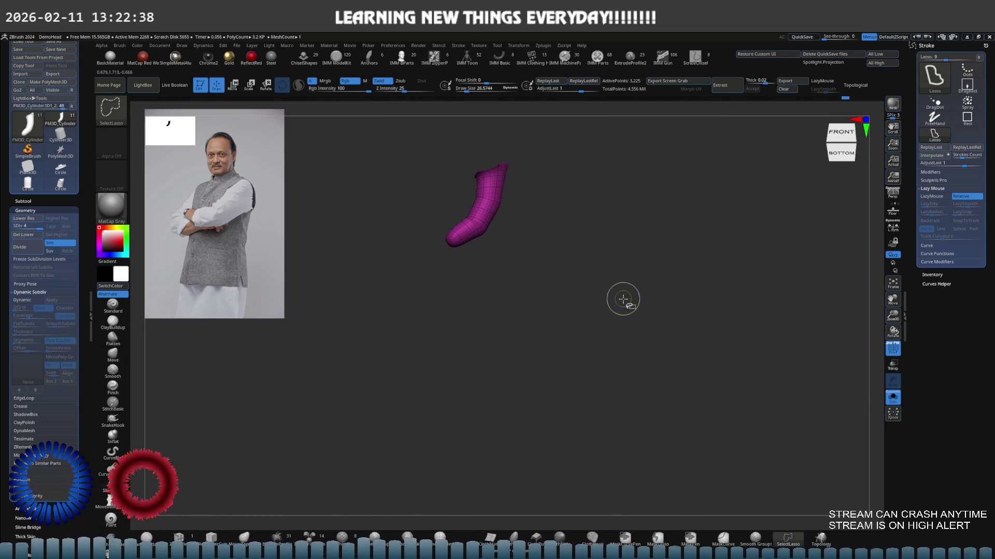
Bring back the whole body to check the crossed arms, then show only the orange arm.
ctrl+shift+click(622, 299)
mouse_move(623, 299)
right_down()
mouse_move(571, 240)
mouse_move(588, 321)
mouse_move(455, 288)
mouse_move(526, 271)
mouse_move(477, 282)
mouse_move(487, 271)
mouse_move(536, 285)
mouse_move(501, 284)
right_up()
key(ctrl+shift+s)
key(s)
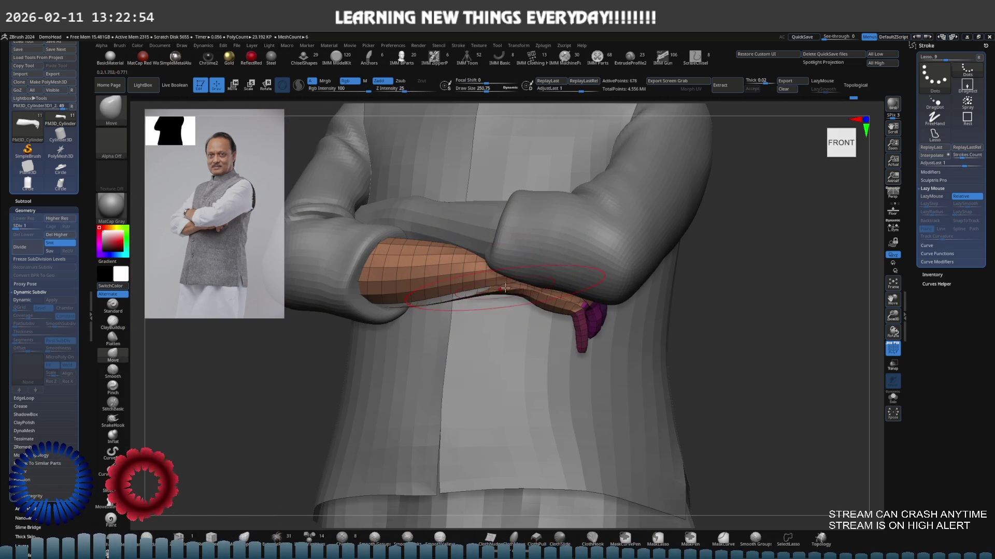
key(ctrl+shift+s)
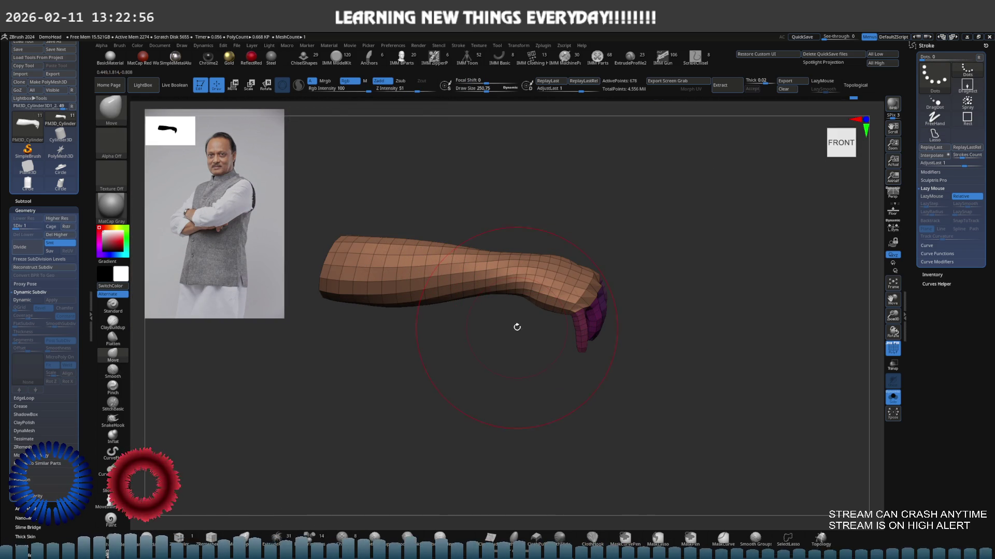
right_drag(532, 307, 568, 333)
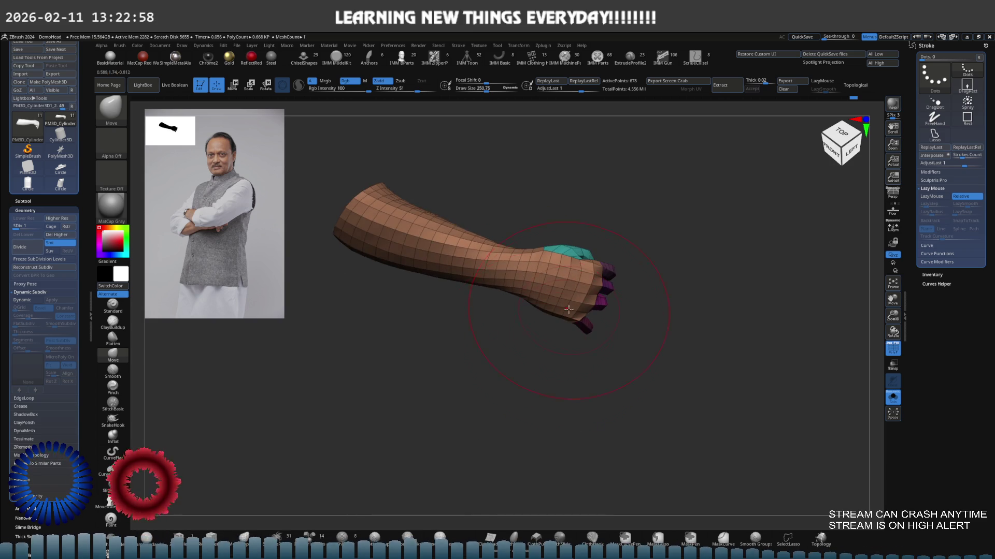
Hide the cyan thumb polygroup, mask all but the fingers and set a rotation pivot on the hand.
ctrl+shift+click(561, 269)
ctrl+shift+click(544, 318)
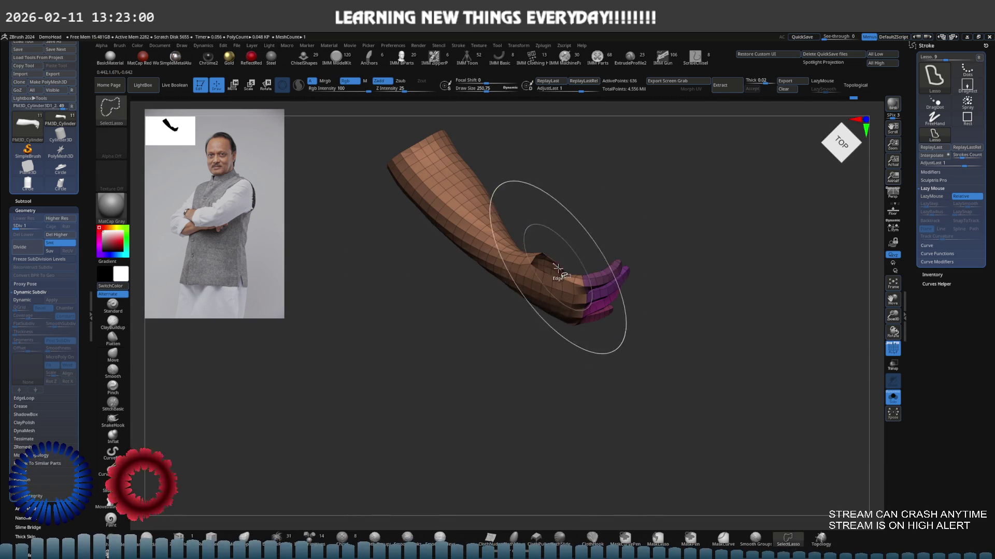
ctrl+drag(564, 269, 684, 275)
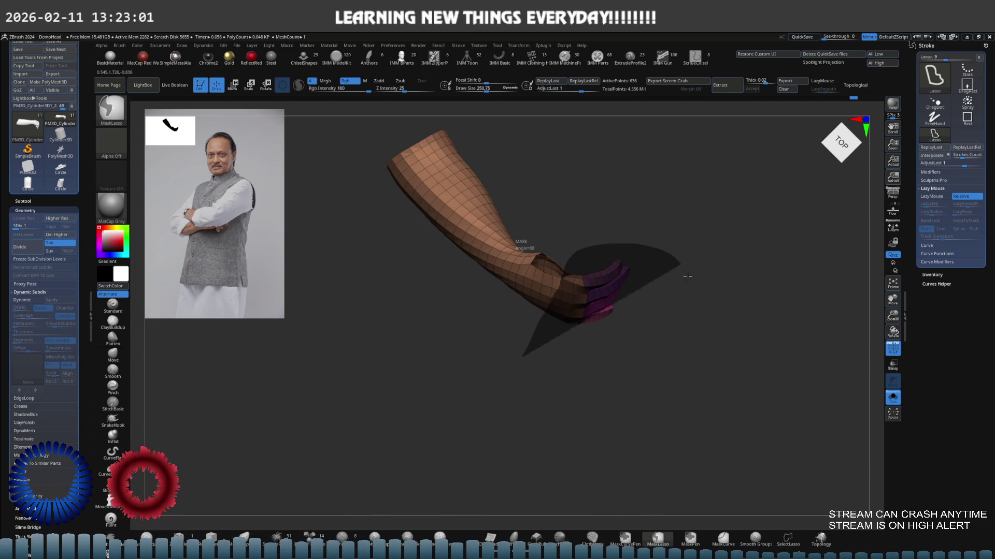
ctrl+click(673, 363)
key(w)
mouse_move(637, 313)
right_down()
mouse_move(634, 274)
mouse_move(568, 260)
mouse_move(629, 340)
right_up()
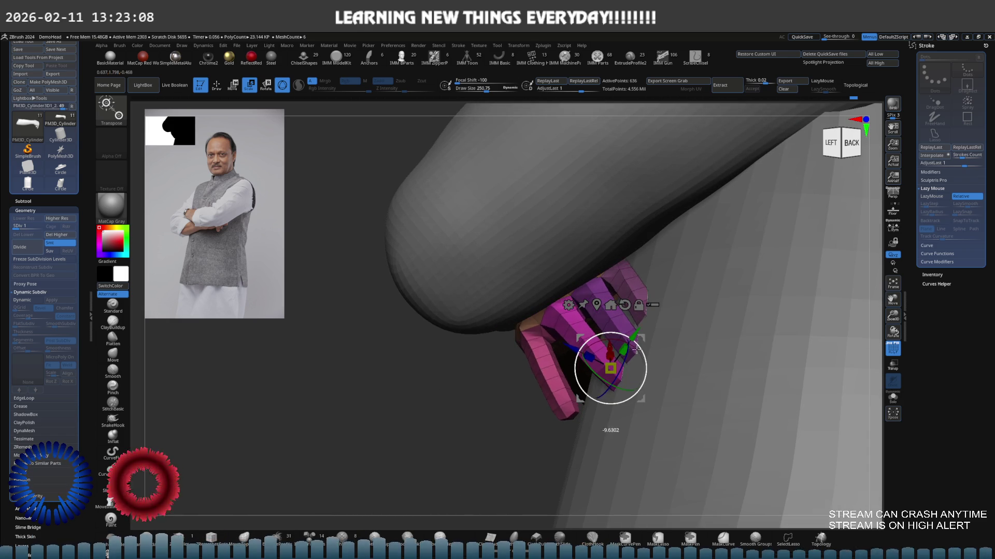
Rotate the unmasked fingers downward in stages, checking the pose from front and side.
drag(637, 351, 629, 346)
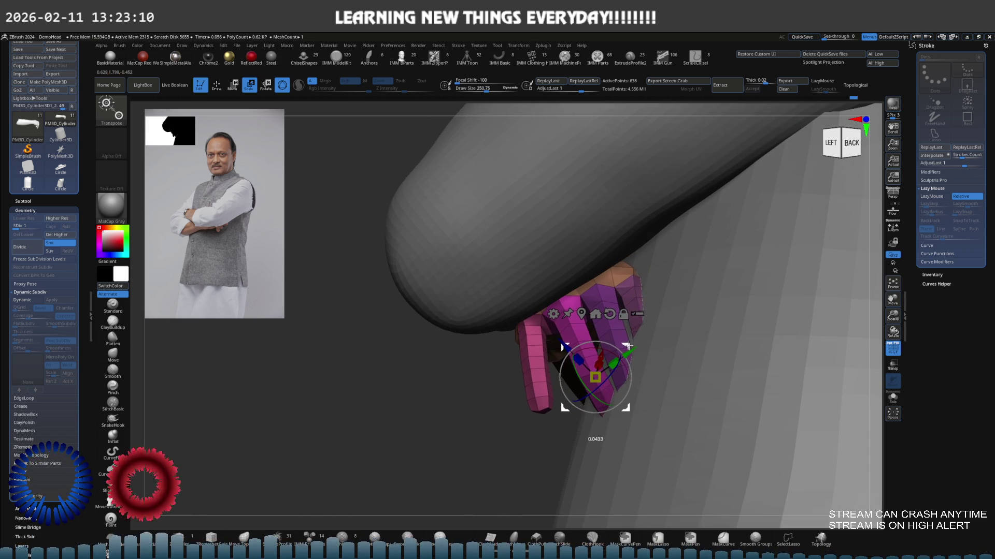
mouse_move(622, 348)
right_down()
mouse_move(639, 293)
mouse_move(553, 316)
mouse_move(545, 342)
right_up()
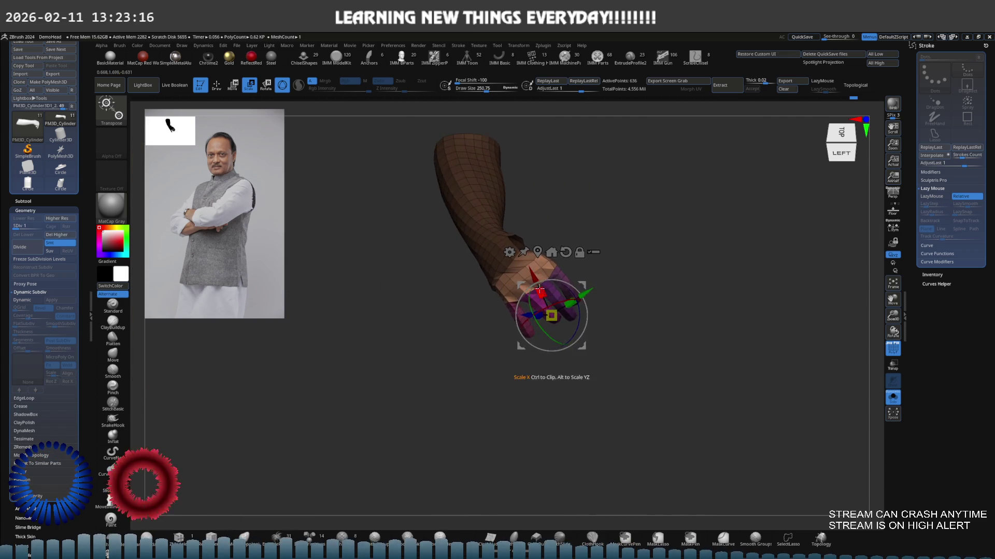
drag(544, 341, 598, 295)
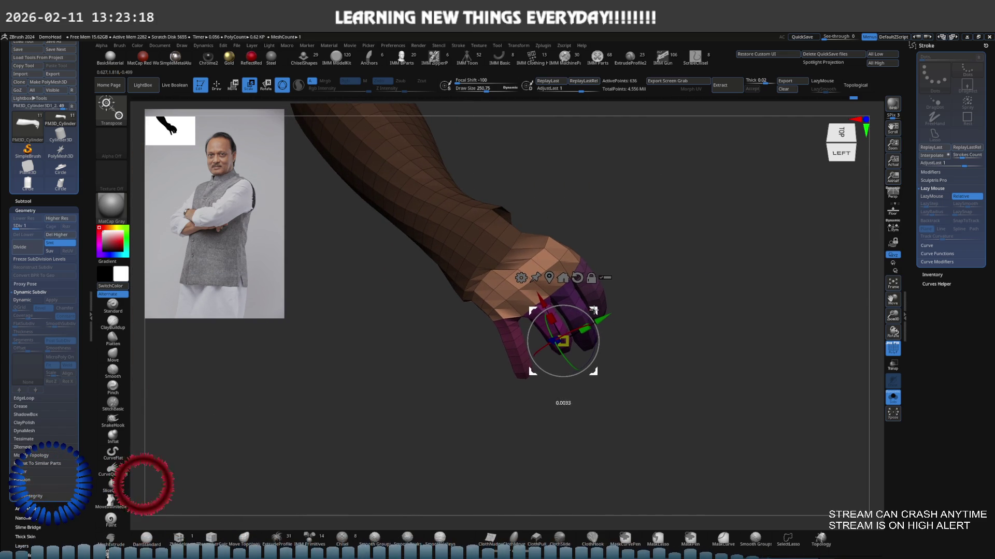
mouse_move(599, 295)
right_down()
mouse_move(518, 271)
mouse_move(590, 267)
mouse_move(522, 301)
mouse_move(480, 304)
mouse_move(464, 287)
mouse_move(497, 260)
mouse_move(538, 259)
right_up()
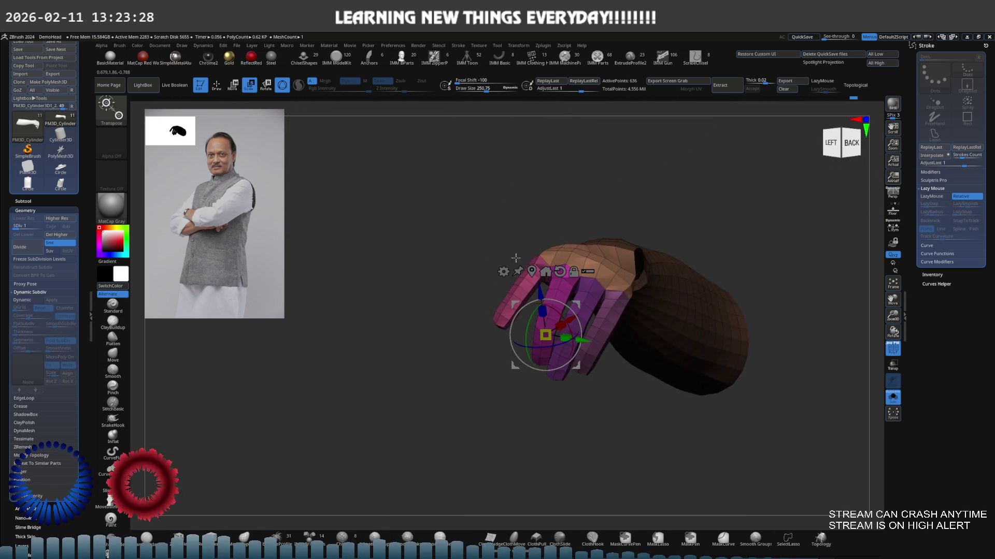
right_drag(613, 275, 619, 255)
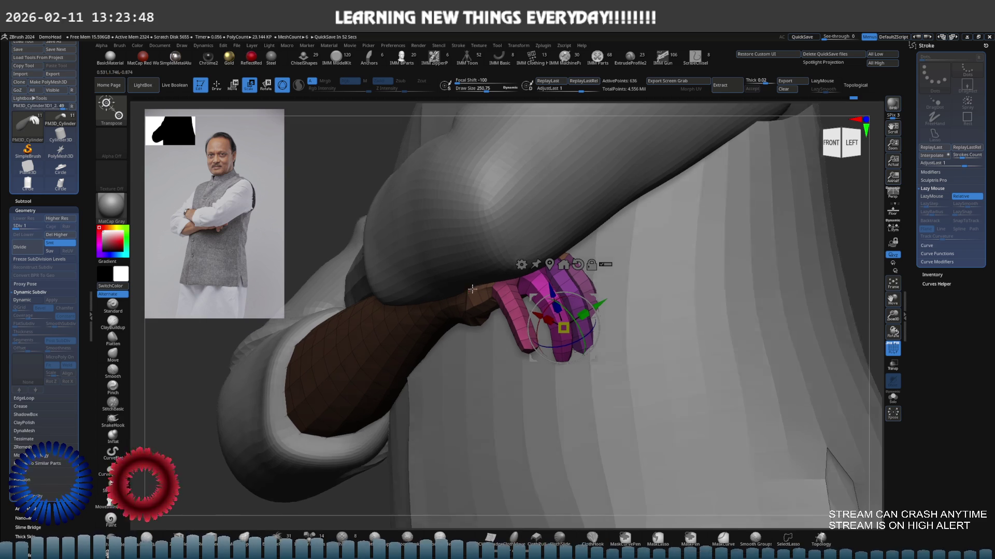
mouse_move(588, 268)
right_down()
mouse_move(520, 291)
mouse_move(510, 322)
right_up()
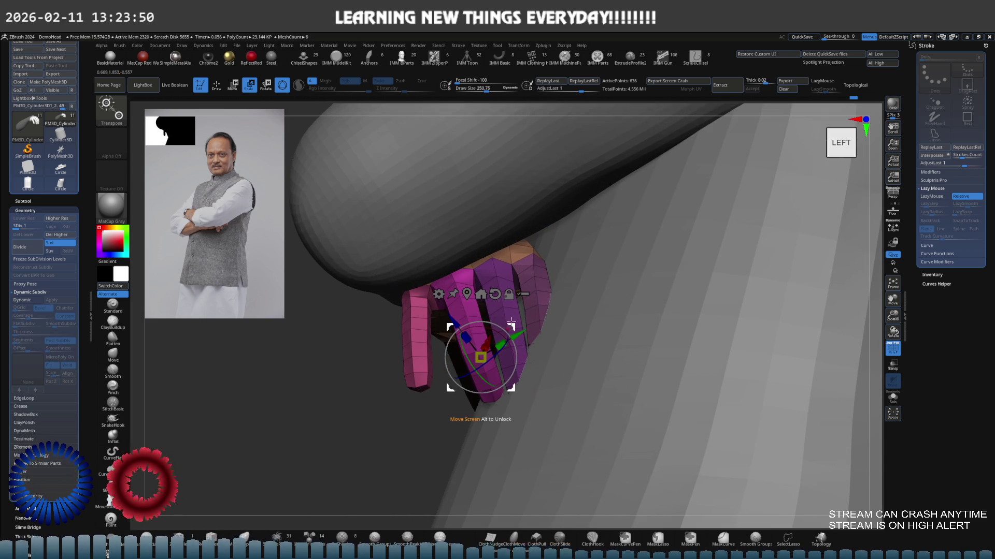
drag(504, 330, 502, 338)
alt+right_drag(510, 330, 490, 324)
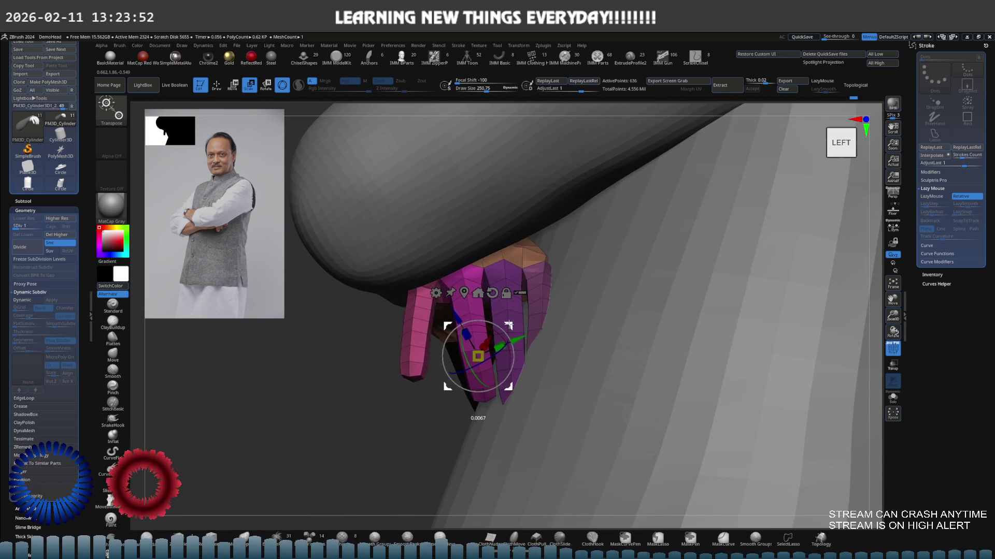
drag(492, 331, 484, 317)
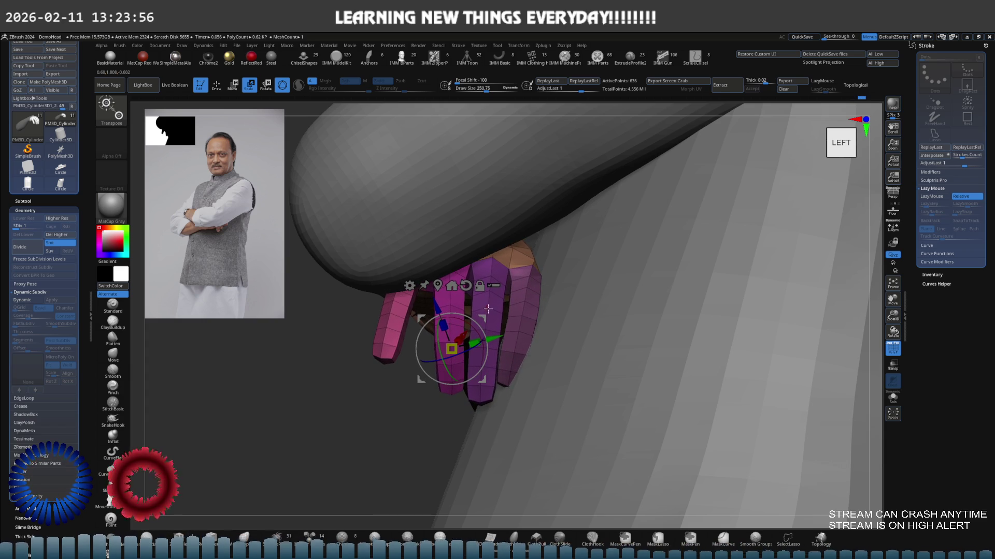
Preview a smoother subdivision, nudge the finger rotation and hide the grey jacket mesh.
key(ctrl+d)
key(ctrl+d)
key(ctrl+d)
right_drag(488, 308, 483, 317)
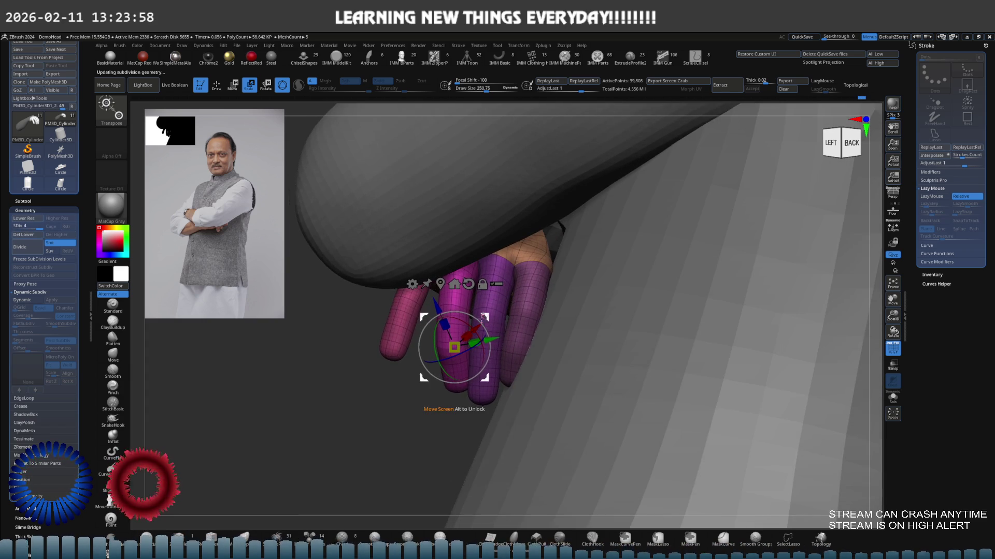
drag(482, 321, 494, 306)
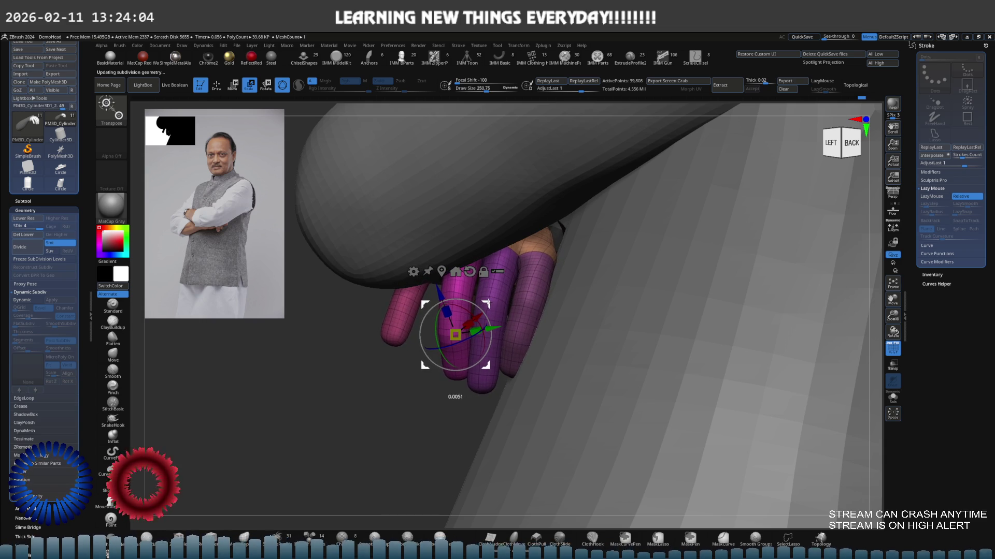
right_drag(486, 303, 535, 297)
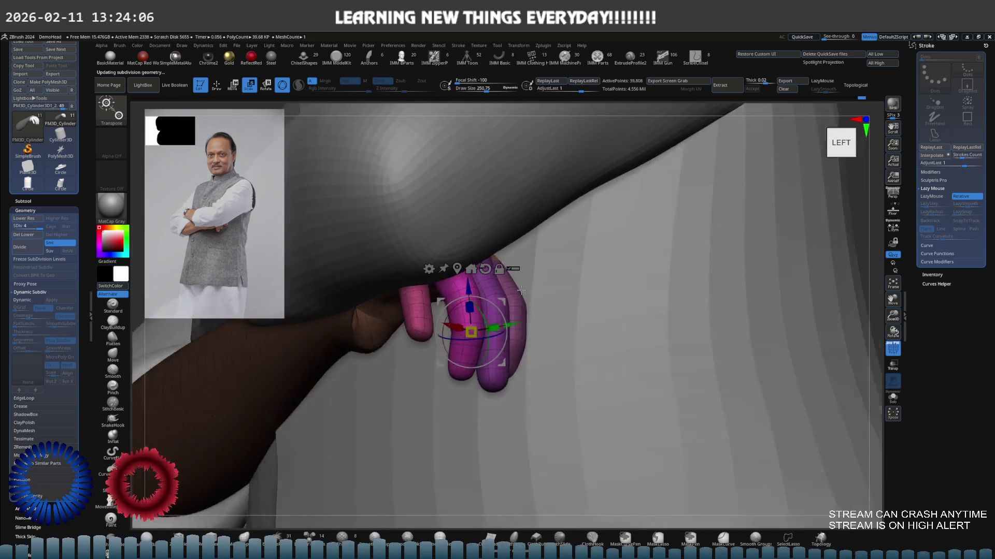
key(alt+s)
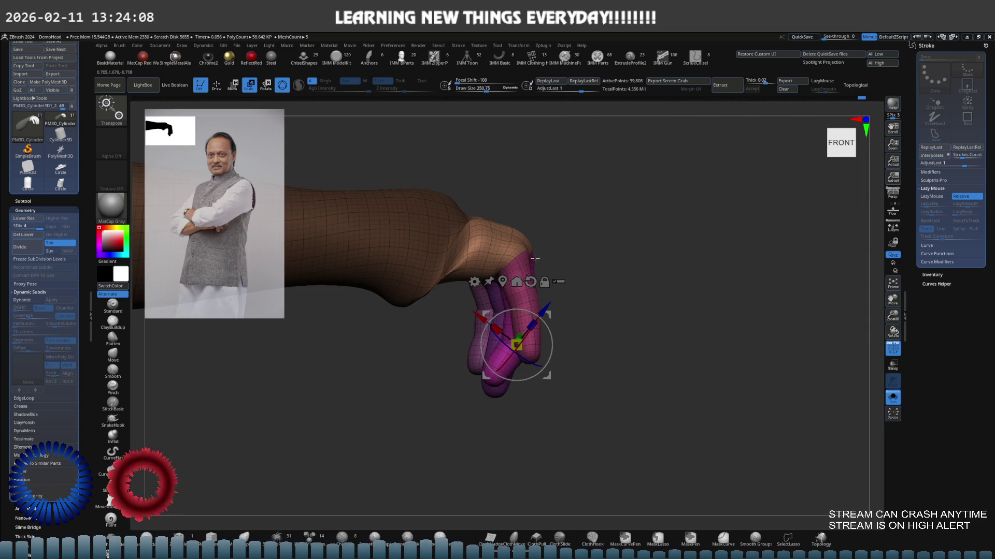
right_drag(534, 258, 485, 300)
click(553, 259)
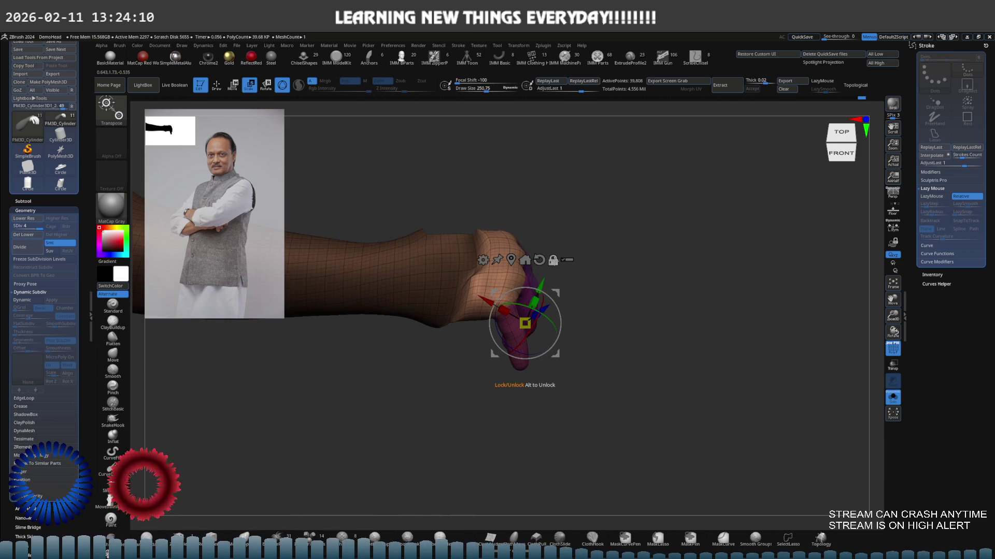
right_drag(466, 286, 468, 263)
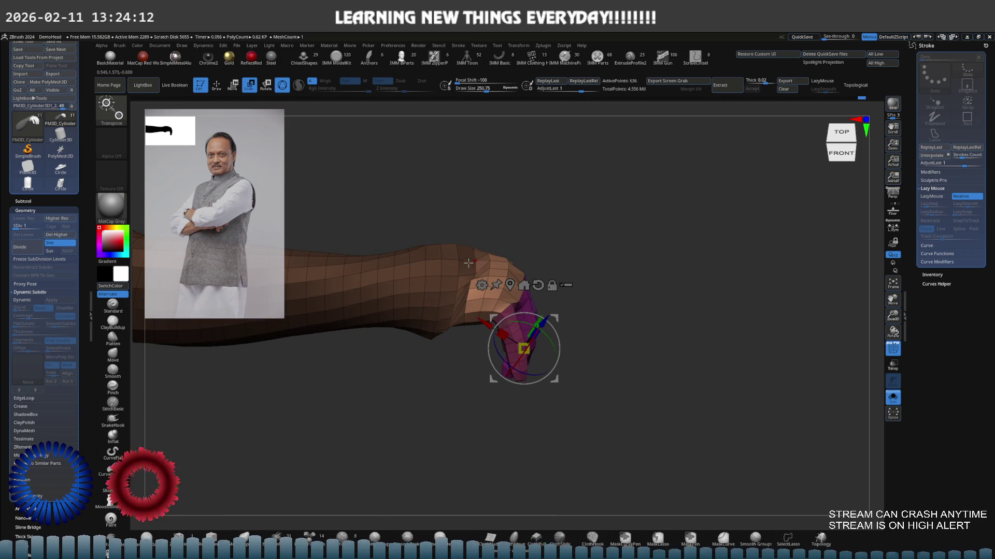
Leave Transpose and reshape the hand mesh with the Move brush.
key(q)
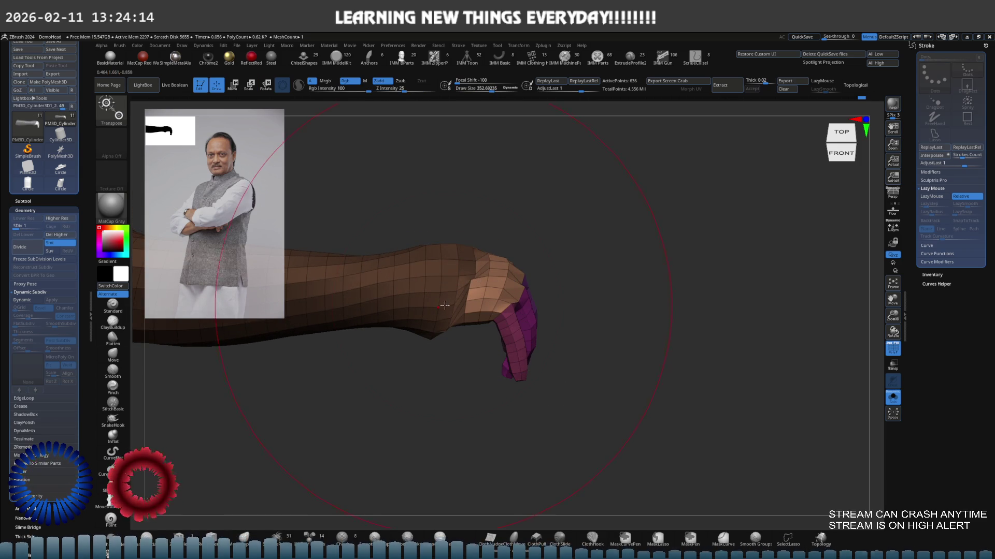
key(ctrl)
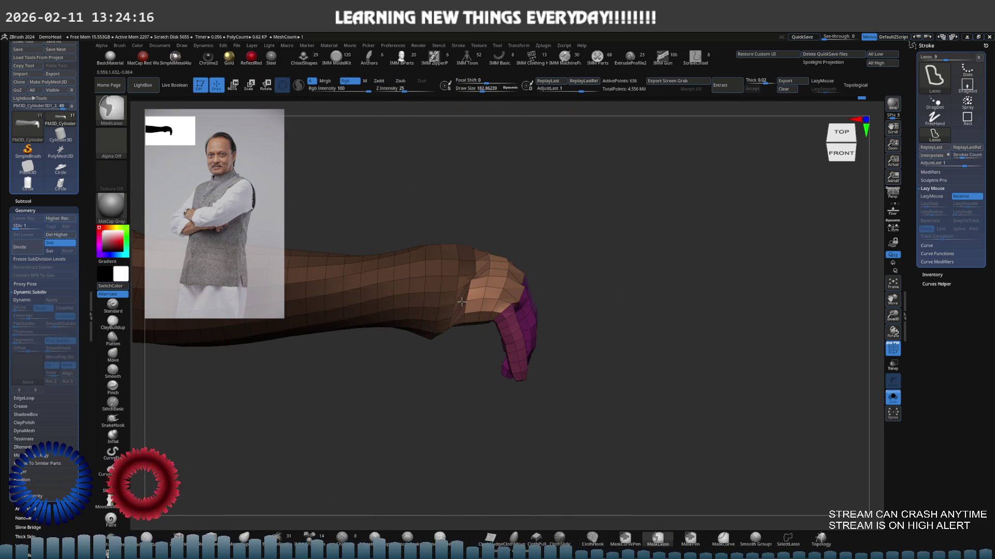
drag(459, 304, 449, 303)
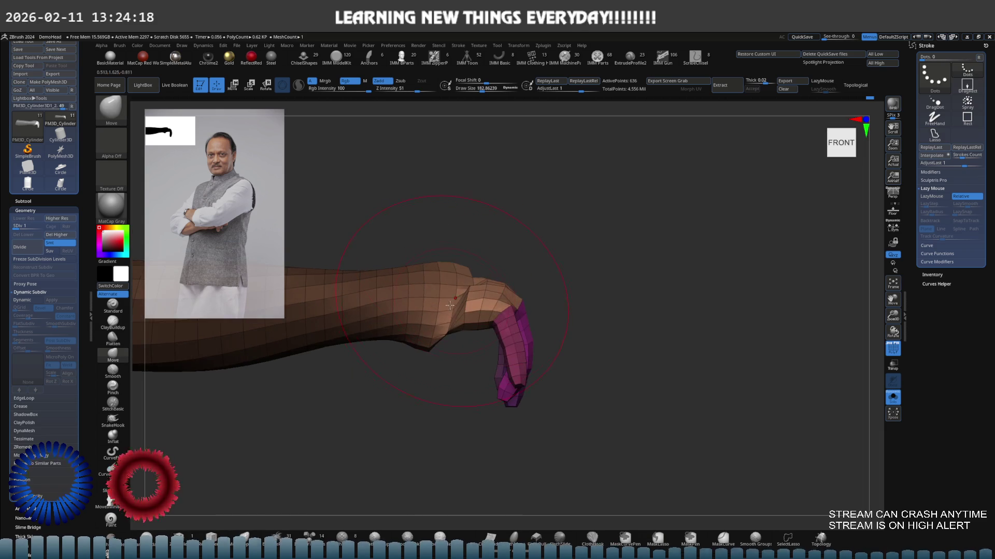
key(s)
mouse_move(435, 315)
right_down()
mouse_move(465, 312)
mouse_move(442, 352)
mouse_move(433, 306)
mouse_move(553, 277)
right_up()
Smooth the wrist surface so the hand reads as a closed fist.
key(shift)
key(ctrl+shift)
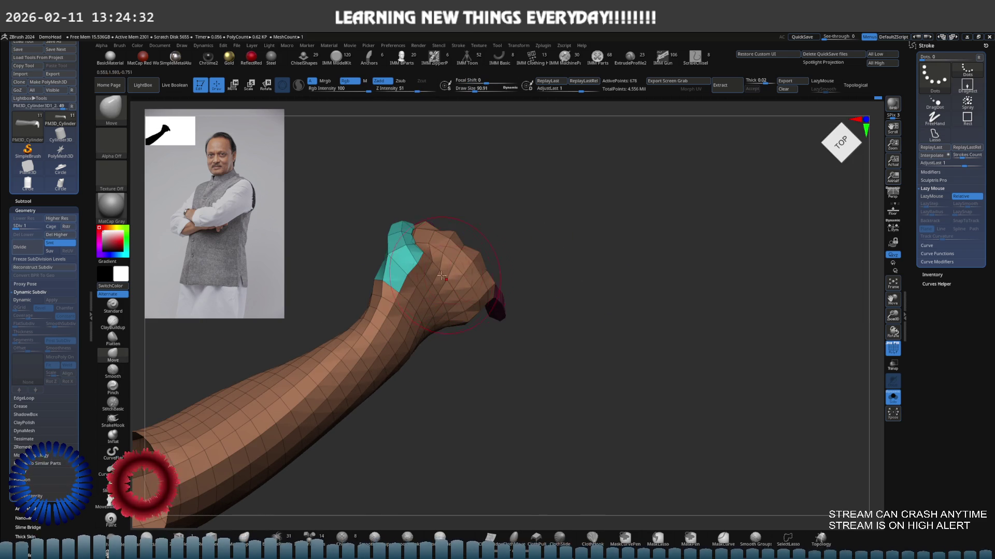
mouse_move(548, 276)
right_down()
mouse_move(414, 262)
mouse_move(438, 318)
mouse_move(417, 300)
mouse_move(404, 336)
mouse_move(424, 331)
right_up()
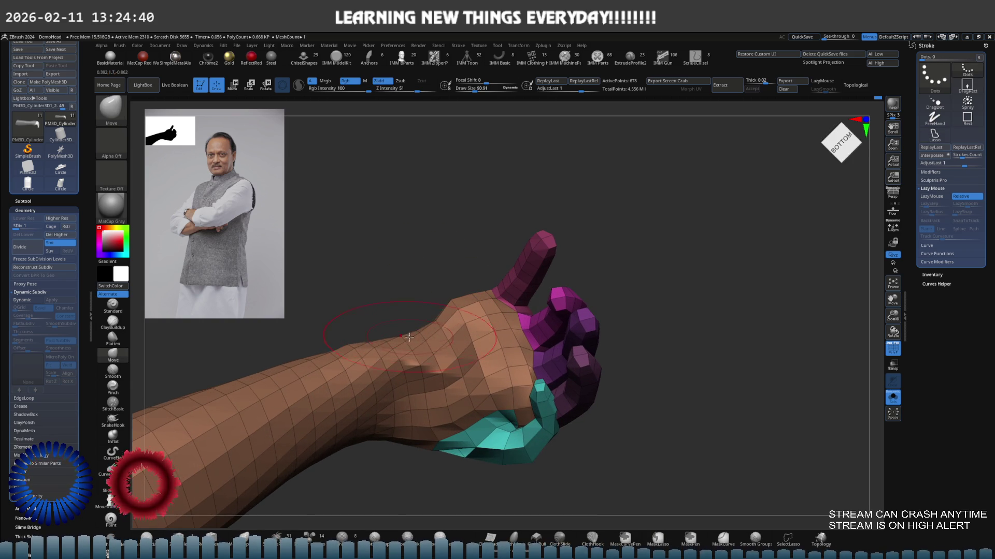
shift+drag(398, 342, 420, 360)
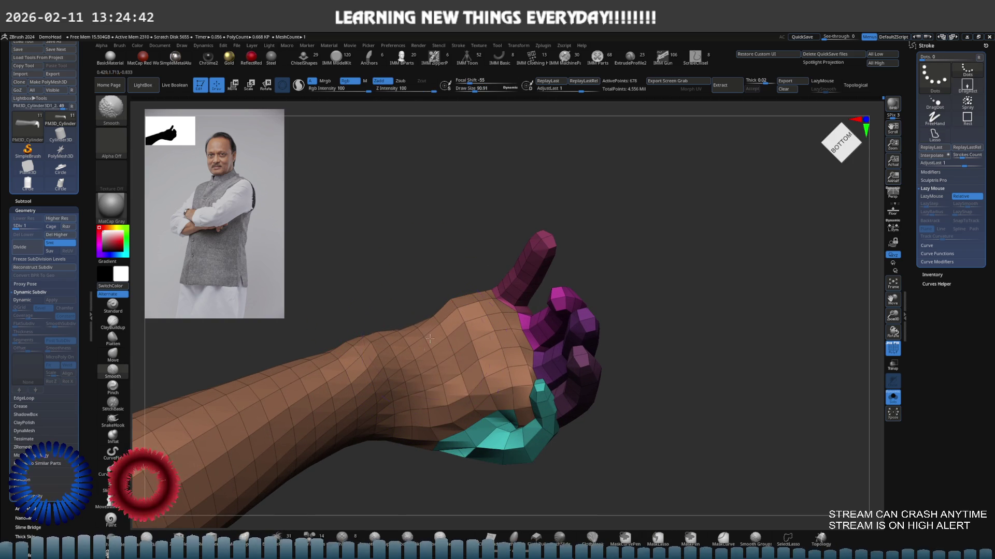
mouse_move(442, 320)
right_down()
mouse_move(394, 336)
mouse_move(493, 285)
mouse_move(471, 248)
mouse_move(439, 272)
mouse_move(444, 289)
right_up()
Raise the arm's subdivision level and smooth the fist surface.
right_drag(440, 252, 453, 270)
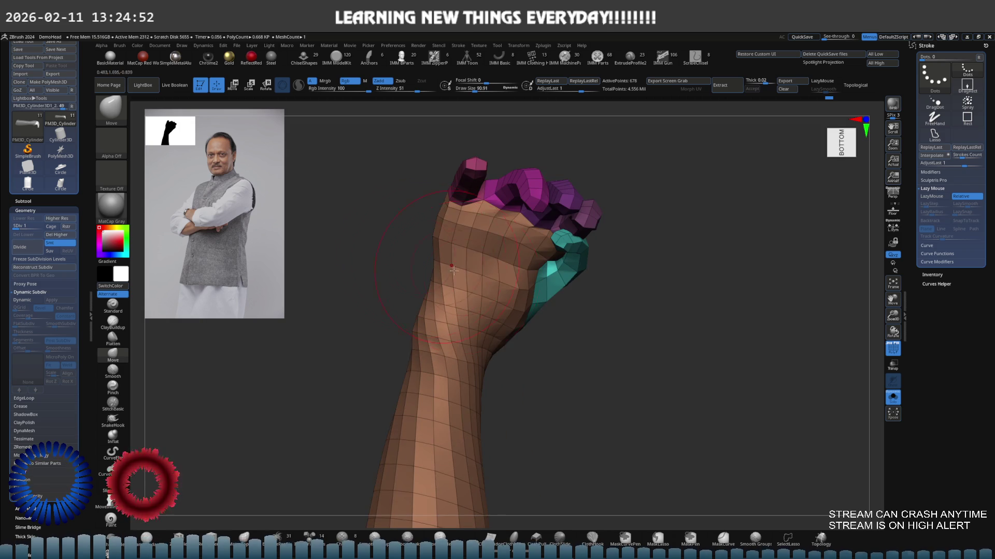
key(d)
key(d)
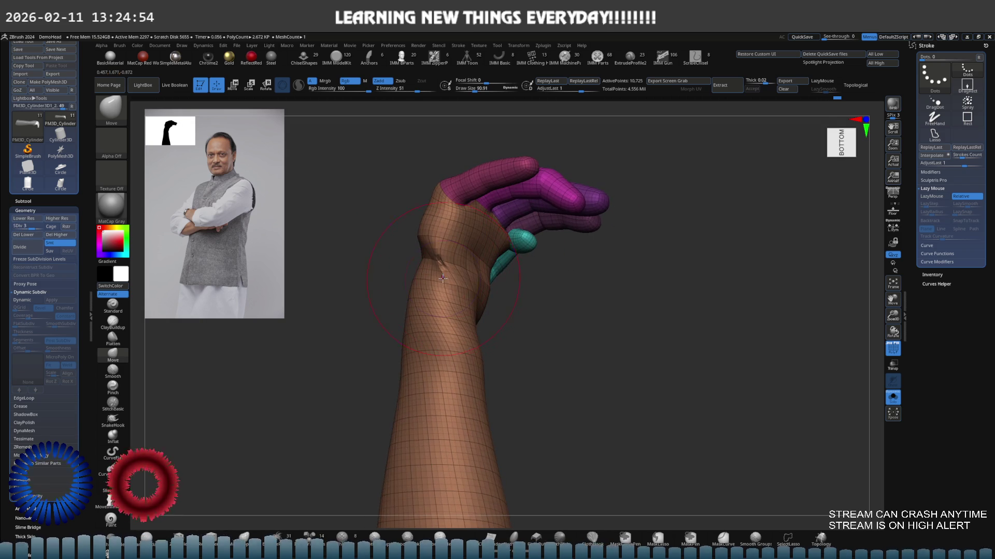
right_drag(444, 286, 484, 283)
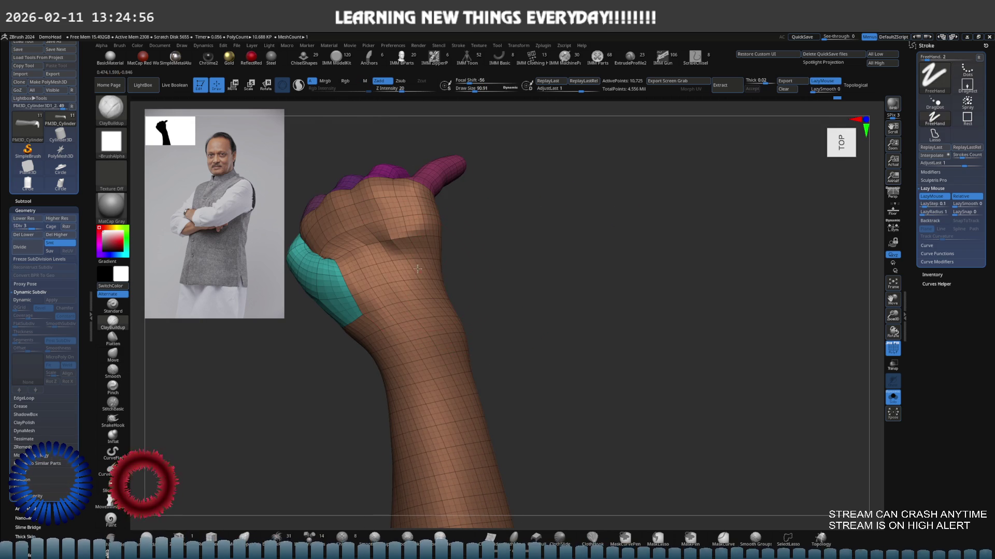
key(shift)
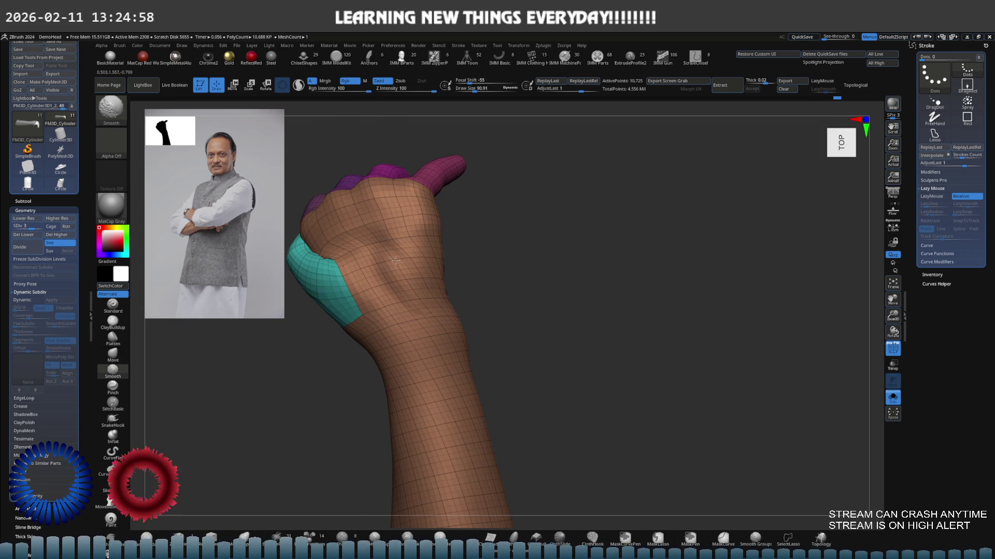
mouse_move(332, 269)
right_down()
mouse_move(393, 269)
mouse_move(409, 292)
right_up()
key(shift)
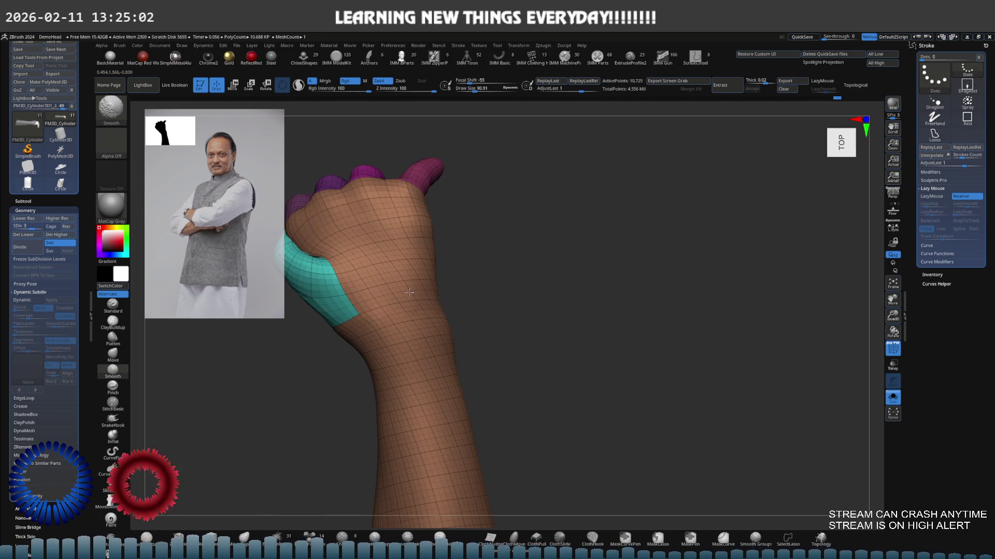
Refine the wrist and knuckles with a resized Move brush.
key(b)
key(m)
key(v)
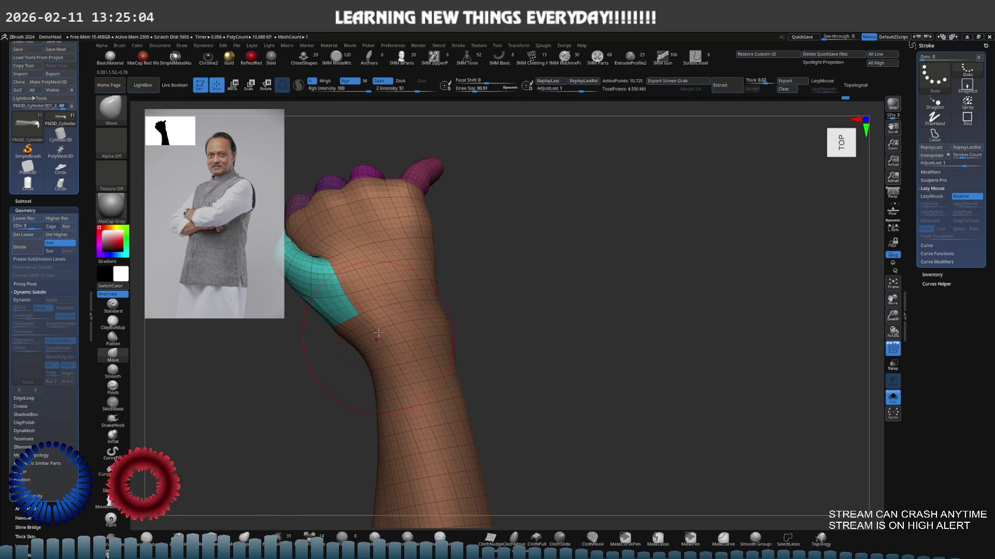
mouse_move(378, 334)
right_down()
mouse_move(372, 278)
mouse_move(388, 268)
right_up()
mouse_move(368, 236)
right_down()
mouse_move(386, 266)
mouse_move(413, 270)
mouse_move(456, 377)
mouse_move(469, 280)
mouse_move(369, 336)
mouse_move(419, 302)
right_up()
key(s)
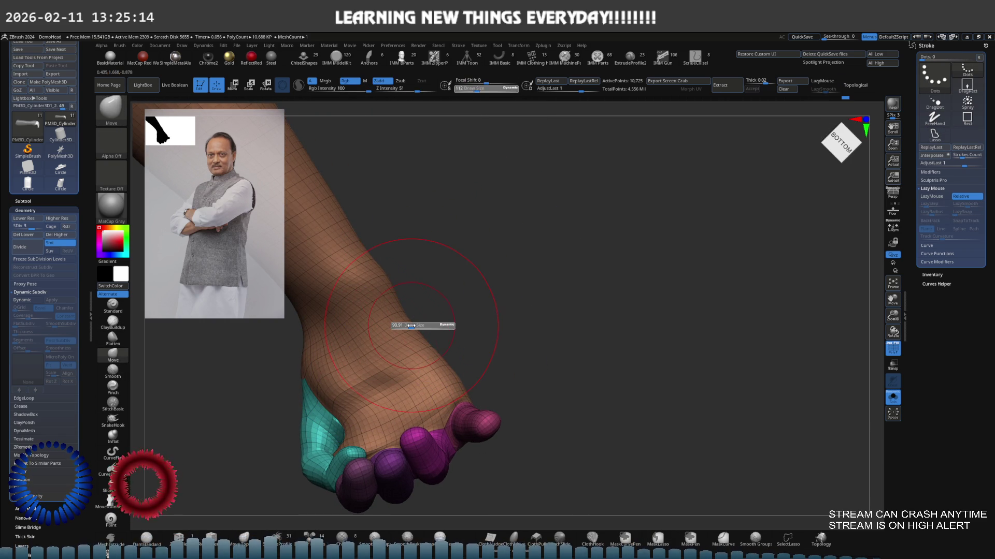
mouse_move(414, 325)
shift+right_down()
mouse_move(388, 358)
mouse_move(373, 342)
mouse_move(370, 292)
mouse_move(393, 325)
mouse_move(349, 362)
shift+right_up()
Isolate the cyan thumb polygroup and pull its mesh up and to the right.
ctrl+shift+click(393, 325)
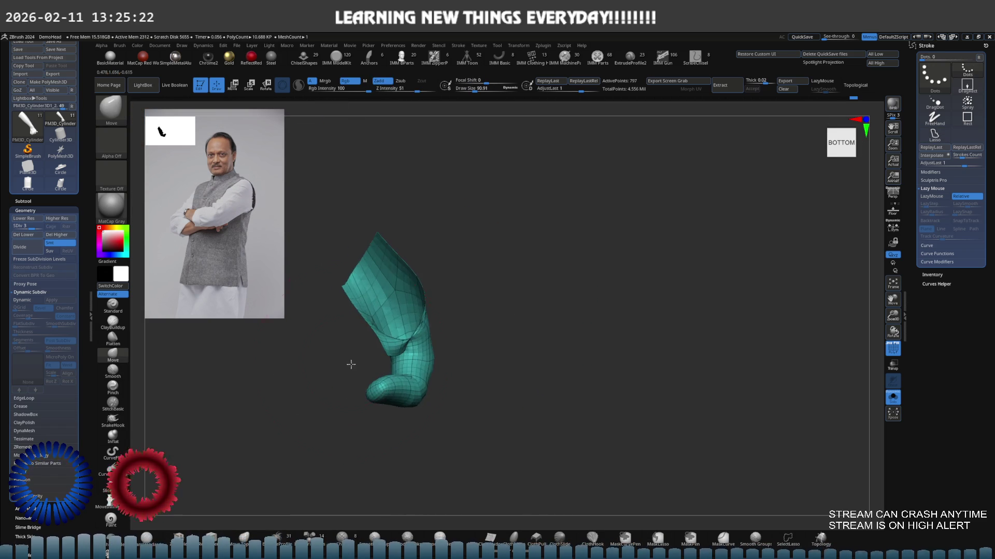
key(f)
shift+right_drag(431, 332, 408, 348)
drag(398, 358, 449, 276)
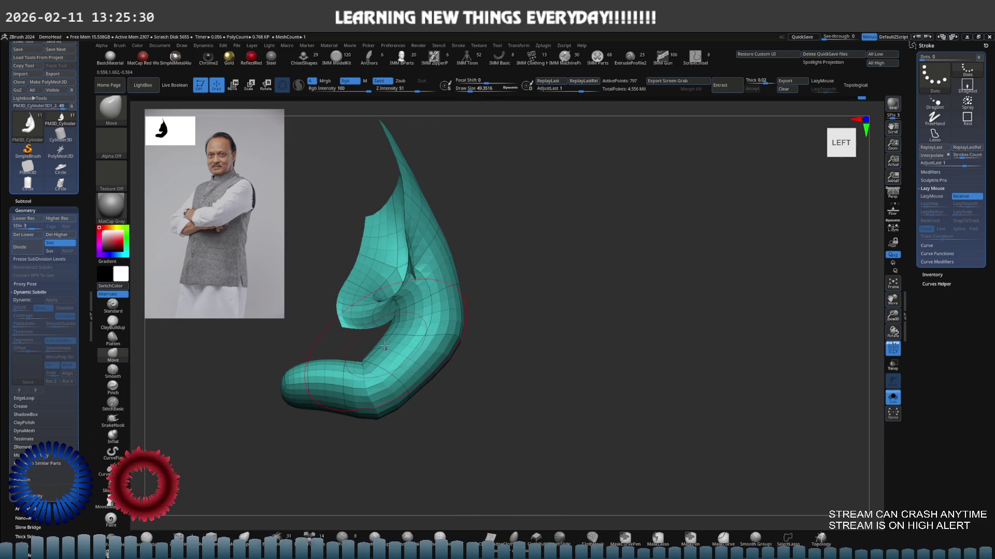
mouse_move(357, 357)
right_down()
mouse_move(397, 305)
mouse_move(365, 295)
right_up()
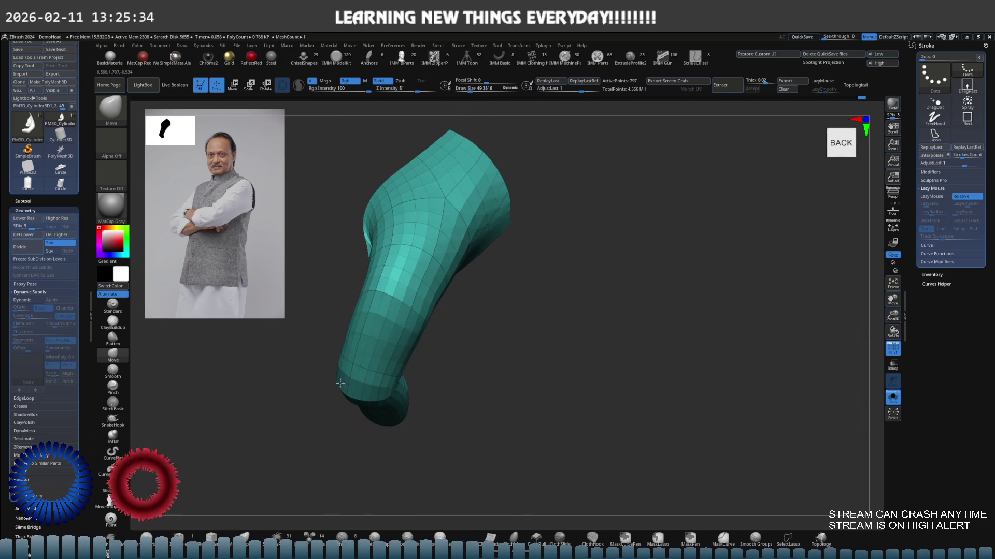
mouse_move(339, 383)
right_down()
mouse_move(351, 389)
mouse_move(413, 318)
right_up()
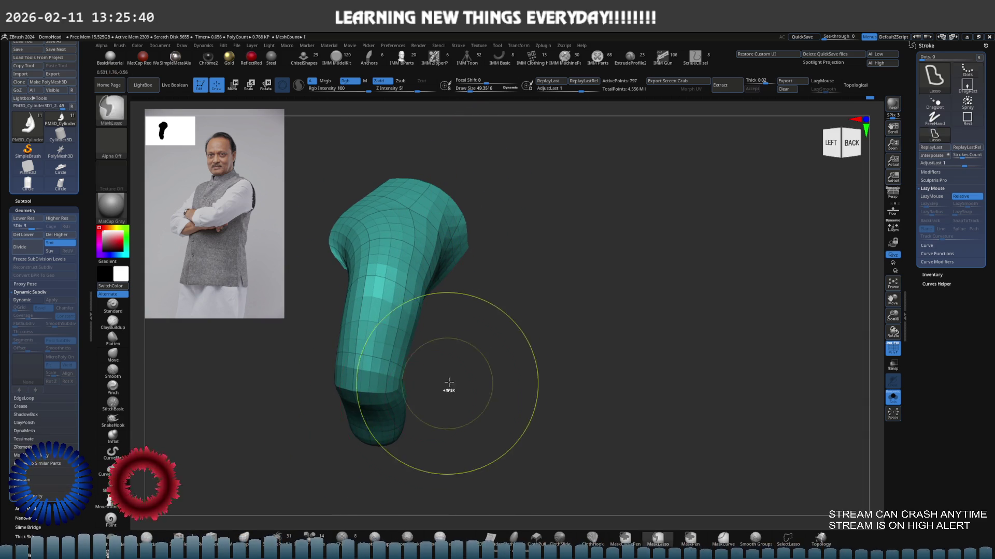
Mask the whole arm except the teal thumb and start Transpose Move on it.
mouse_move(398, 416)
right_down()
mouse_move(420, 346)
mouse_move(457, 311)
right_up()
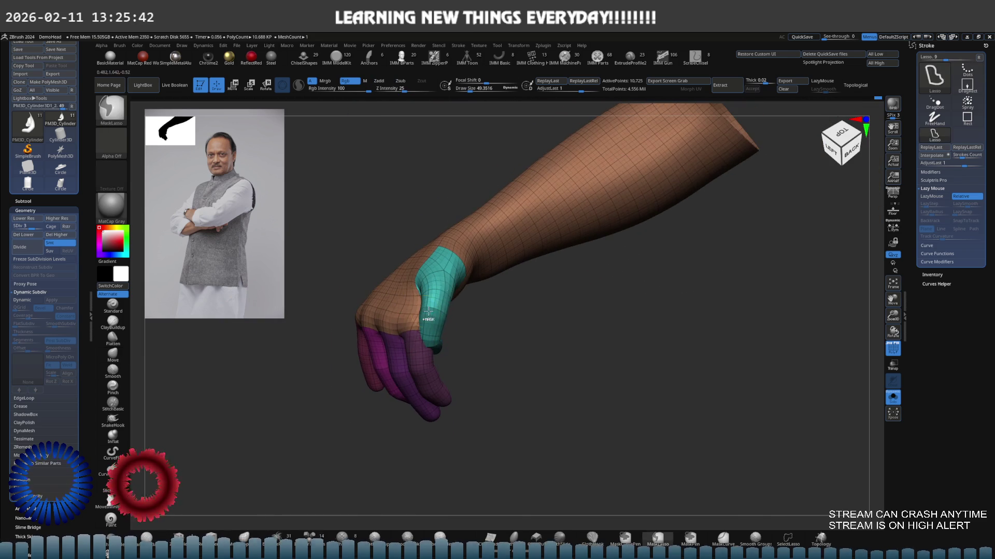
ctrl+shift+click(450, 300)
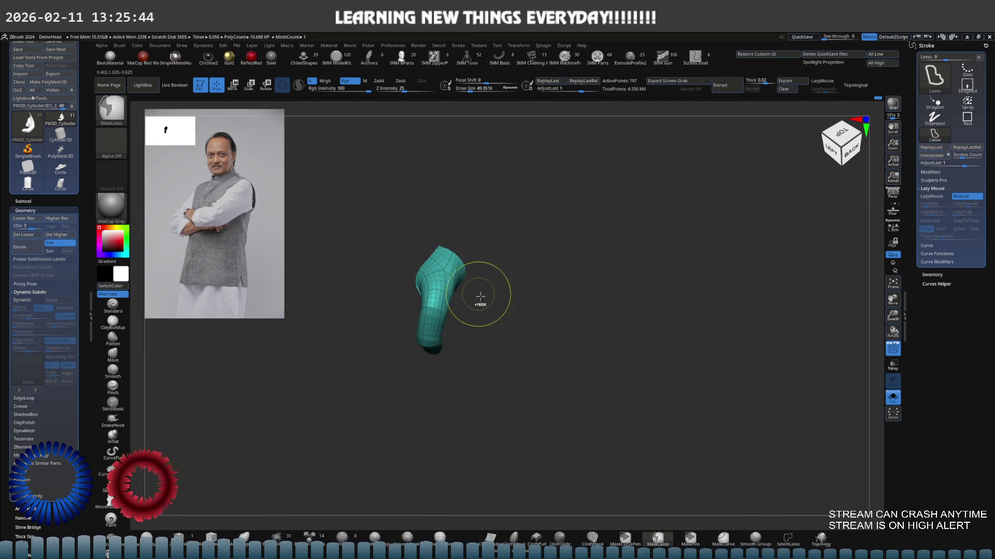
ctrl+click(499, 302)
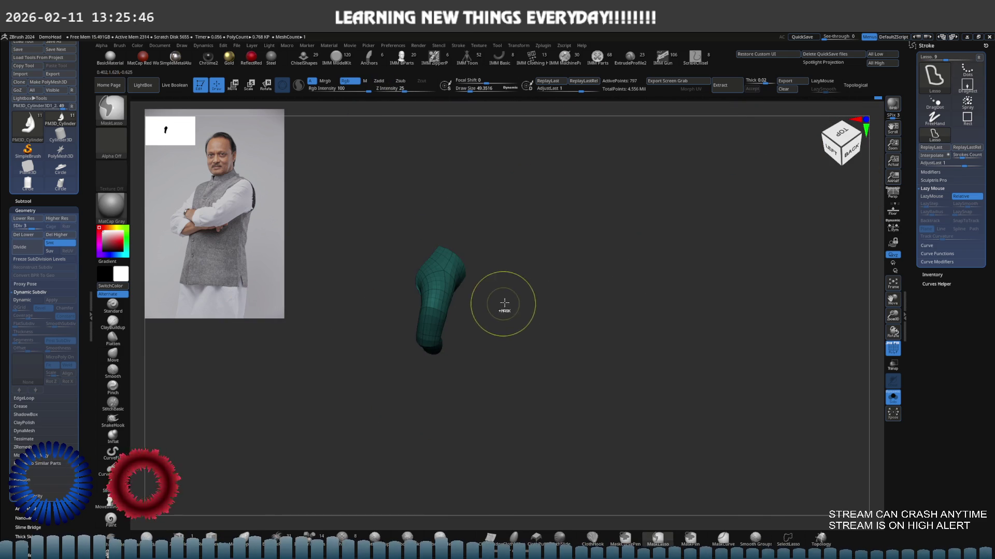
ctrl+click(519, 295)
key(w)
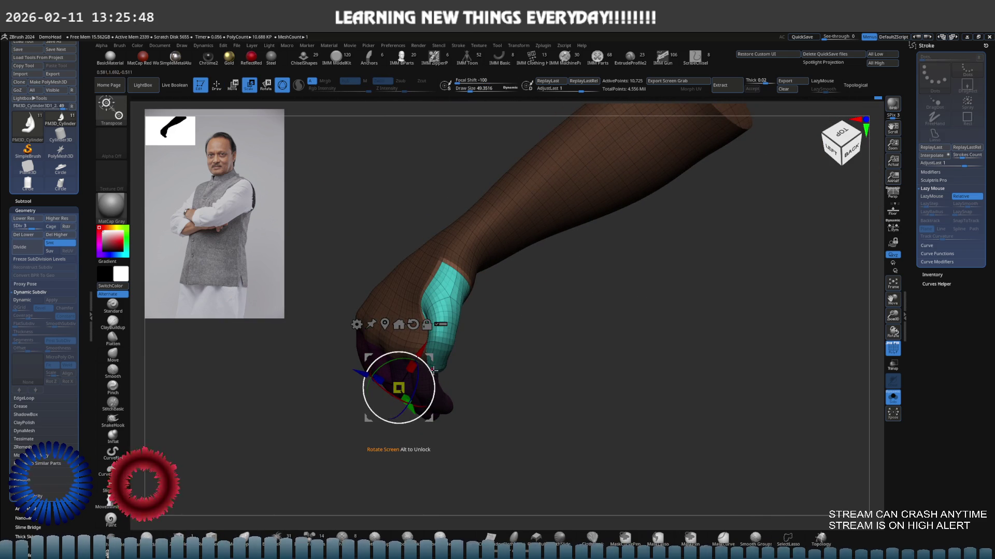
Shift the thumb along the arm's length and rotate it slightly around the wrist.
shift+drag(433, 362, 438, 368)
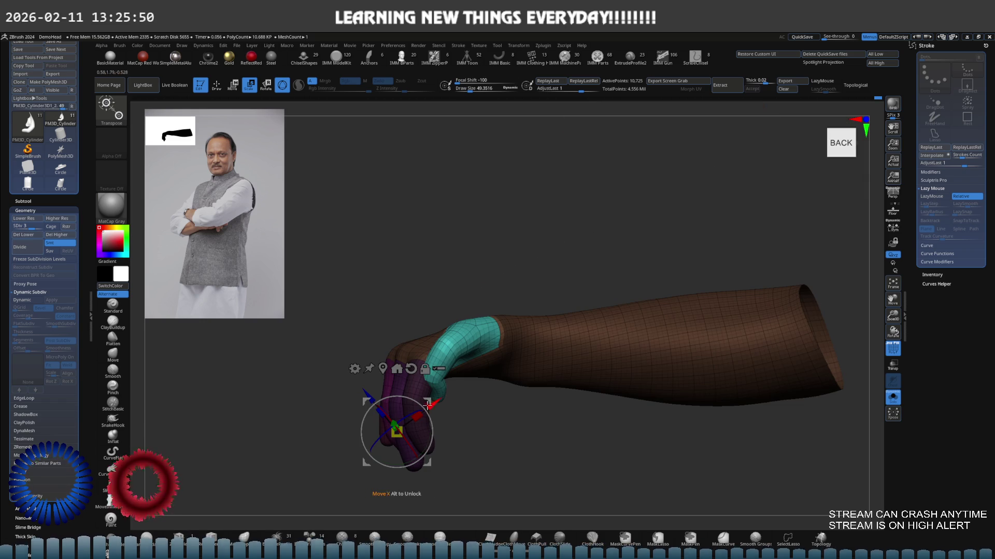
mouse_move(426, 403)
mouse_down()
mouse_move(535, 308)
mouse_move(534, 298)
mouse_up()
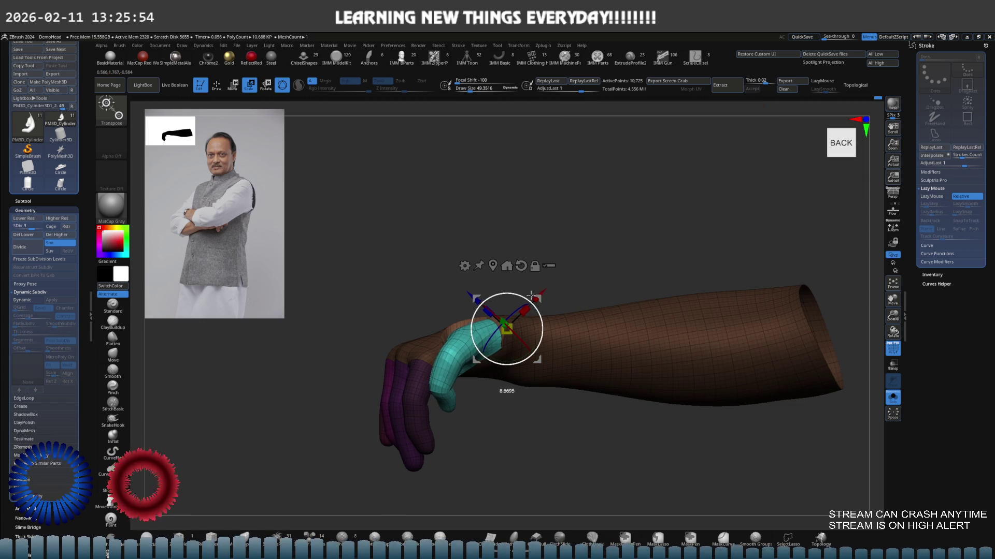
right_drag(531, 296, 529, 326)
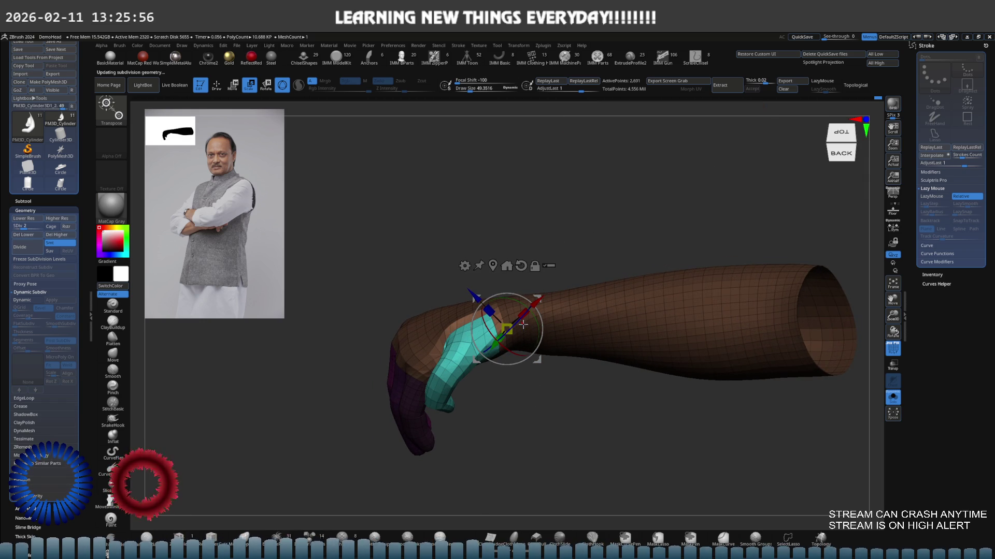
ctrl+right_drag(519, 323, 530, 269)
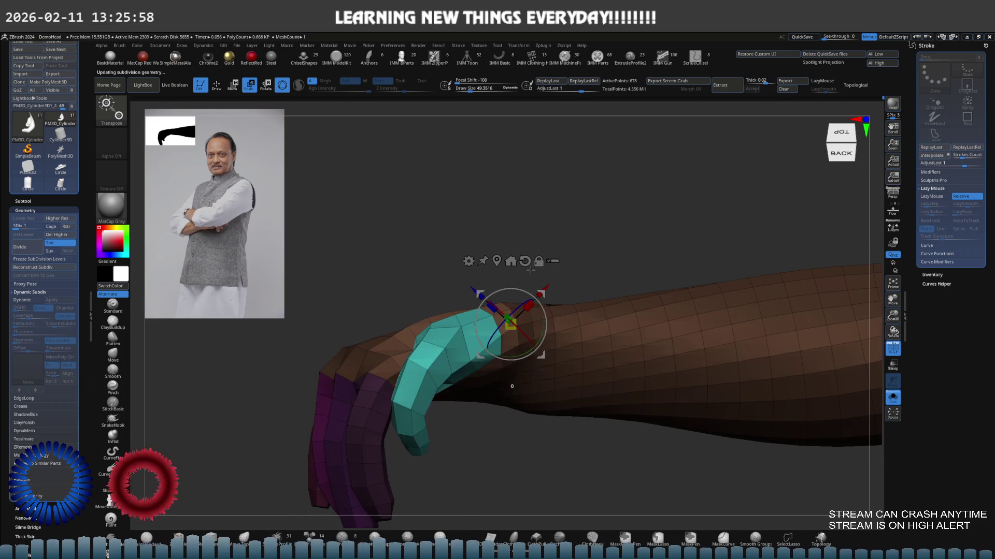
drag(499, 325, 504, 321)
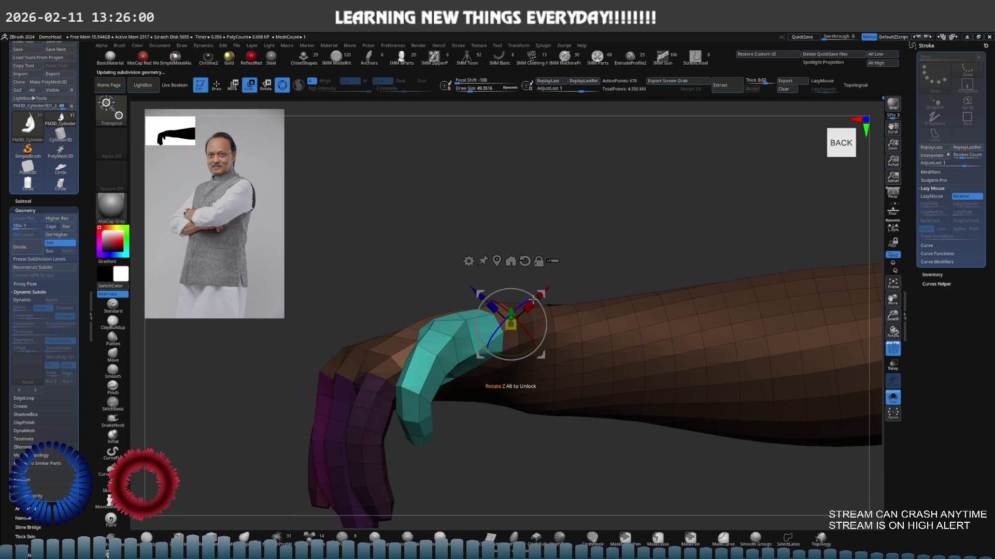
Check the thumb from below and squash it along its length against the hand.
mouse_move(533, 298)
right_down()
mouse_move(548, 348)
mouse_move(529, 358)
mouse_move(536, 364)
right_up()
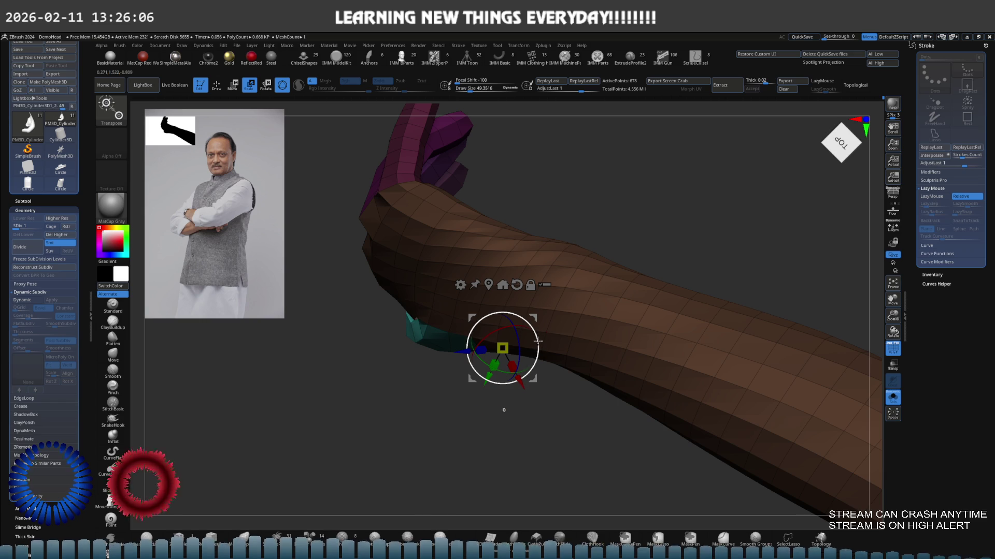
right_drag(537, 341, 510, 329)
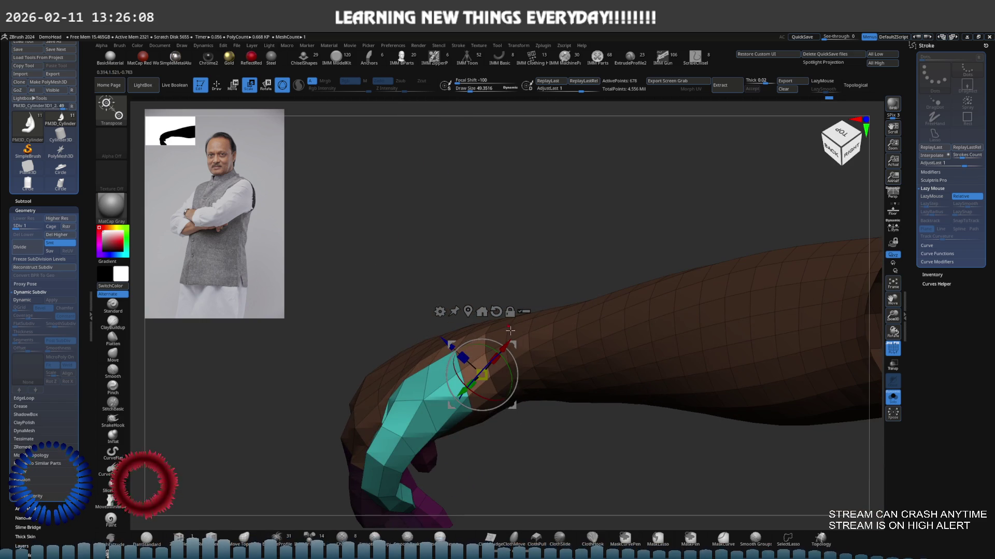
mouse_move(510, 330)
right_down()
mouse_move(552, 329)
mouse_move(531, 355)
mouse_move(563, 291)
right_up()
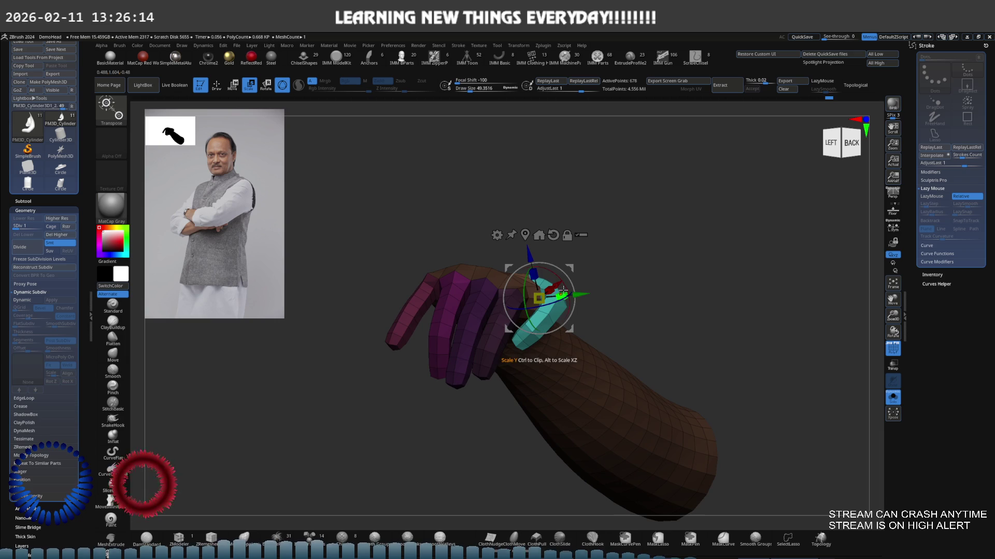
drag(563, 292, 560, 286)
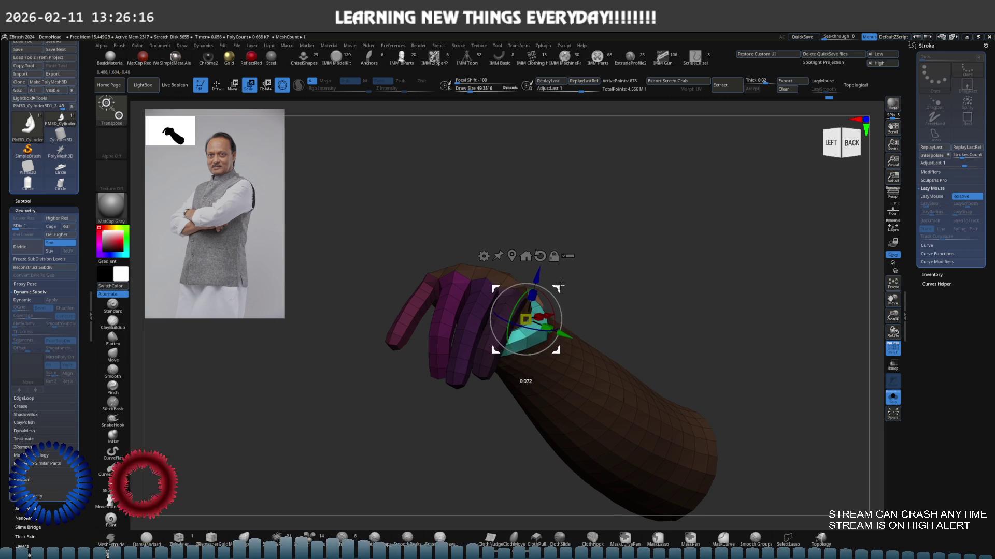
right_drag(558, 287, 541, 339)
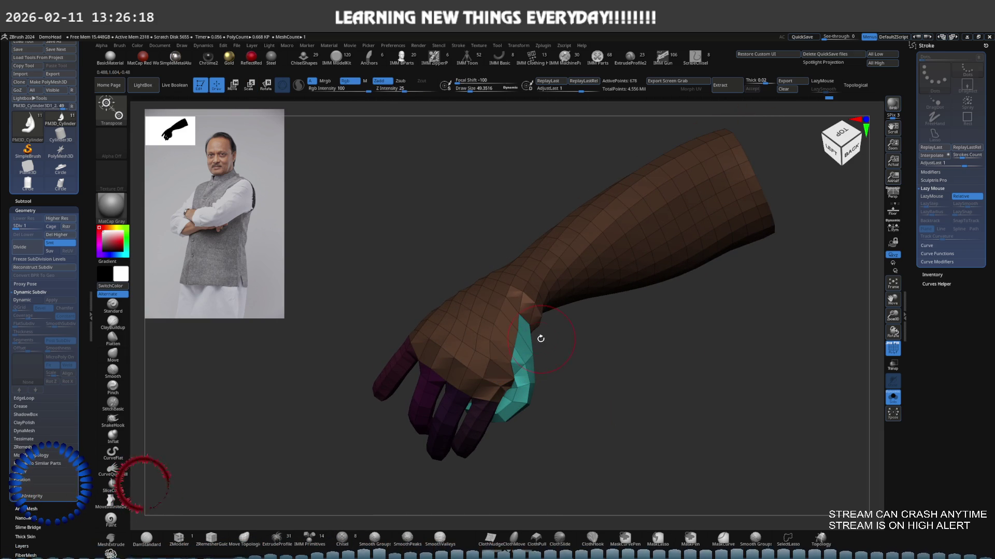
Subdivide the arm with Ctrl+D and shape the hand with the Move brush from several angles.
key(q)
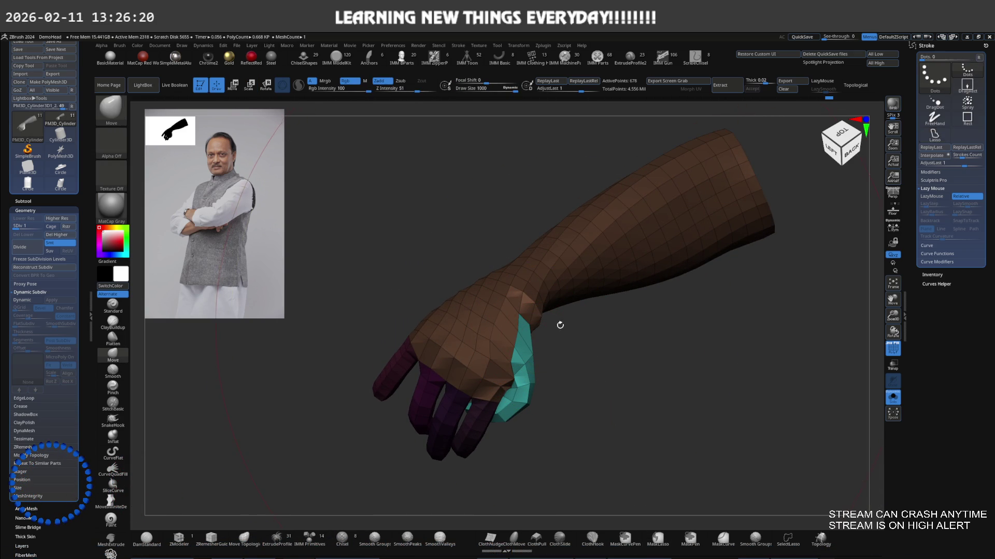
key(s)
key(ctrl+d)
drag(544, 339, 517, 337)
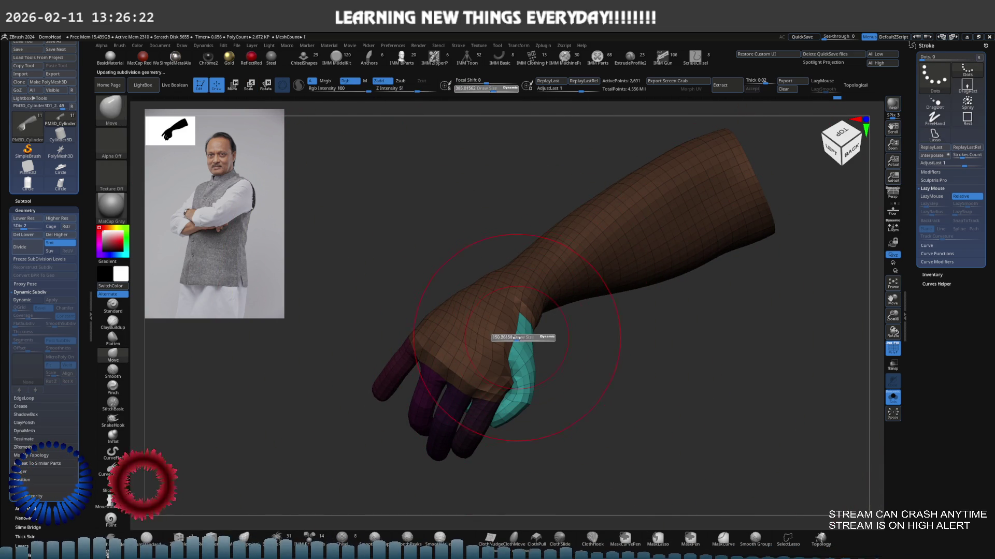
ctrl+right_drag(497, 351, 497, 366)
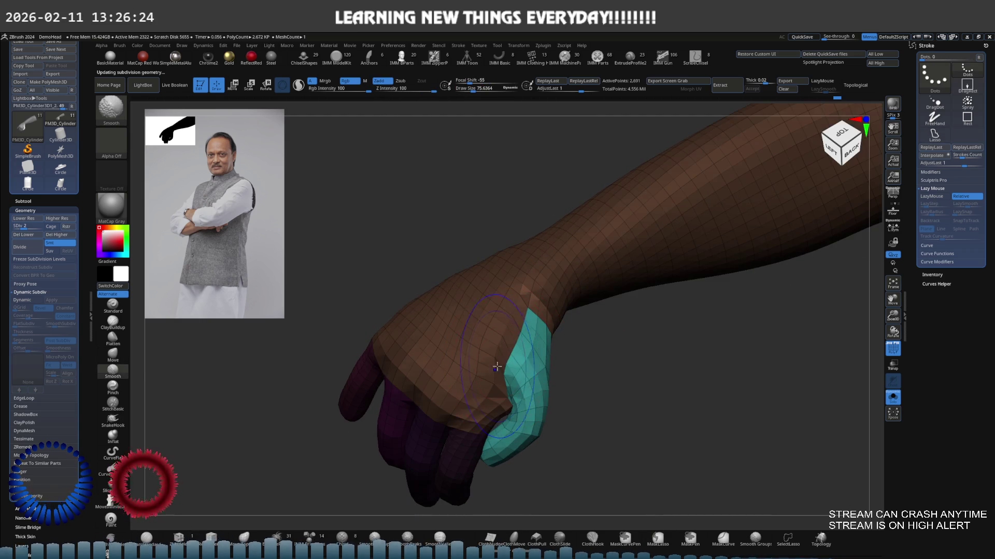
right_drag(523, 315, 539, 300)
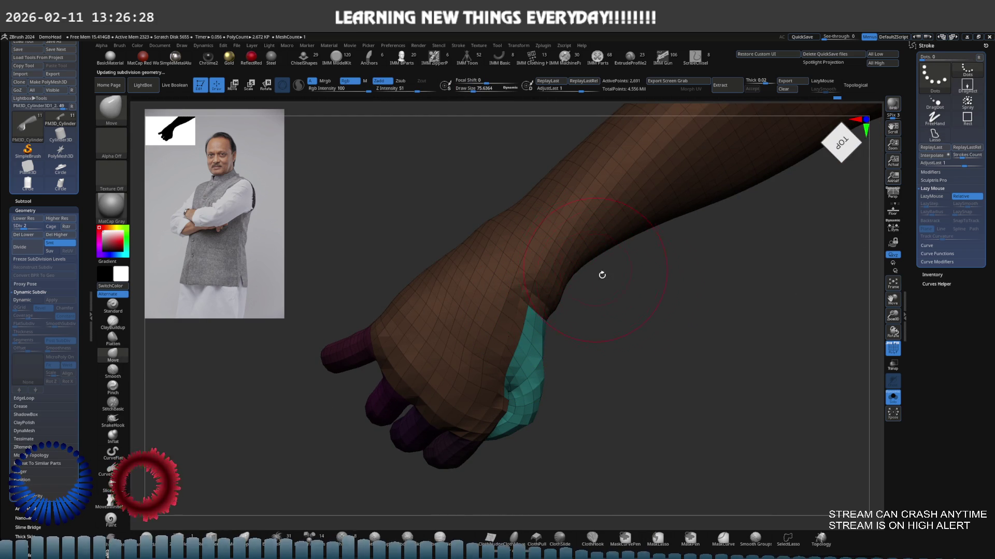
right_drag(602, 274, 606, 283)
key(s)
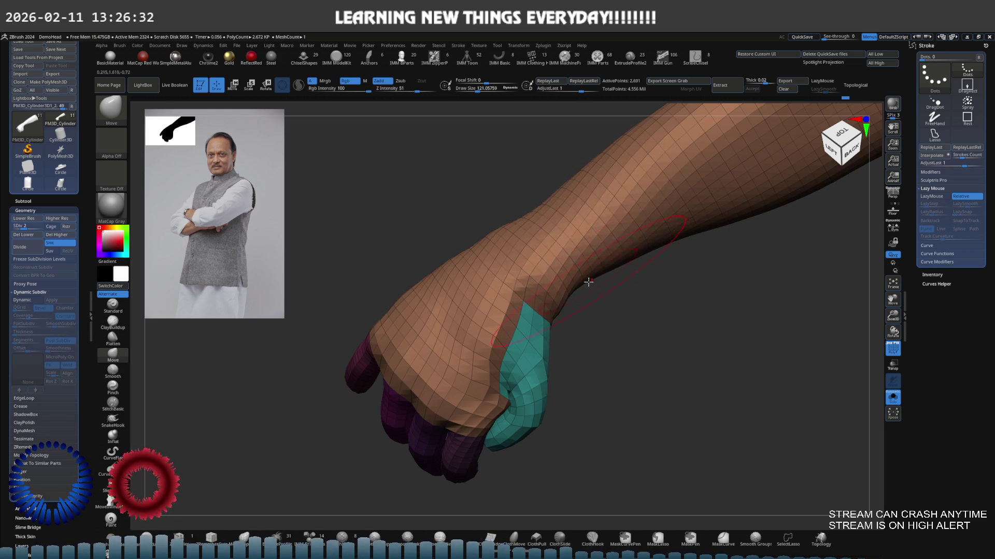
shift+right_drag(588, 282, 551, 300)
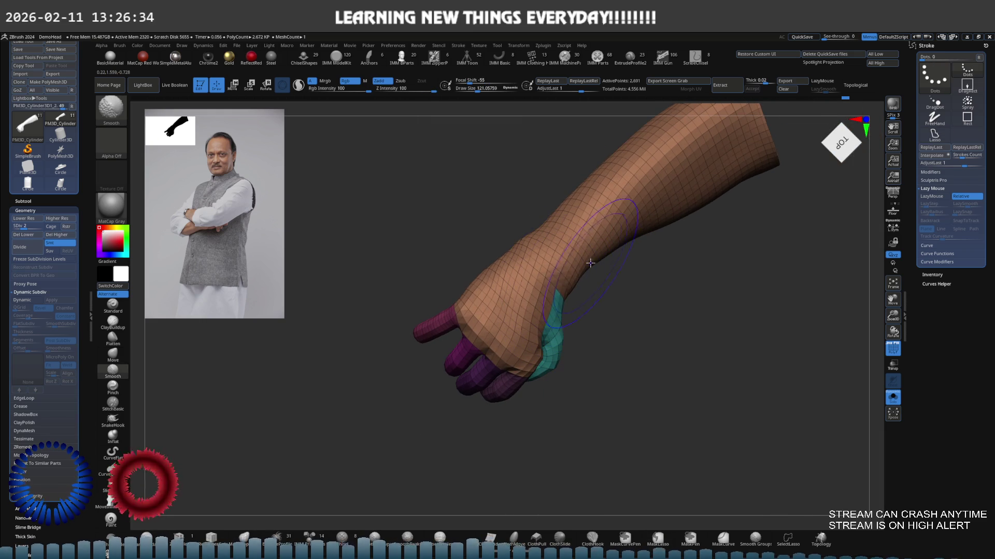
mouse_move(590, 263)
right_down()
mouse_move(527, 242)
mouse_move(526, 225)
mouse_move(489, 228)
mouse_move(500, 218)
mouse_move(482, 268)
mouse_move(455, 284)
right_up()
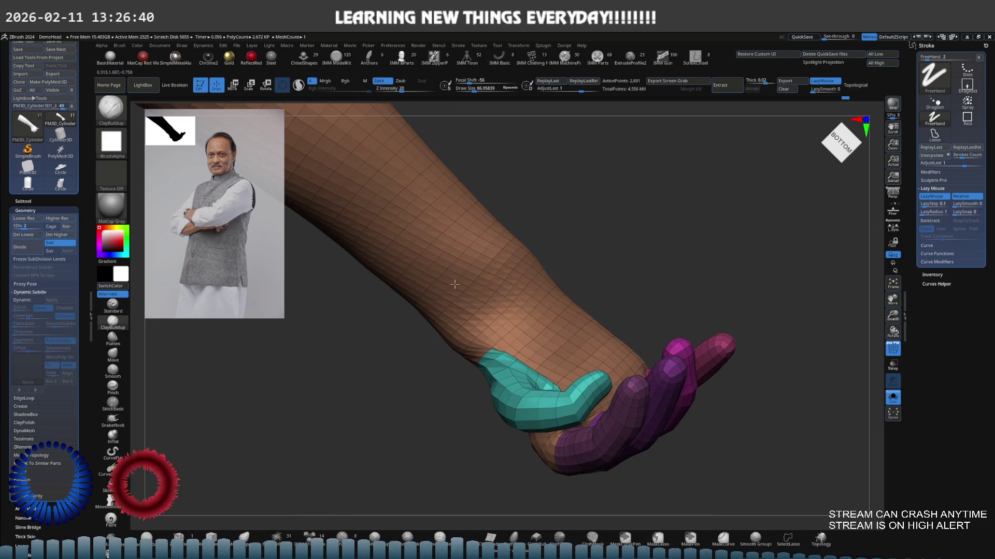
Alternate smoothing and Move strokes so the teal thumb curls over the fingers.
key(shift)
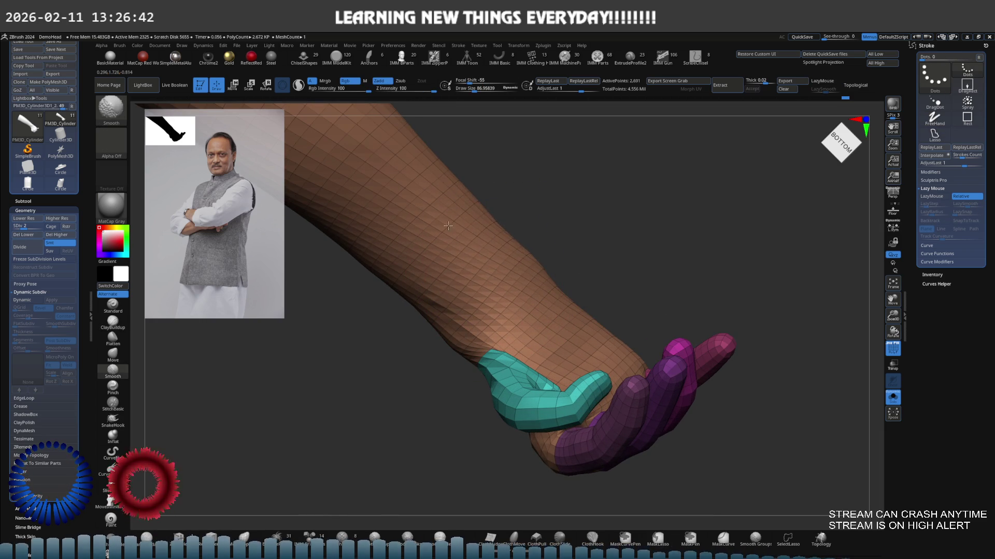
mouse_move(448, 226)
right_down()
mouse_move(487, 209)
mouse_move(583, 330)
mouse_move(573, 300)
mouse_move(509, 266)
mouse_move(479, 290)
mouse_move(496, 302)
mouse_move(462, 383)
mouse_move(494, 344)
right_up()
key(shift)
key(b)
key(m)
key(v)
key(shift)
scroll(495, 345, up, 2)
scroll(489, 346, up, 1)
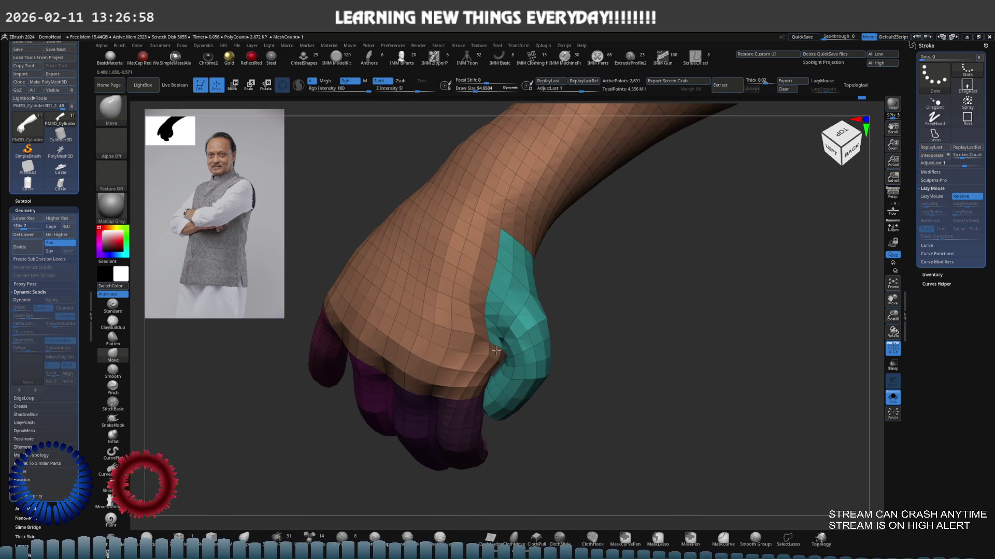
key(shift)
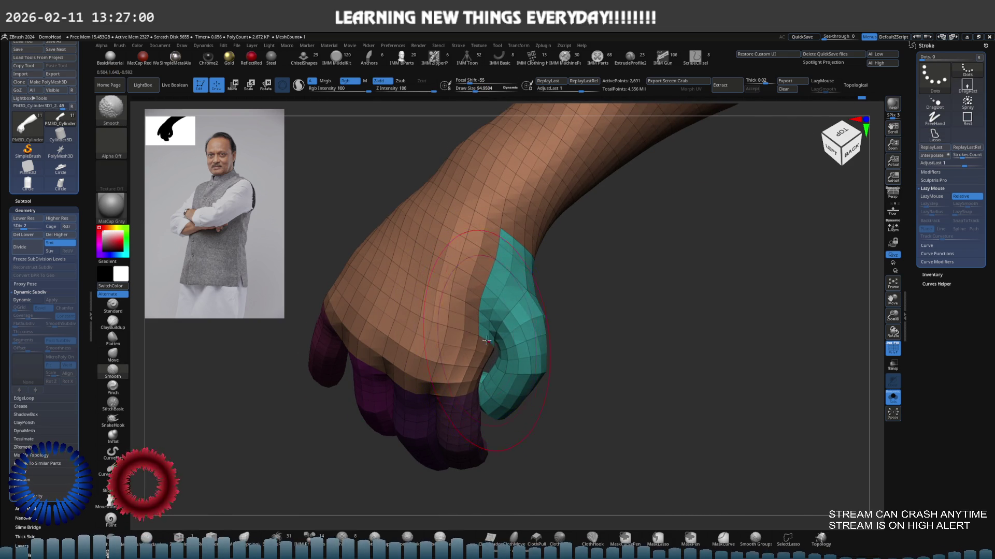
mouse_move(486, 339)
right_down()
mouse_move(548, 272)
mouse_move(497, 244)
mouse_move(570, 267)
mouse_move(581, 296)
mouse_move(558, 288)
mouse_move(553, 303)
right_up()
key(shift)
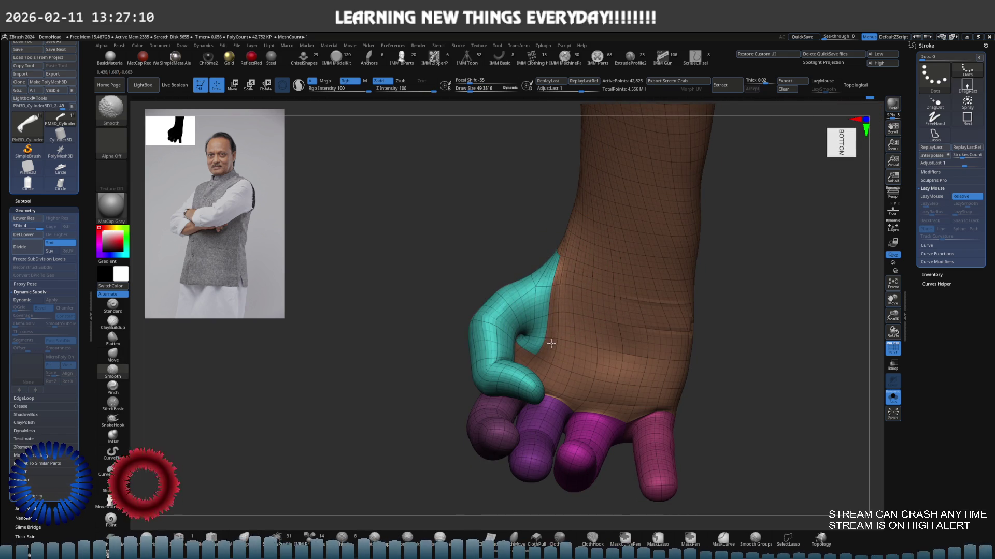
Build up and smooth the teal thumb surface, checking the fist from its right side.
key(shift)
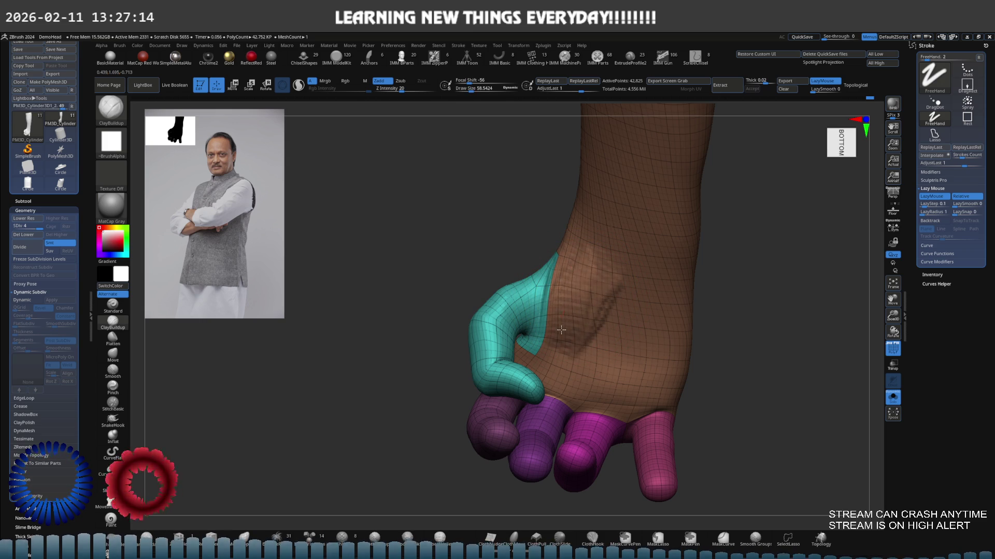
key(shift)
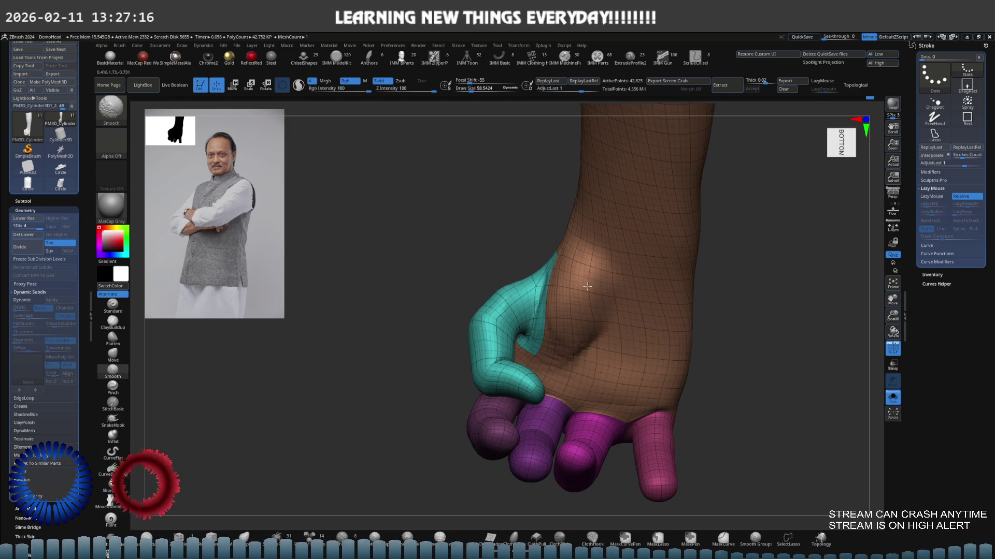
right_drag(578, 334, 601, 310)
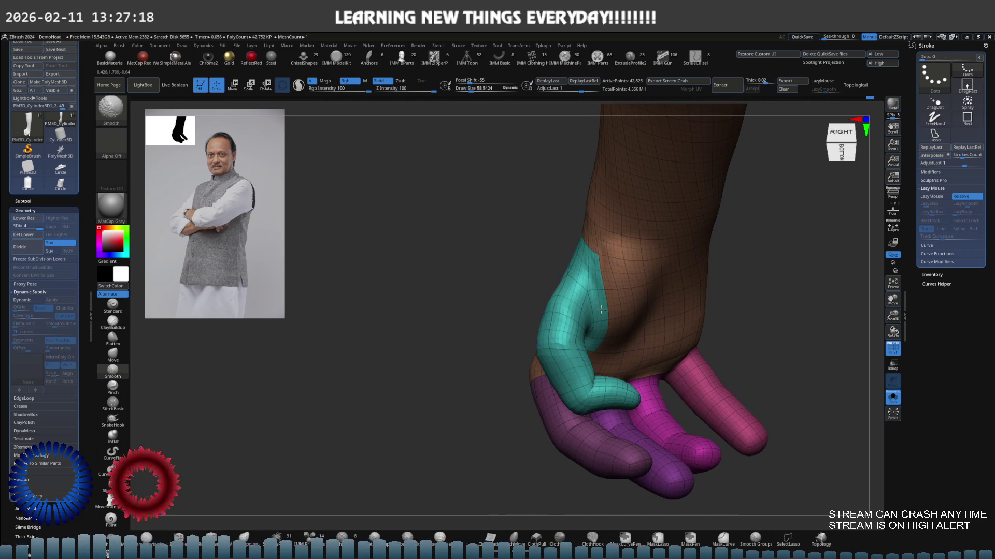
mouse_move(630, 300)
right_down()
mouse_move(641, 296)
mouse_move(587, 295)
right_up()
key(b)
key(m)
key(v)
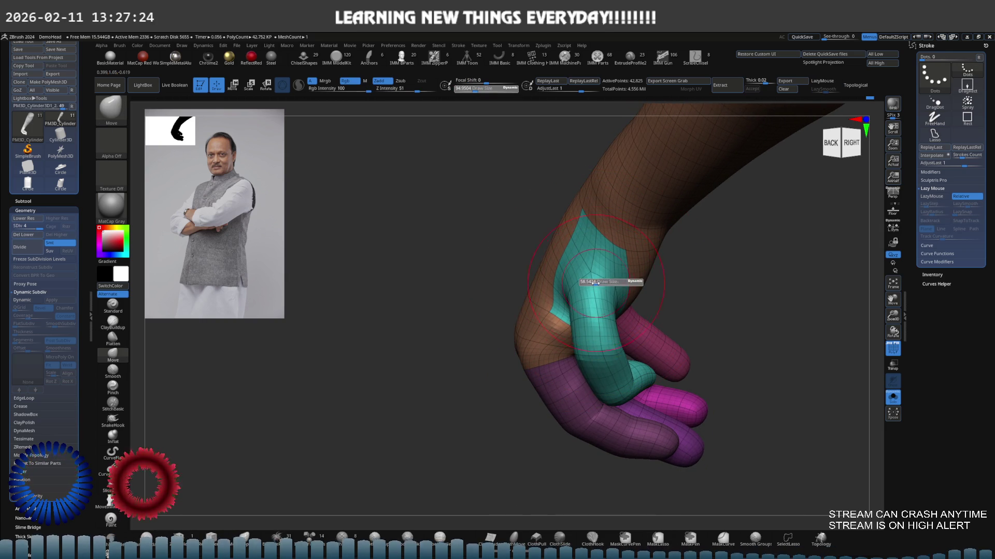
Push the teal thumb inward with the Move brush so it curls around the magenta fingers.
key(shift)
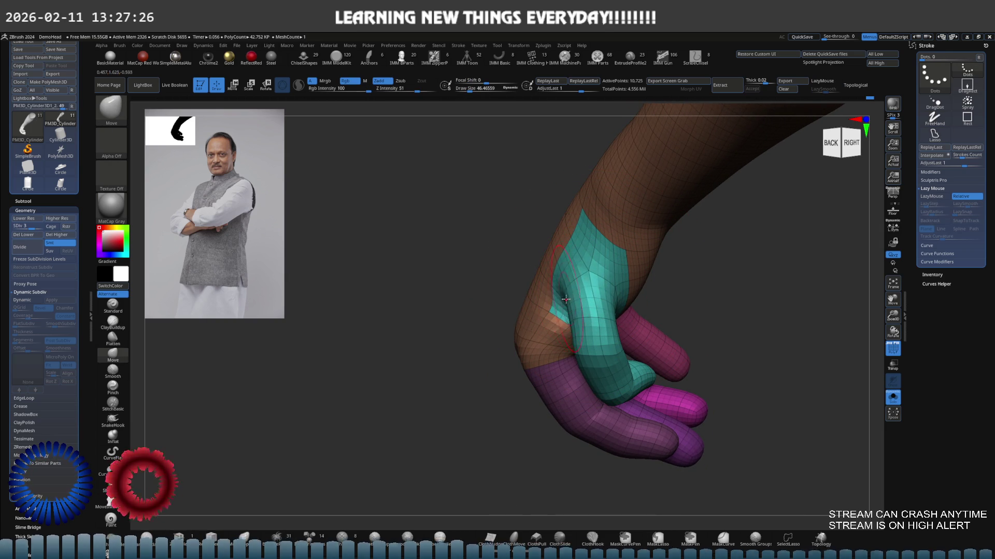
drag(566, 299, 553, 311)
drag(591, 259, 635, 264)
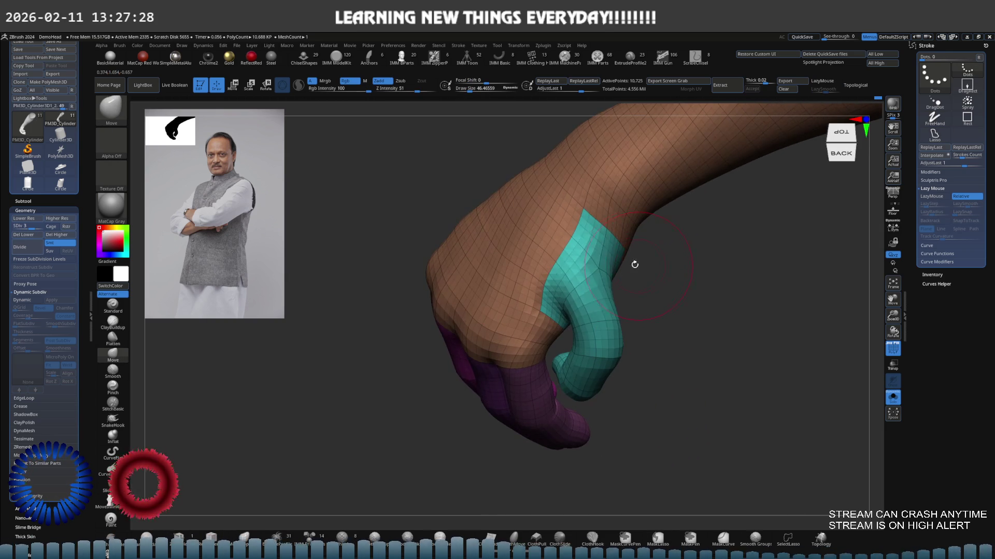
right_drag(562, 322, 616, 242)
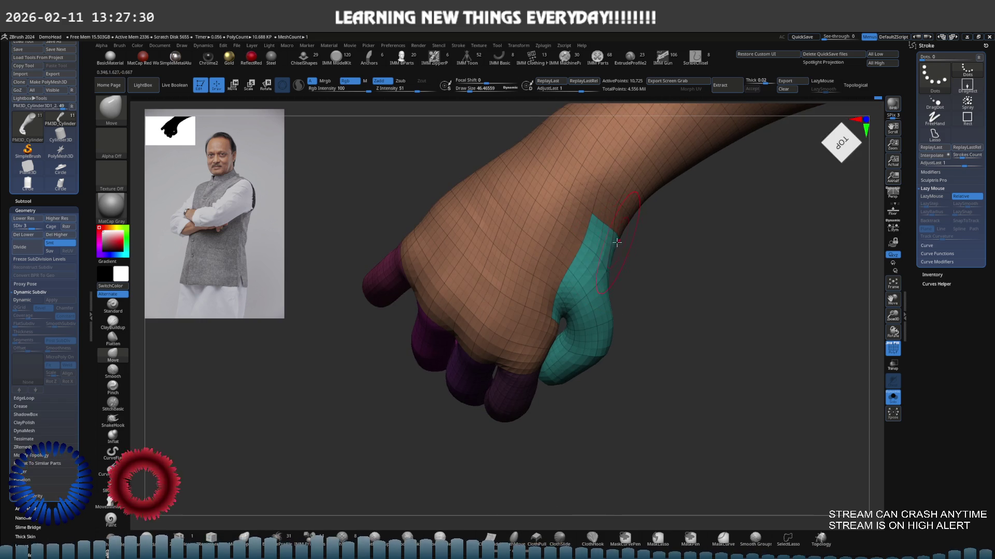
mouse_move(616, 282)
right_down()
mouse_move(598, 278)
mouse_move(647, 286)
mouse_move(631, 287)
mouse_move(655, 313)
mouse_move(652, 281)
mouse_move(692, 285)
right_up()
key(ctrl)
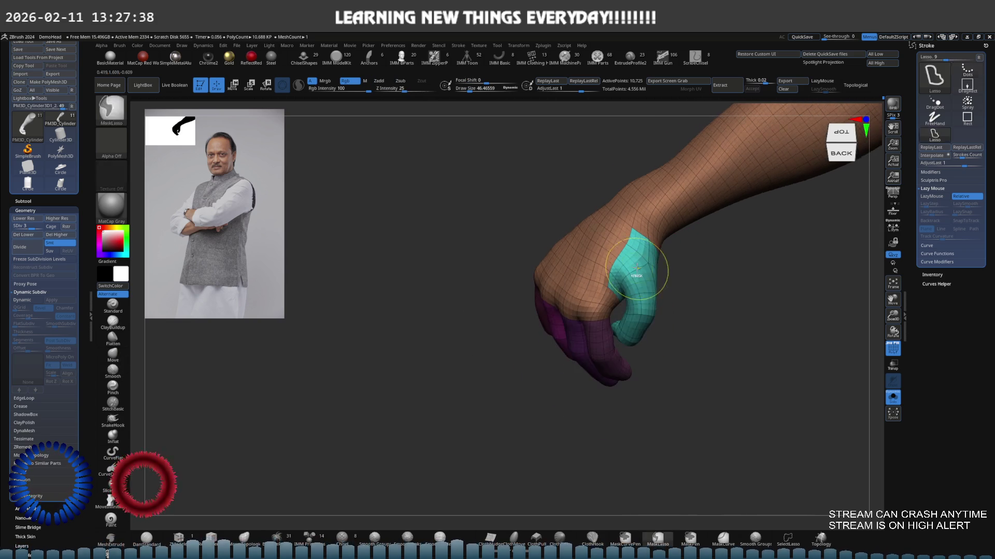
mouse_move(636, 270)
right_down()
mouse_move(667, 265)
mouse_move(606, 256)
mouse_move(638, 274)
mouse_move(522, 253)
mouse_move(577, 238)
mouse_move(542, 246)
right_up()
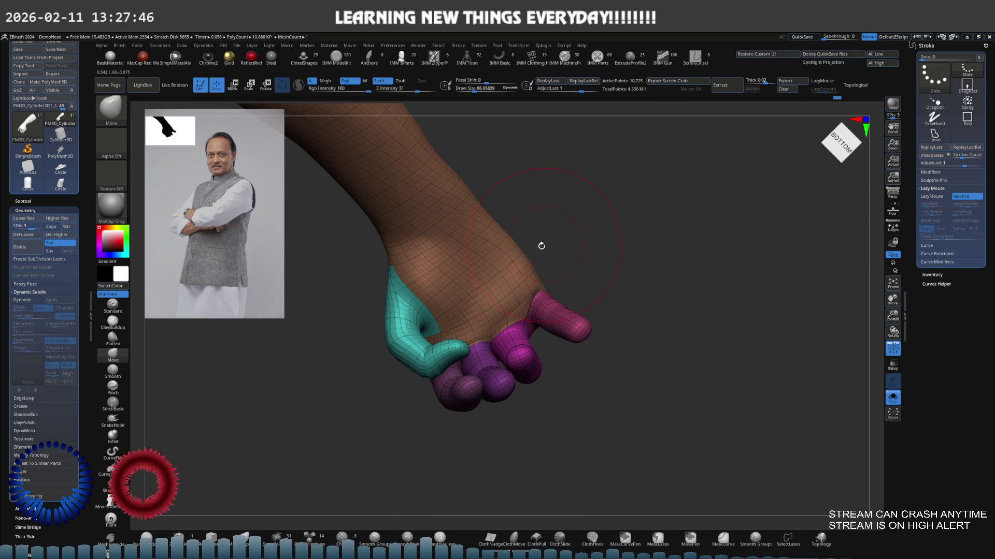
Build clay on the wrist with ClayBuildup and smooth it, inspecting the arm from a distance.
key(b)
key(c)
key(b)
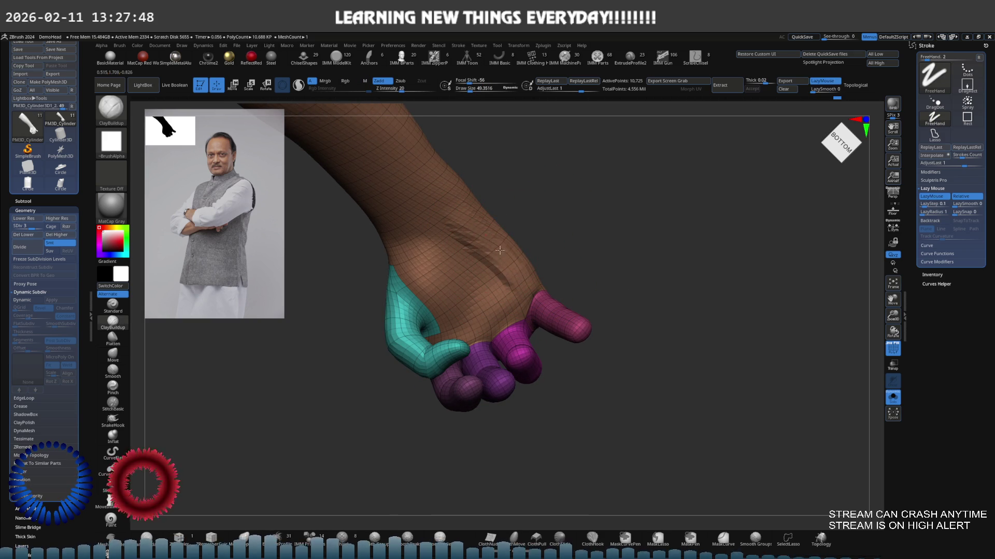
key(shift)
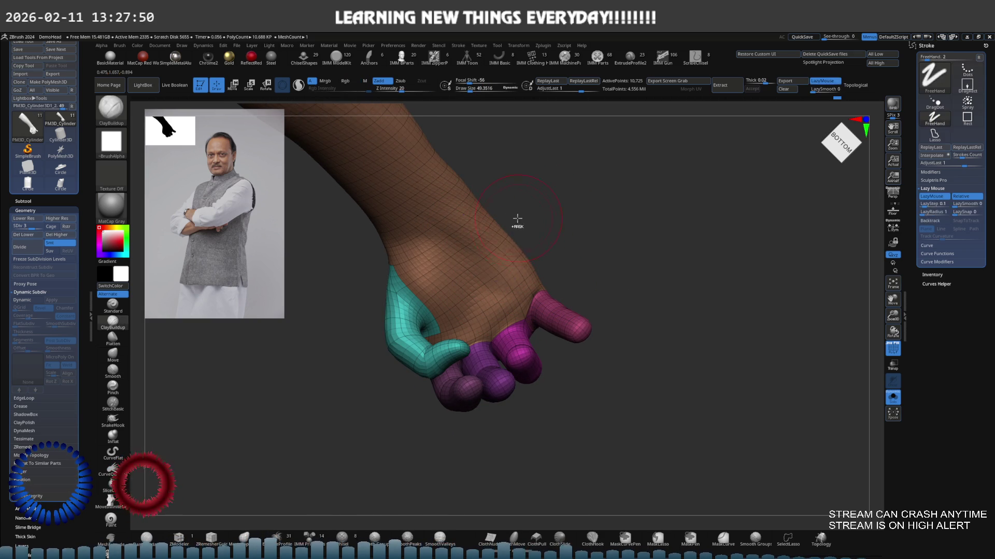
alt+right_drag(516, 222, 489, 238)
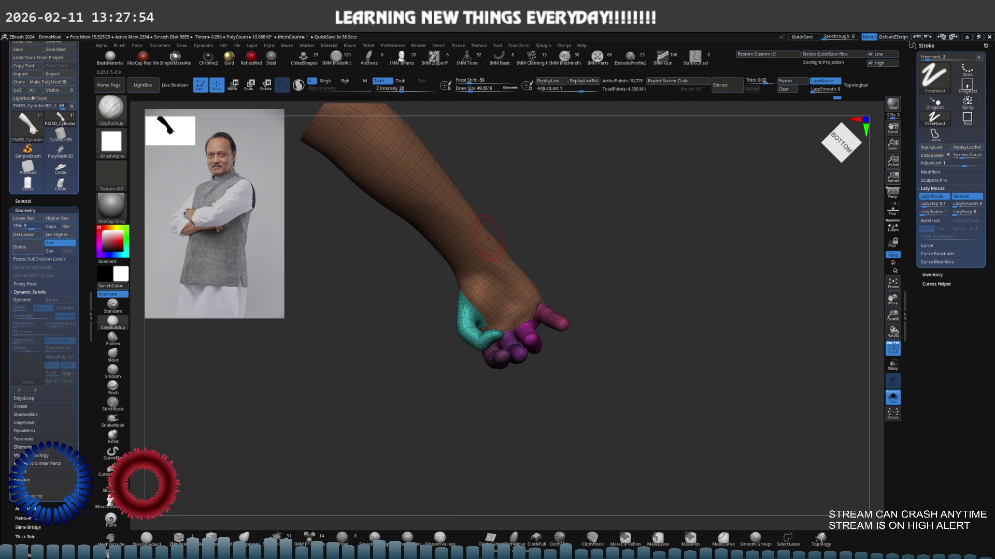
alt+right_drag(570, 280, 550, 270)
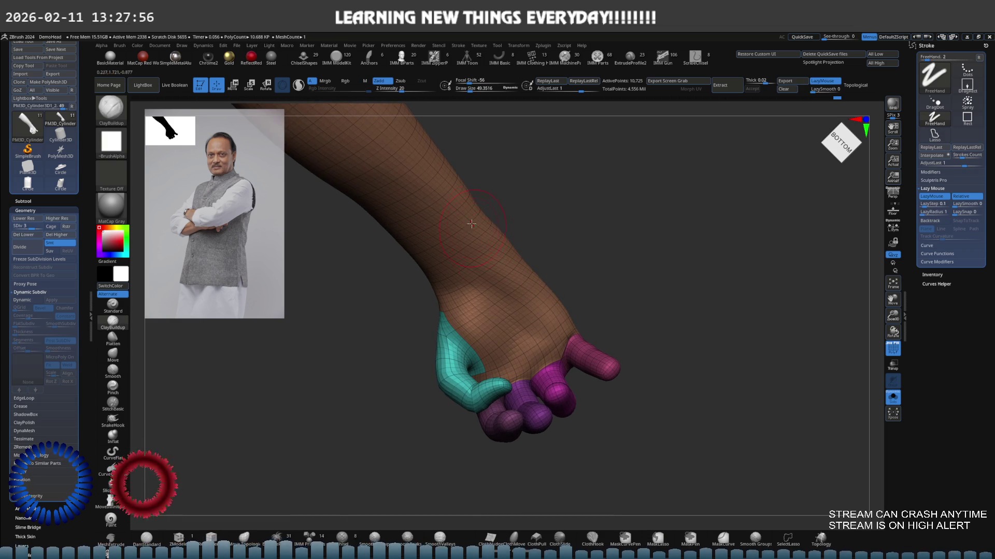
mouse_move(471, 231)
right_down()
mouse_move(492, 221)
mouse_move(472, 279)
mouse_move(455, 240)
right_up()
key(b)
key(m)
key(v)
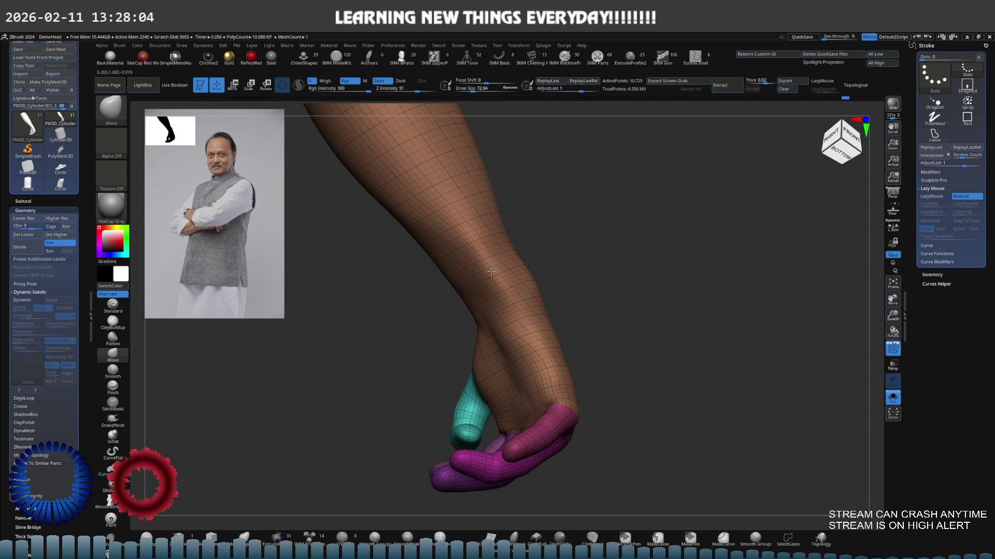
Build up and smooth the forearm from below, ready to bring the jacket sleeve back.
mouse_move(491, 271)
right_down()
mouse_move(477, 291)
mouse_move(524, 272)
mouse_move(473, 302)
mouse_move(512, 339)
mouse_move(462, 340)
right_up()
key(b)
key(c)
key(b)
key(shift)
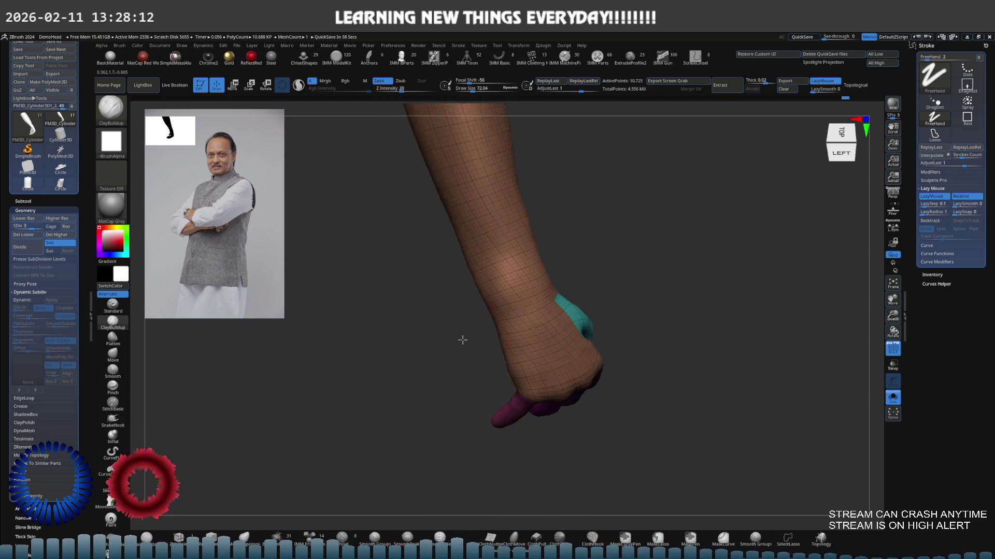
mouse_move(472, 267)
right_down()
mouse_move(495, 257)
mouse_move(516, 267)
mouse_move(430, 319)
mouse_move(514, 327)
mouse_move(512, 301)
right_up()
key(ctrl)
Move and smooth the forearm surface beneath the sleeve.
key(b)
key(m)
key(v)
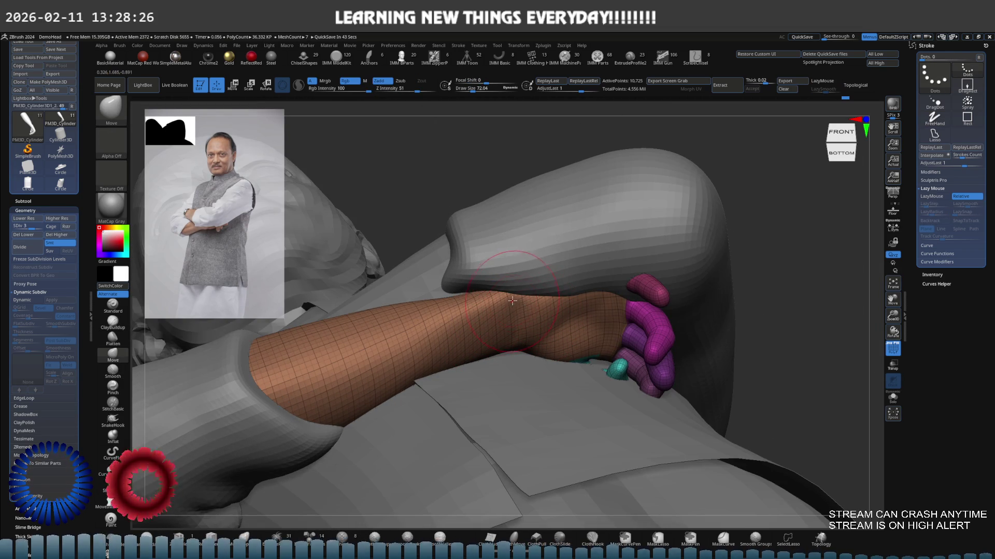
key(shift)
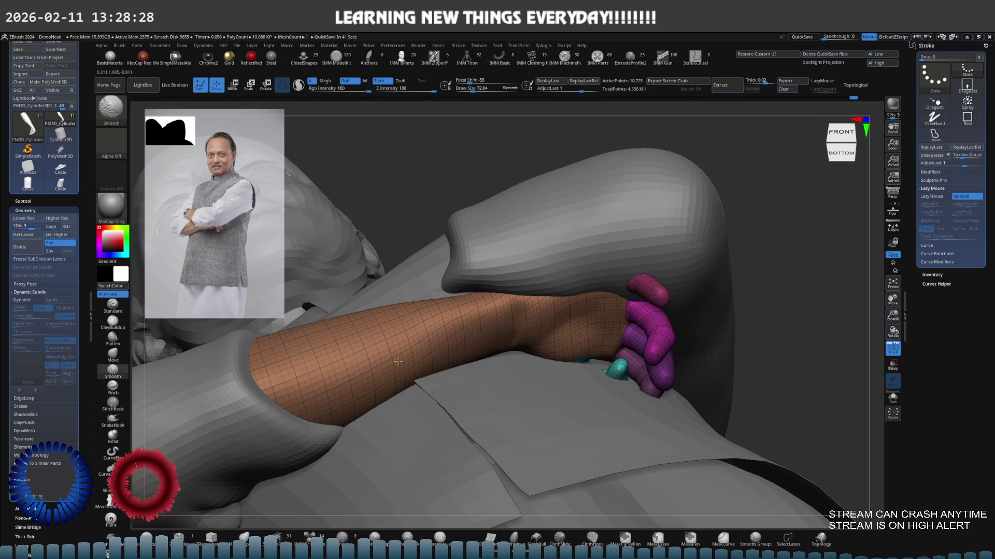
mouse_move(413, 357)
right_down()
mouse_move(552, 300)
mouse_move(585, 332)
mouse_move(498, 311)
right_up()
Isolate a single magenta finger with the arm, fist and jacket hidden.
ctrl+shift+drag(411, 343, 611, 233)
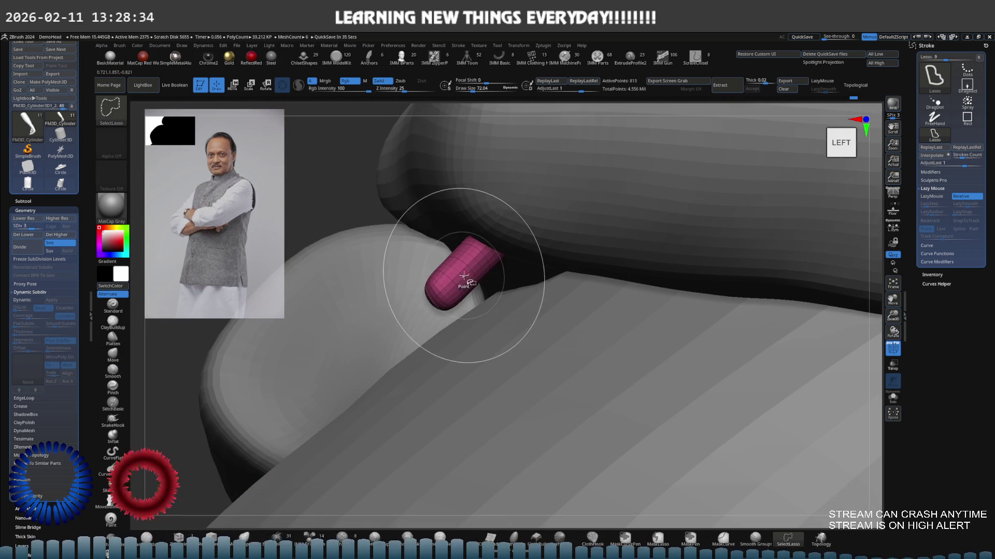
right_drag(466, 280, 456, 277)
key(shift+s)
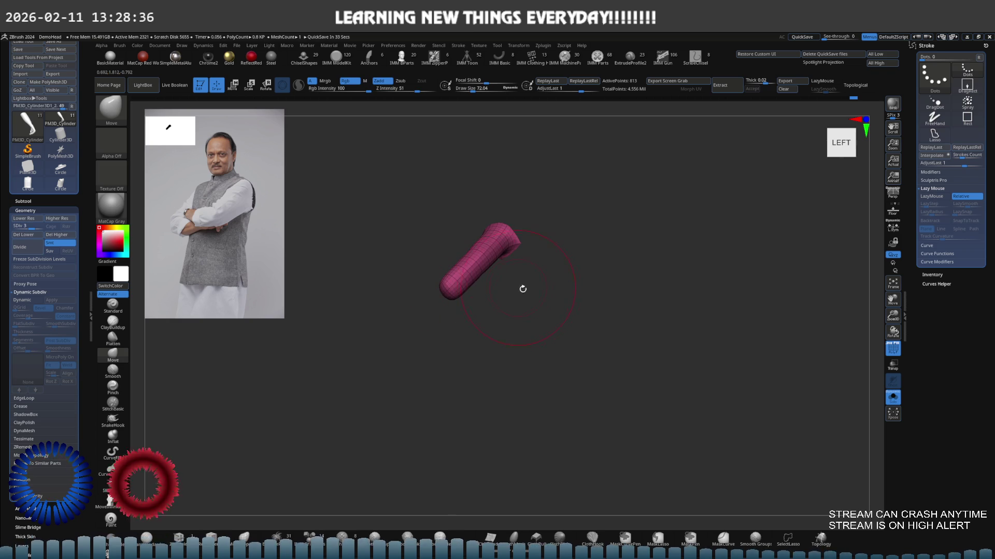
Reveal the hand again and place the Transpose pivot on the lower fist for the leftmost finger.
mouse_move(523, 288)
right_down()
mouse_move(551, 311)
mouse_move(569, 356)
right_up()
ctrl+shift+click(551, 311)
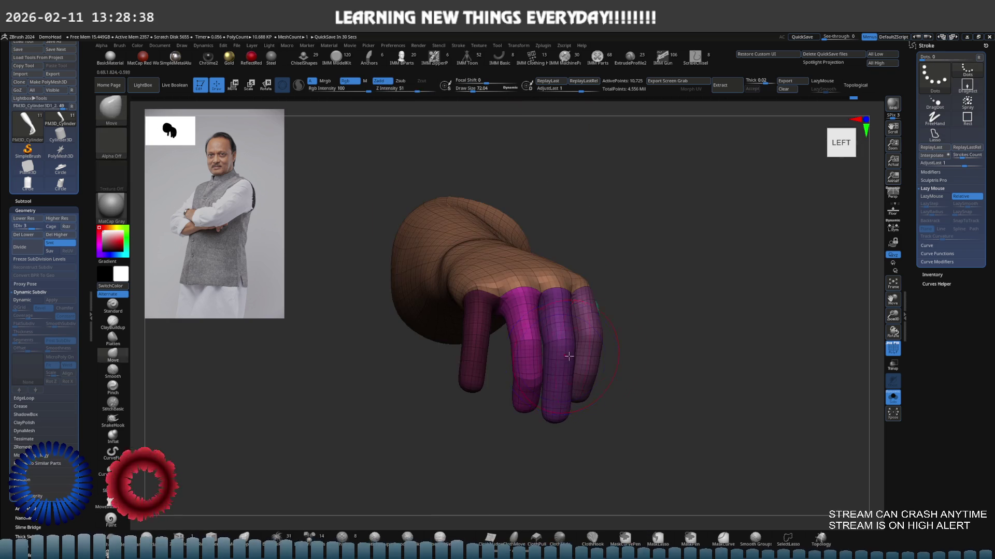
key(w)
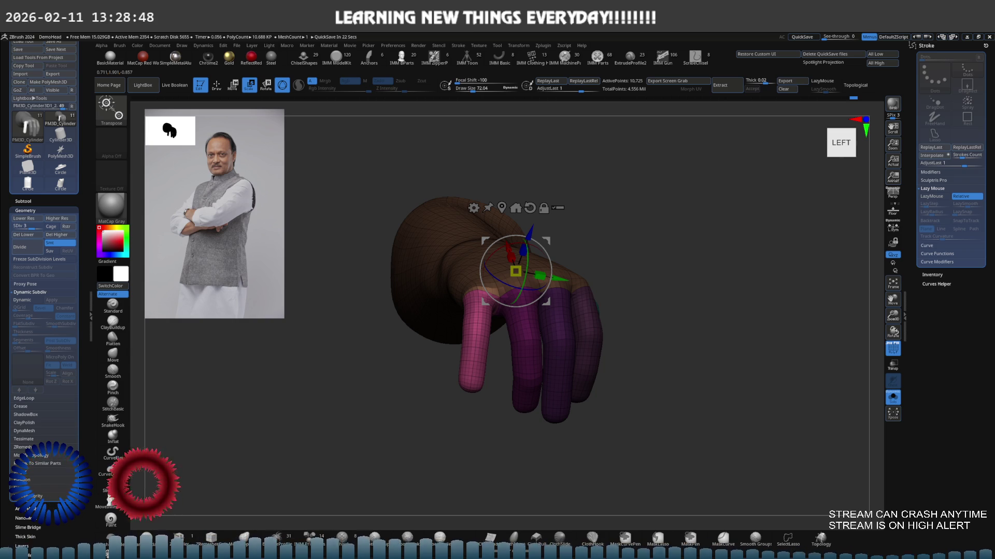
right_drag(470, 269, 528, 238)
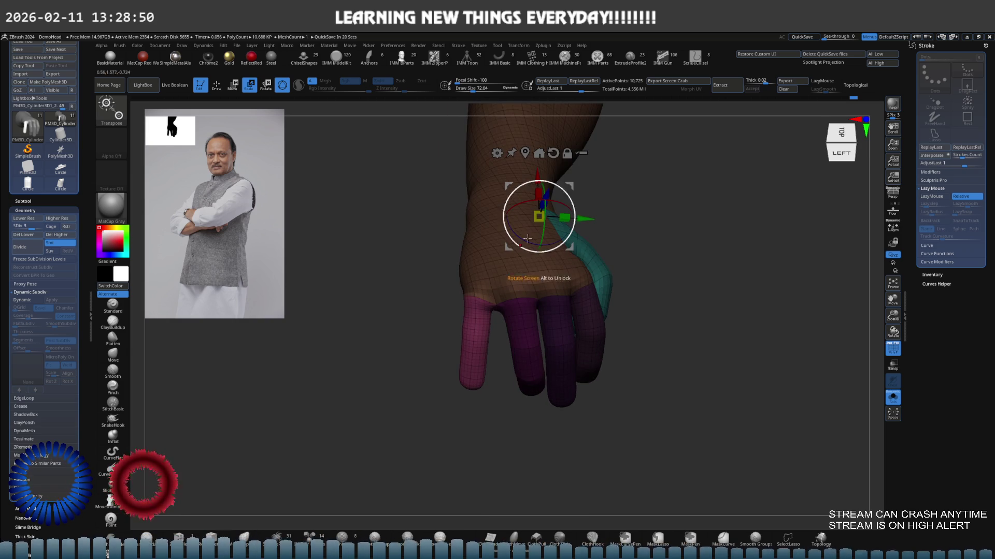
right_drag(571, 185, 527, 282)
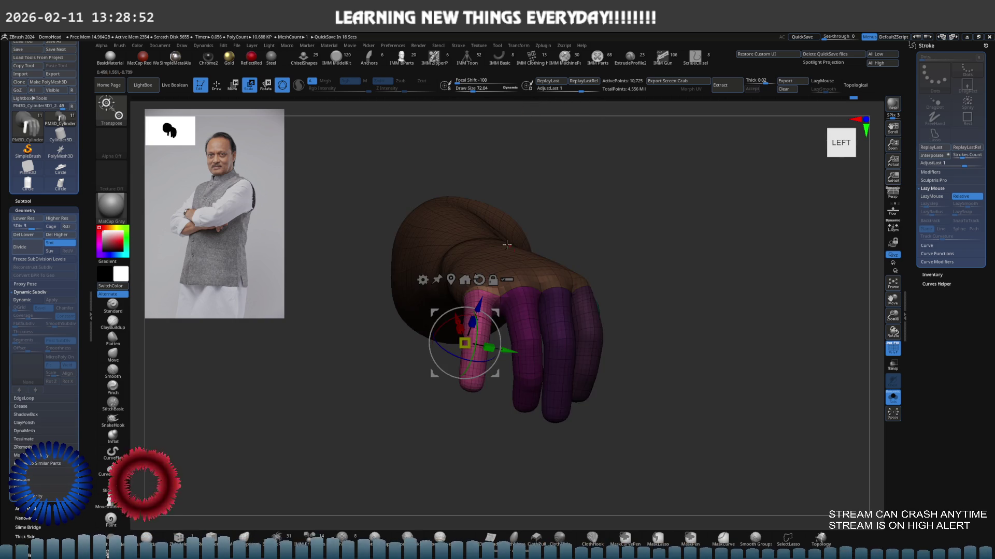
right_drag(506, 244, 509, 311)
click(507, 272)
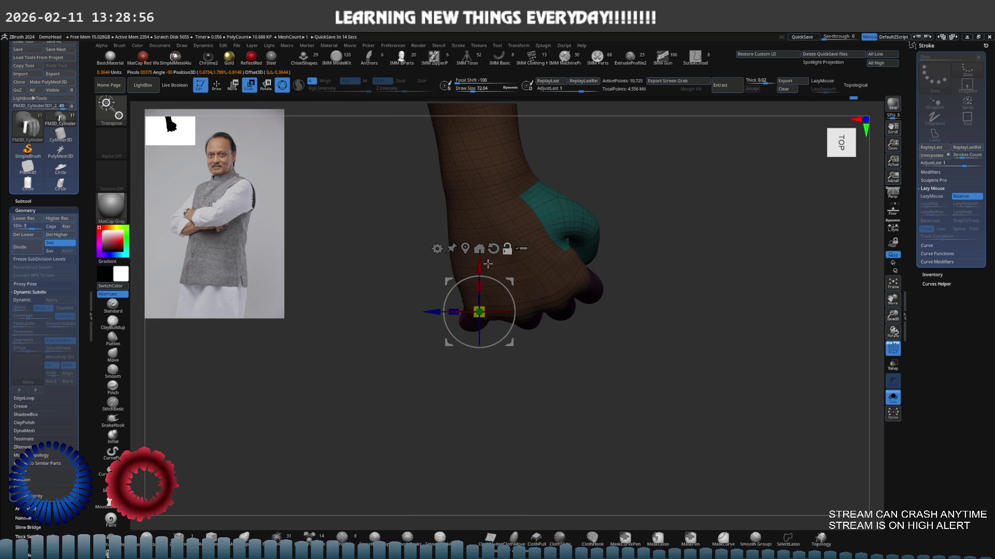
Adjust the pivot and rotate the pink finger about 15 degrees around it.
mouse_move(488, 264)
right_down()
mouse_move(517, 246)
mouse_move(505, 253)
right_up()
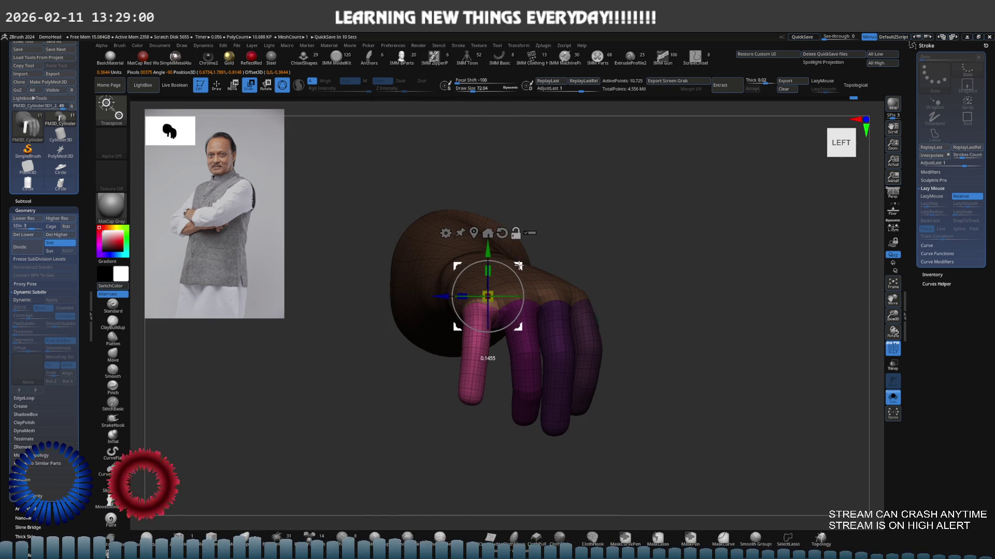
right_drag(508, 317, 518, 321)
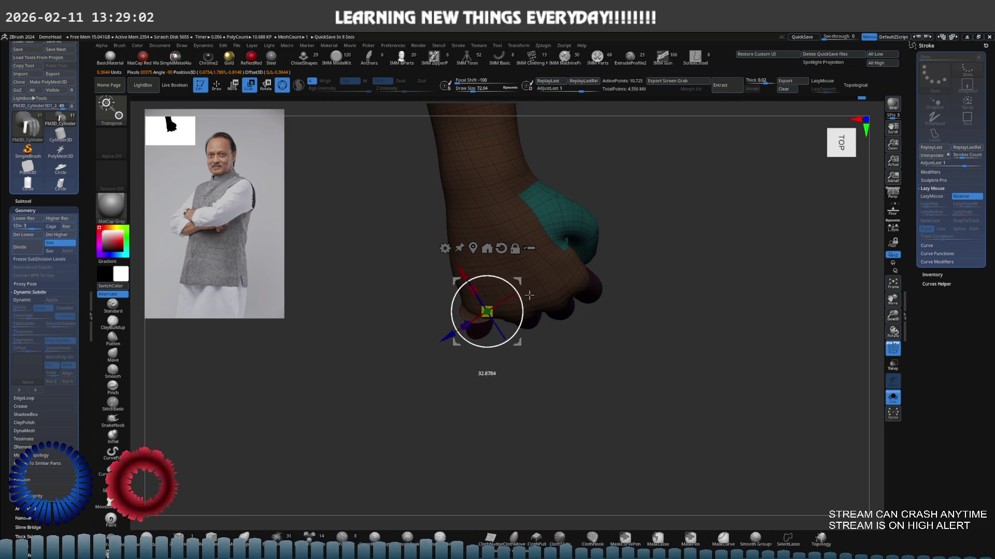
mouse_move(534, 297)
right_down()
mouse_move(530, 269)
mouse_move(519, 284)
right_up()
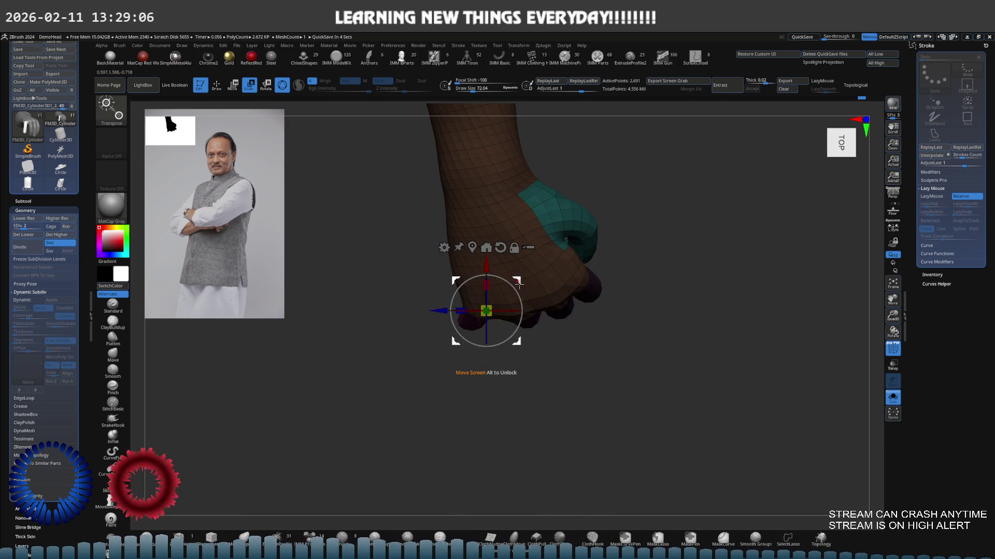
alt+drag(529, 290, 519, 289)
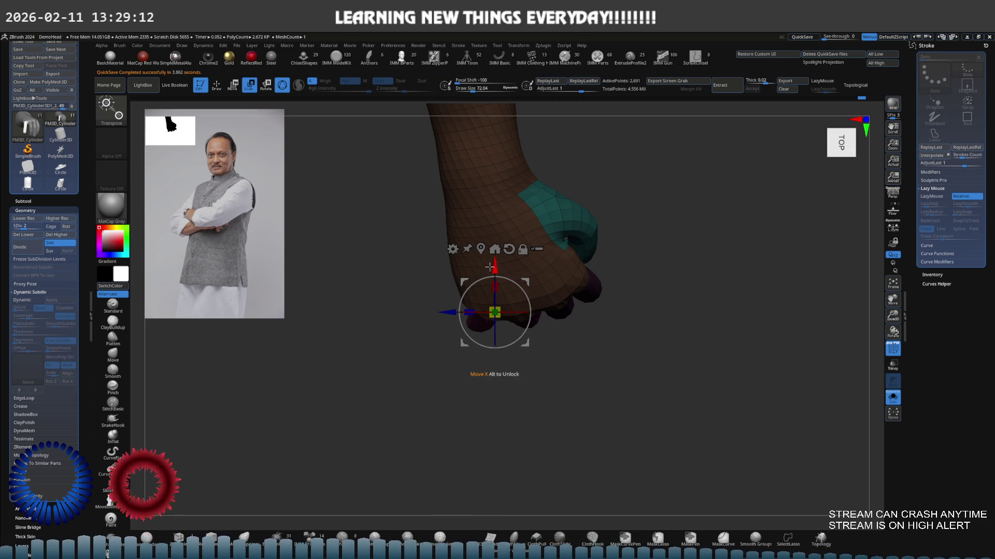
alt+drag(522, 300, 526, 300)
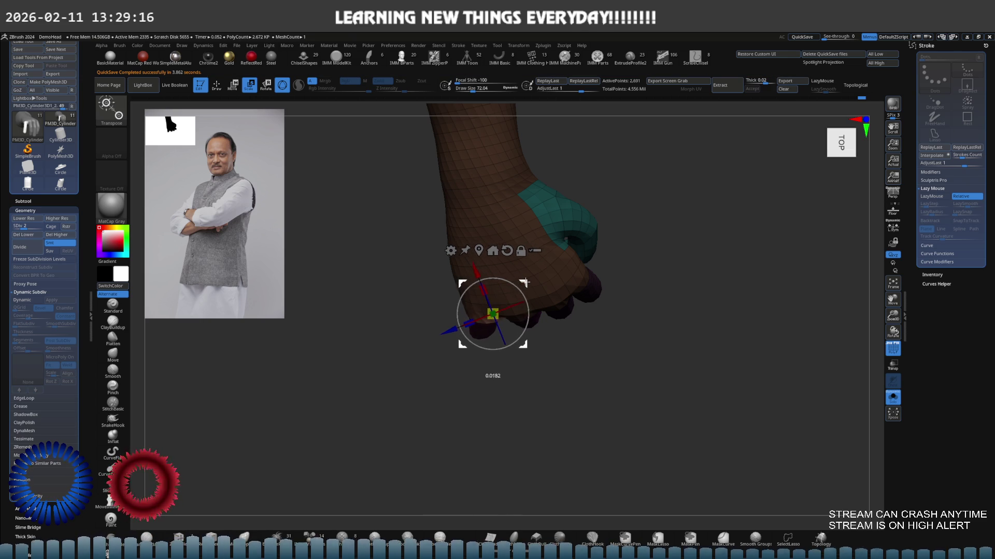
mouse_move(519, 282)
right_down()
mouse_move(517, 248)
mouse_move(521, 289)
right_up()
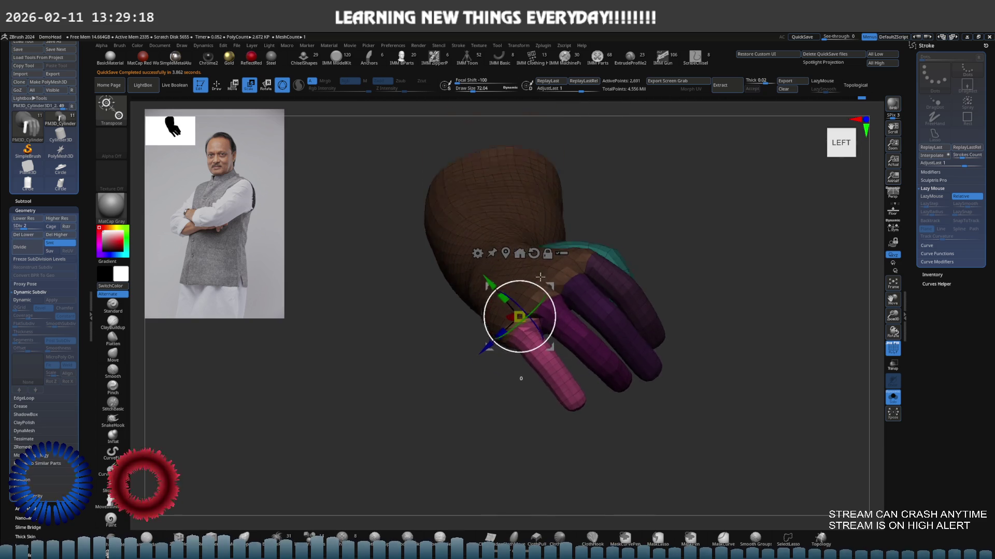
drag(521, 290, 547, 301)
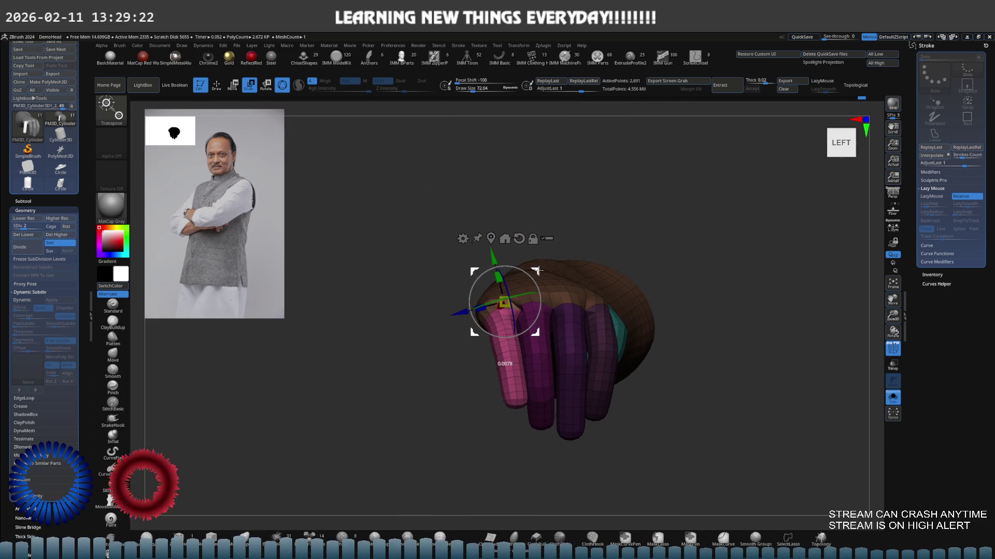
right_drag(541, 270, 568, 287)
drag(571, 288, 570, 296)
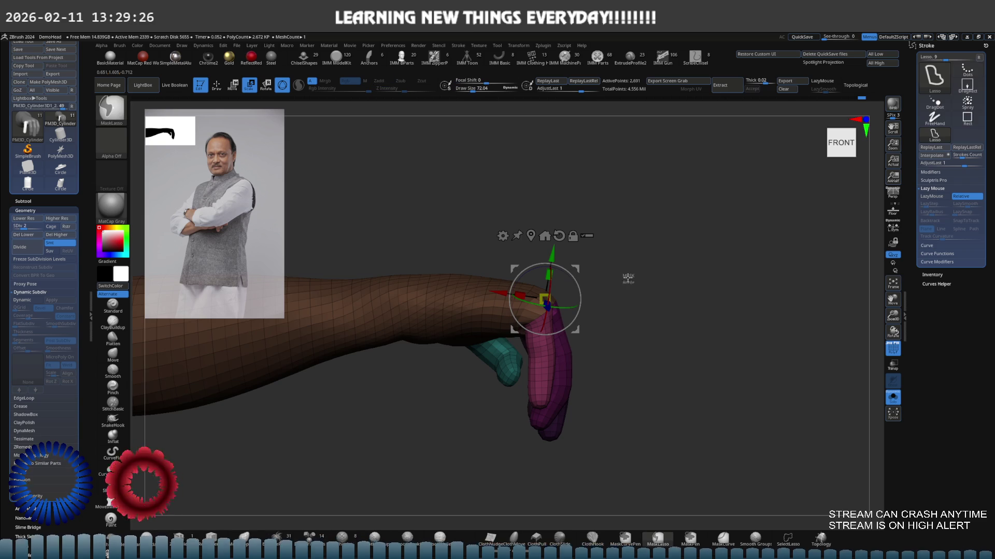
Clear the mask, return to sculpting, and isolate the pink finger on its own.
ctrl+click(587, 300)
key(q)
scroll(589, 300, up, 2)
key(s)
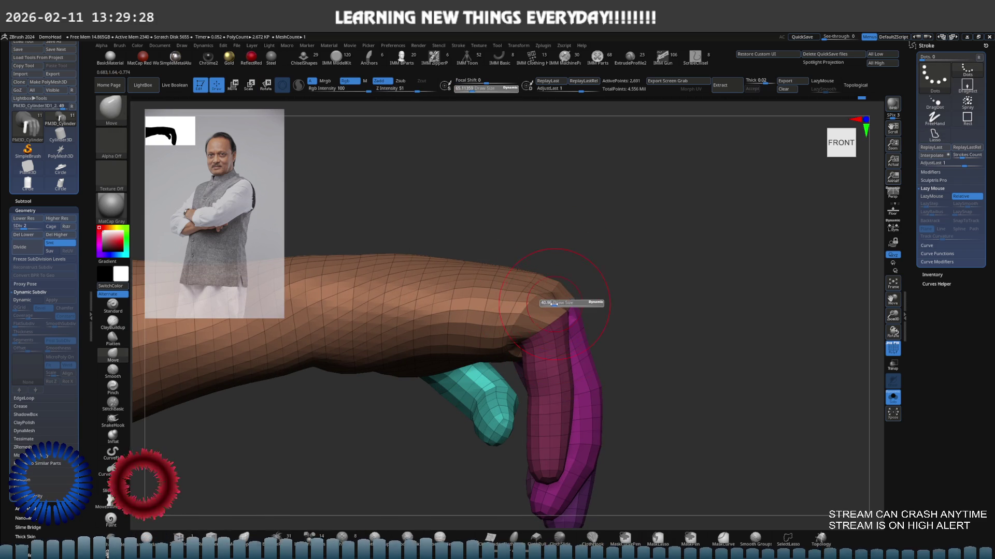
mouse_move(530, 302)
right_down()
mouse_move(525, 296)
mouse_move(521, 346)
mouse_move(552, 317)
mouse_move(611, 300)
mouse_move(569, 278)
right_up()
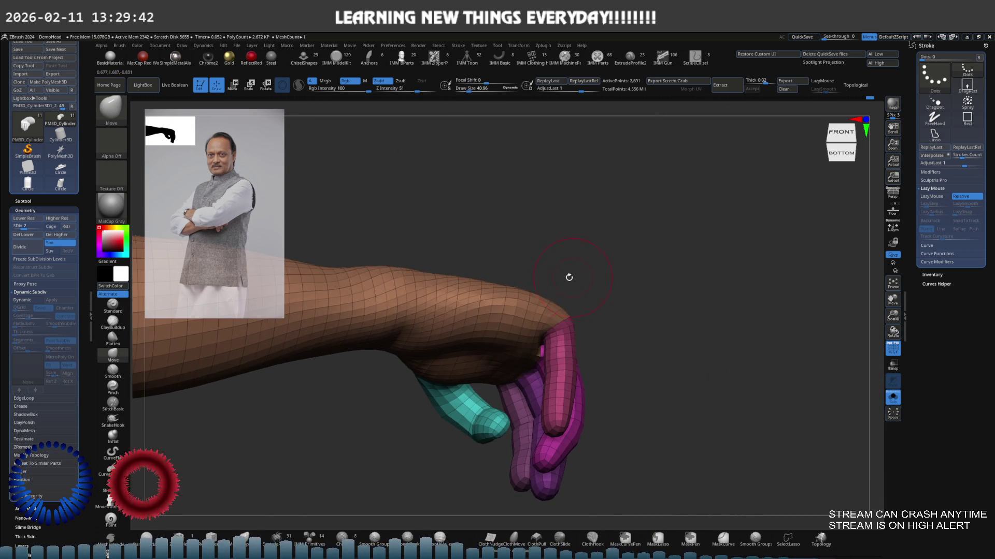
right_drag(538, 325, 560, 350)
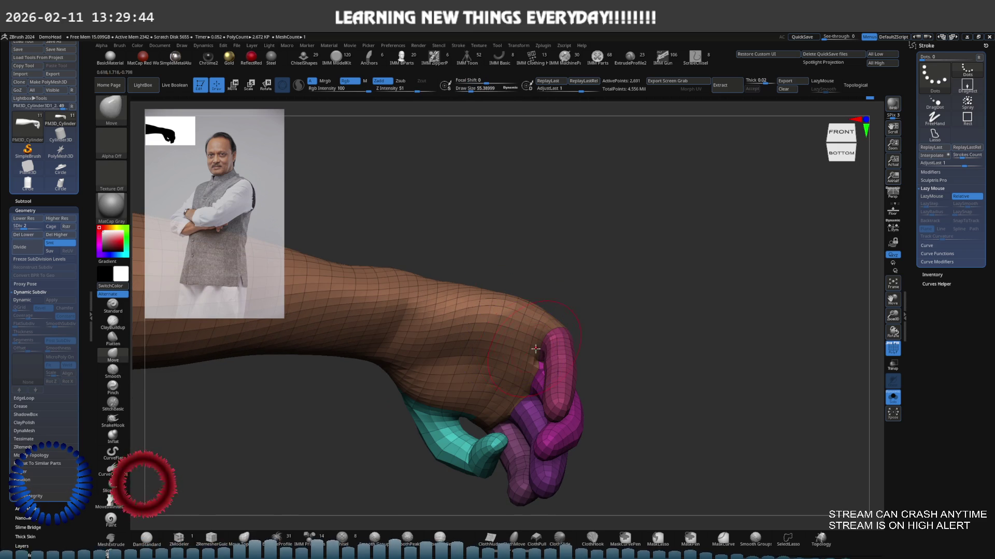
ctrl+shift+click(563, 355)
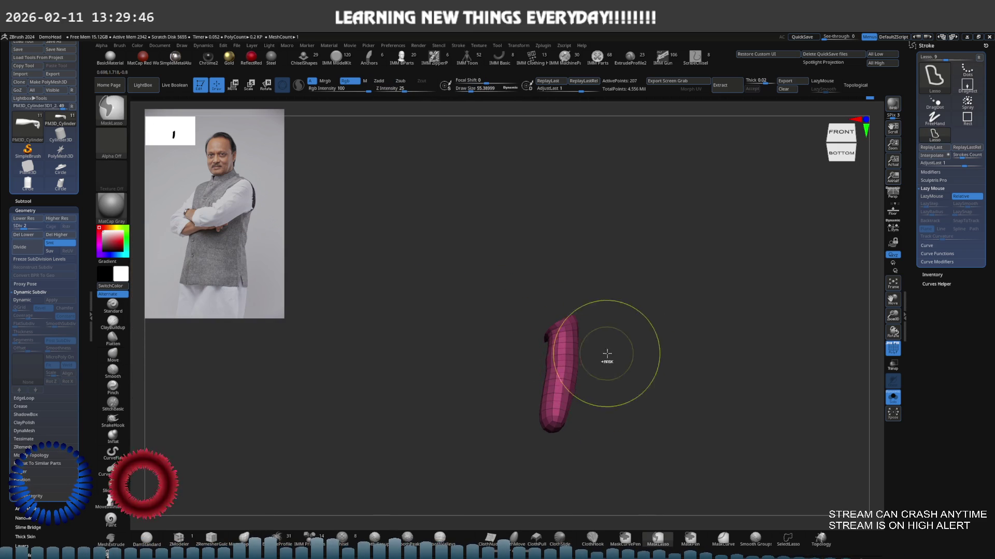
Mask the finger base and bend the unmasked fingertip down and left, then show the hand again.
ctrl+drag(606, 354, 502, 467)
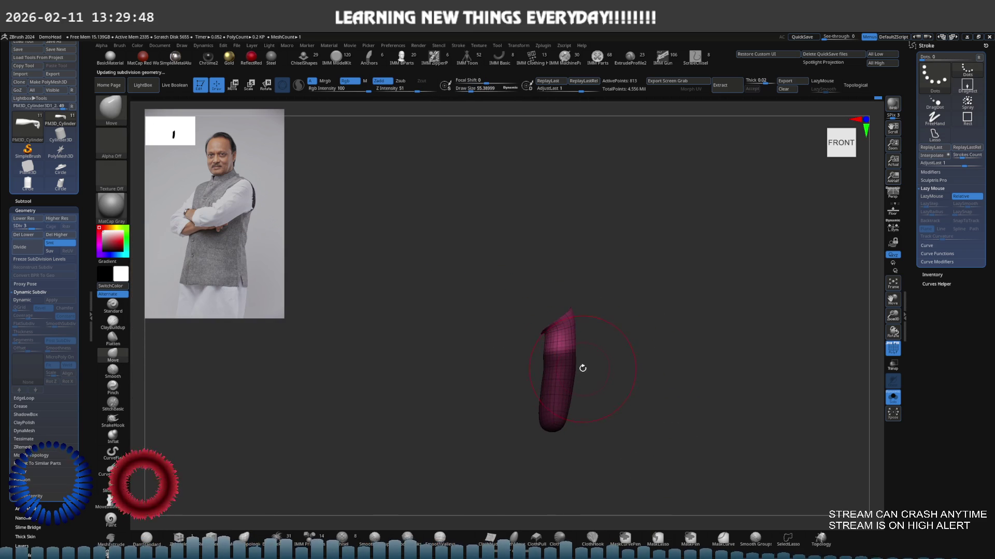
ctrl+drag(590, 349, 501, 466)
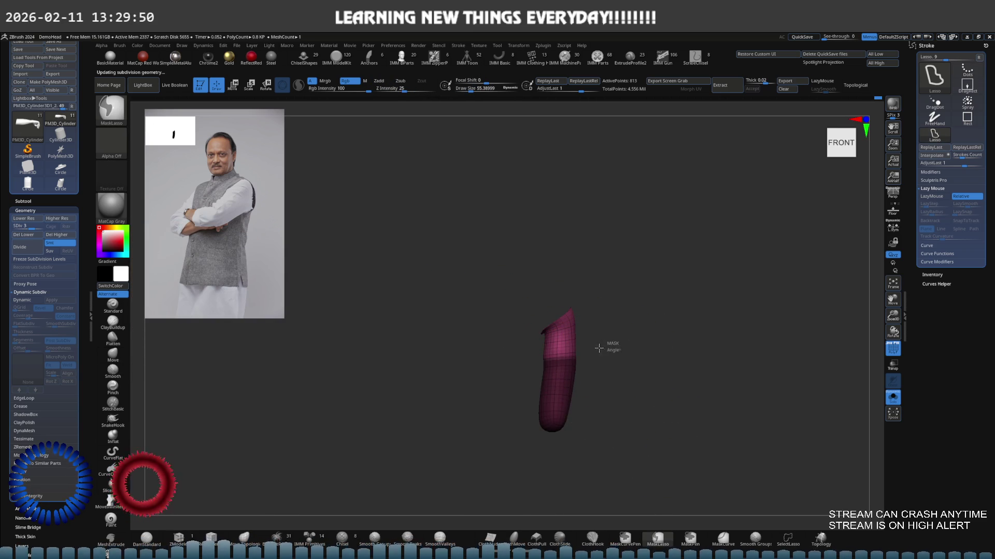
mouse_move(598, 345)
ctrl+mouse_down()
mouse_move(593, 480)
mouse_move(597, 400)
ctrl+mouse_up()
key(w)
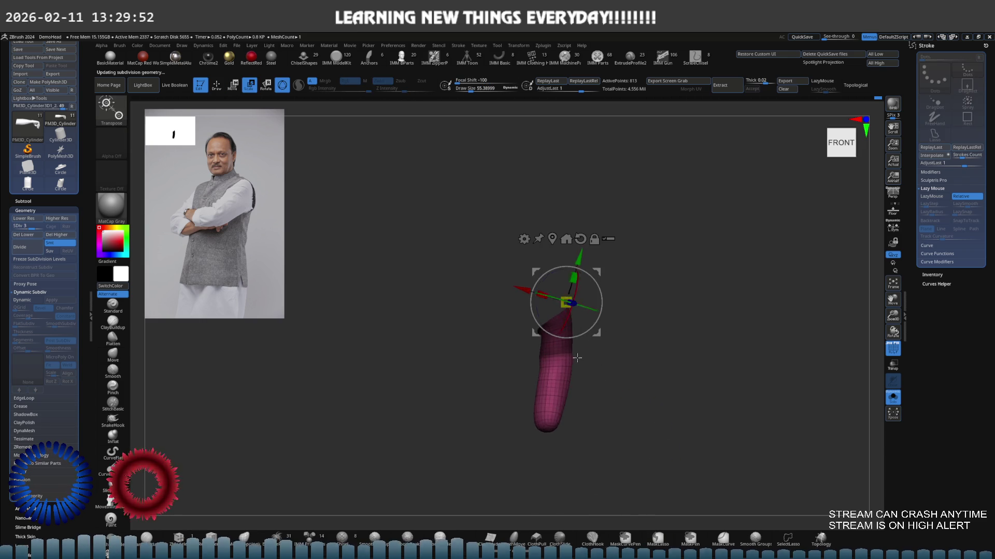
drag(605, 289, 588, 318)
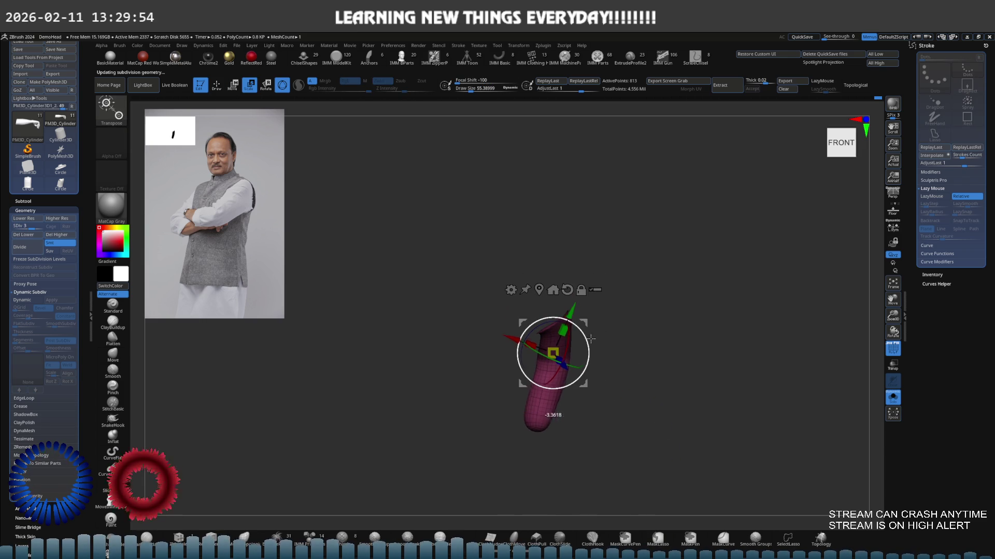
ctrl+shift+click(615, 347)
mouse_move(615, 347)
mouse_down()
mouse_move(572, 322)
mouse_move(592, 333)
mouse_up()
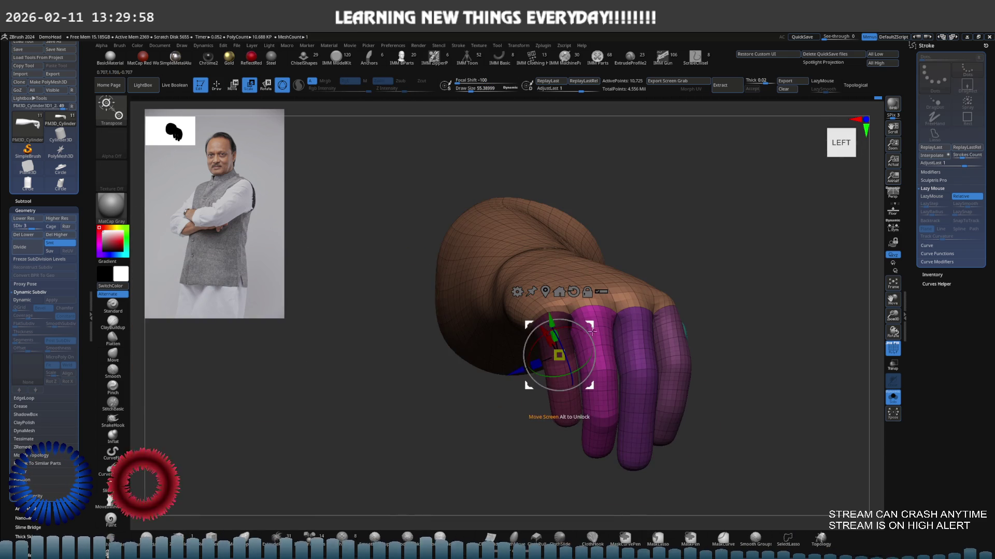
Invert the mask onto the index finger, bend its top downward, and show the full hand and sleeve.
ctrl+click(612, 327)
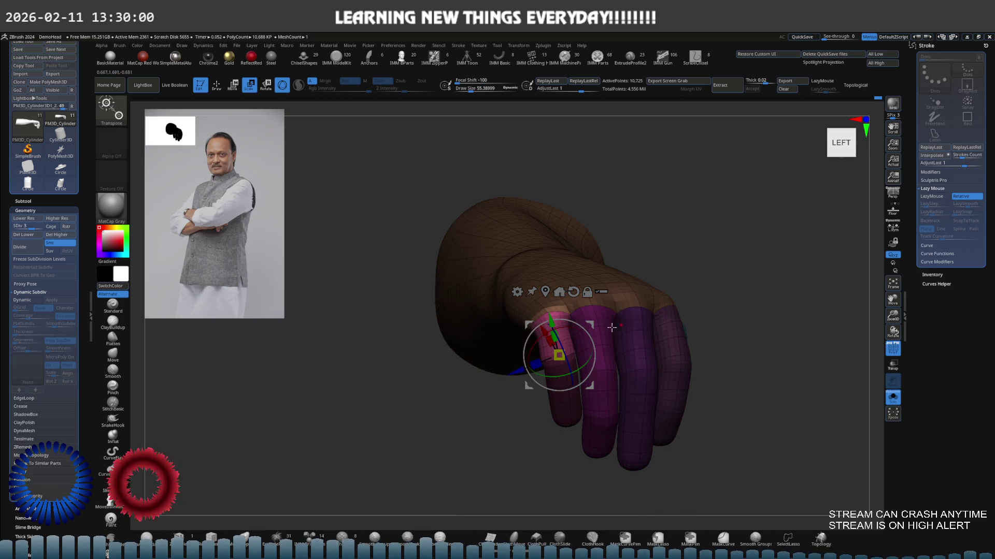
key(ctrl+i)
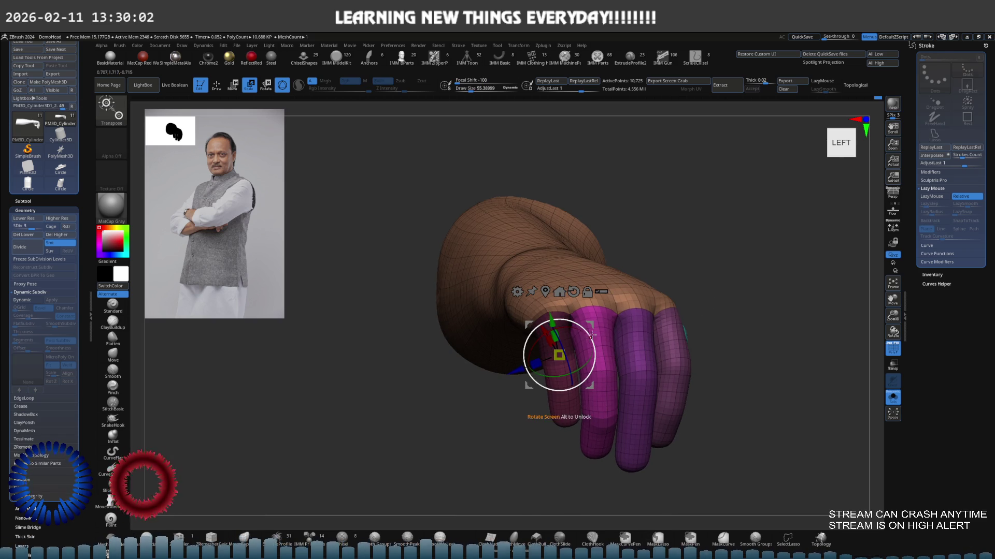
drag(588, 338, 690, 337)
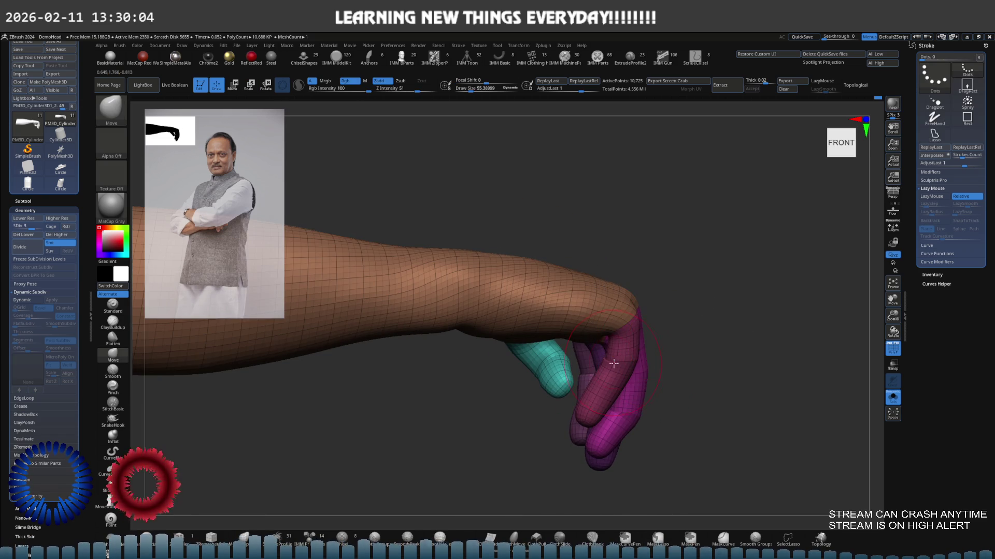
ctrl+shift+click(623, 370)
ctrl+drag(634, 406, 652, 414)
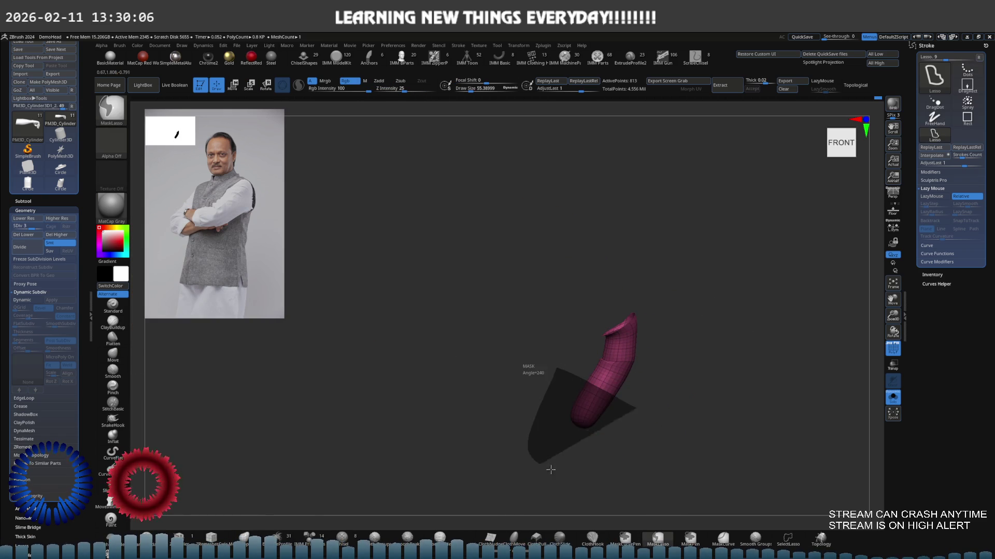
key(e)
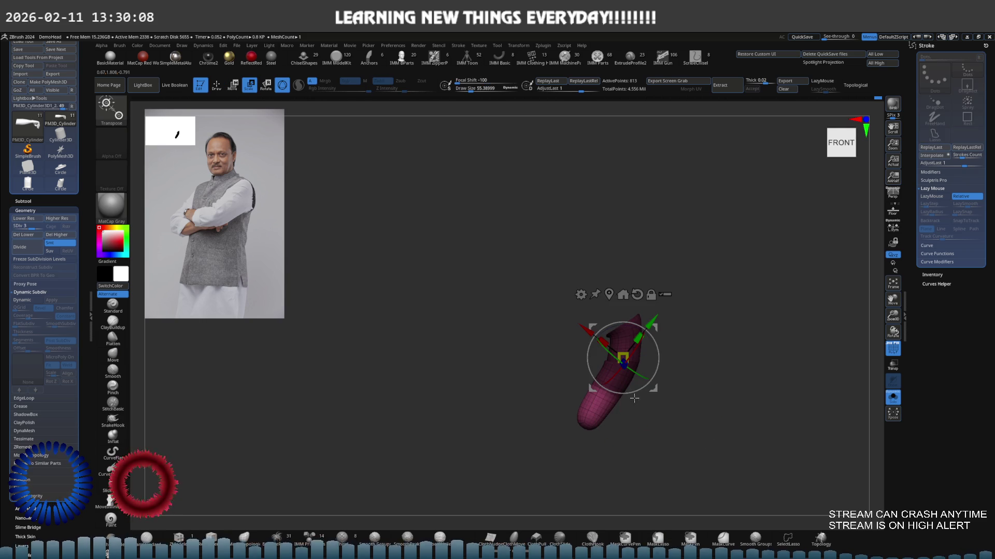
drag(657, 358, 645, 350)
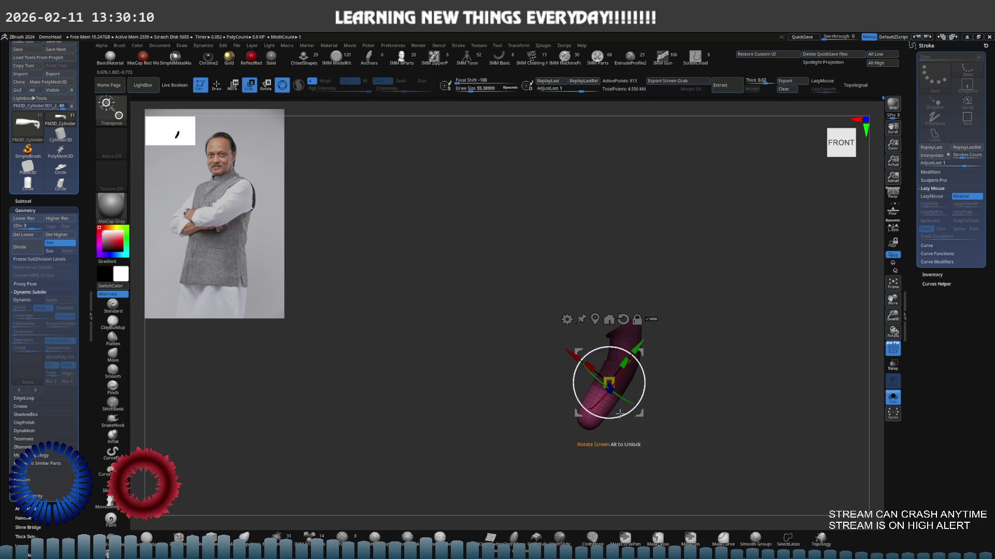
drag(612, 394, 584, 368)
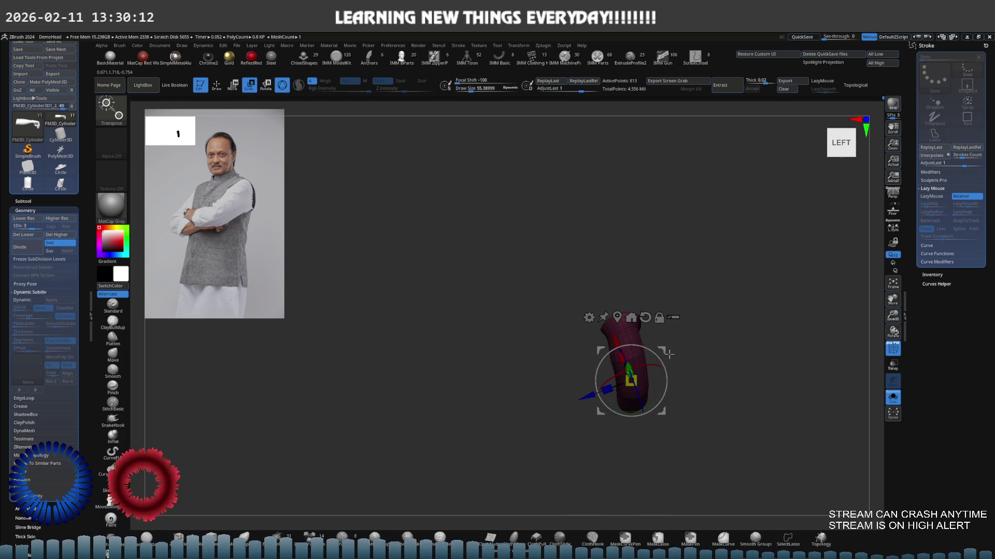
key(alt+s)
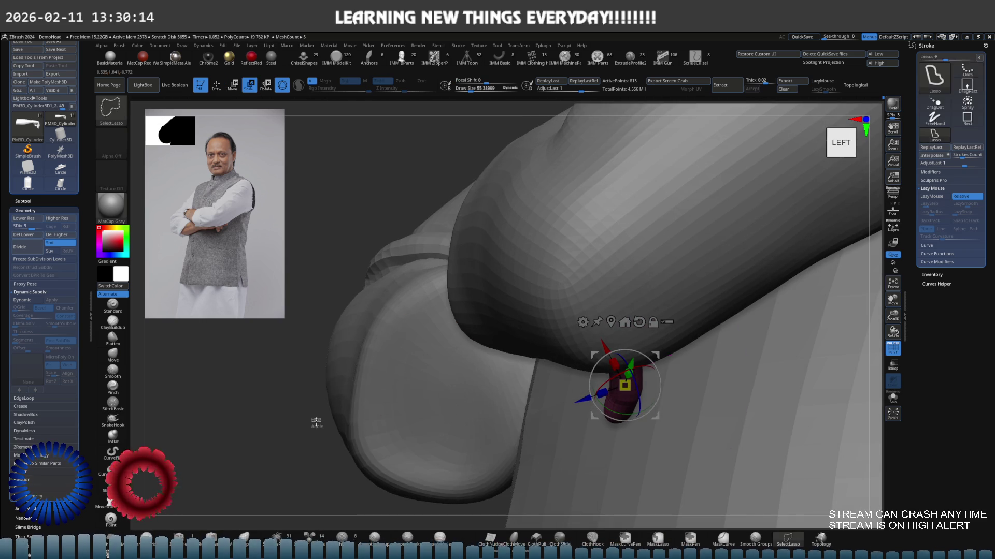
Isolate one magenta fingertip, then unhide all the finger parts while checking from the side.
drag(542, 340, 612, 347)
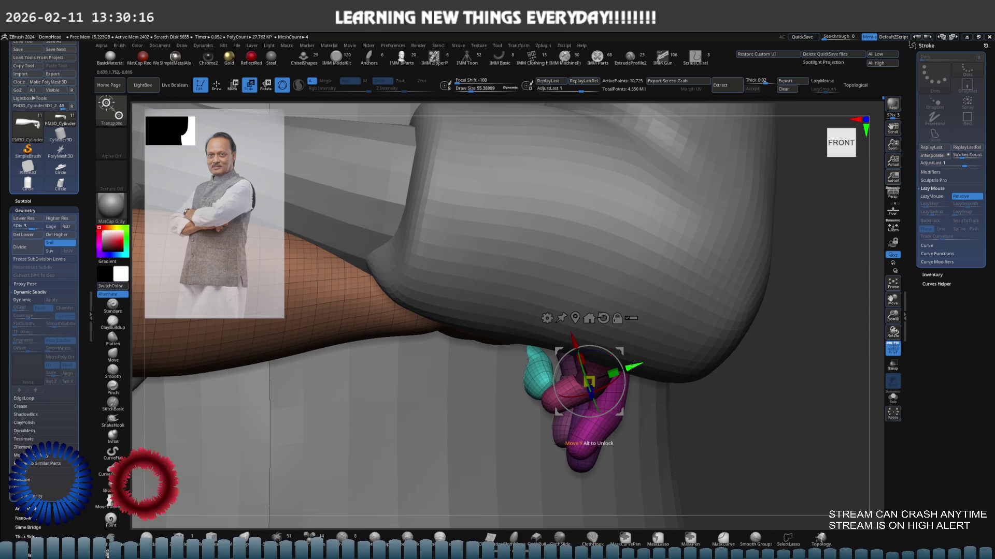
key(q)
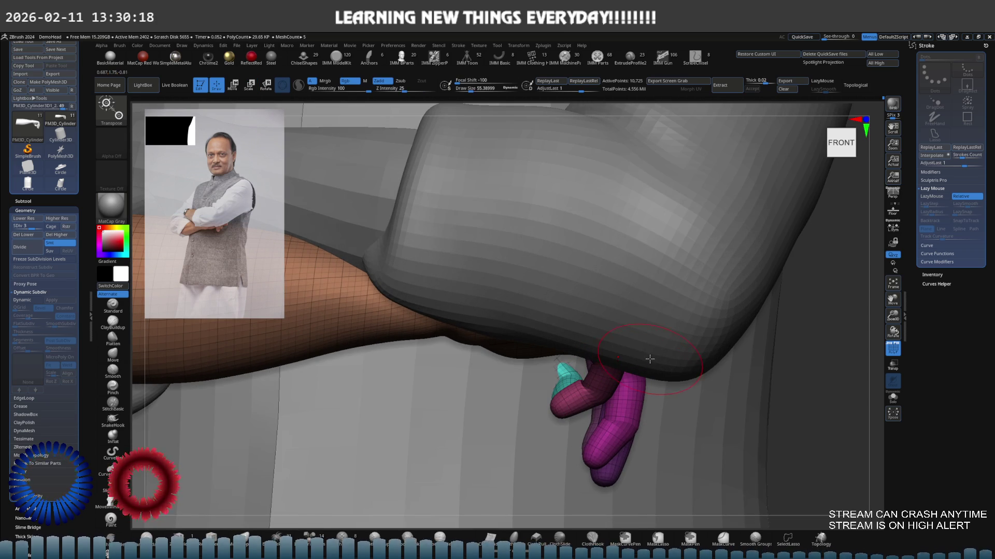
mouse_move(661, 360)
mouse_down()
mouse_move(689, 378)
mouse_move(593, 347)
mouse_move(607, 343)
mouse_up()
key(w)
key(q)
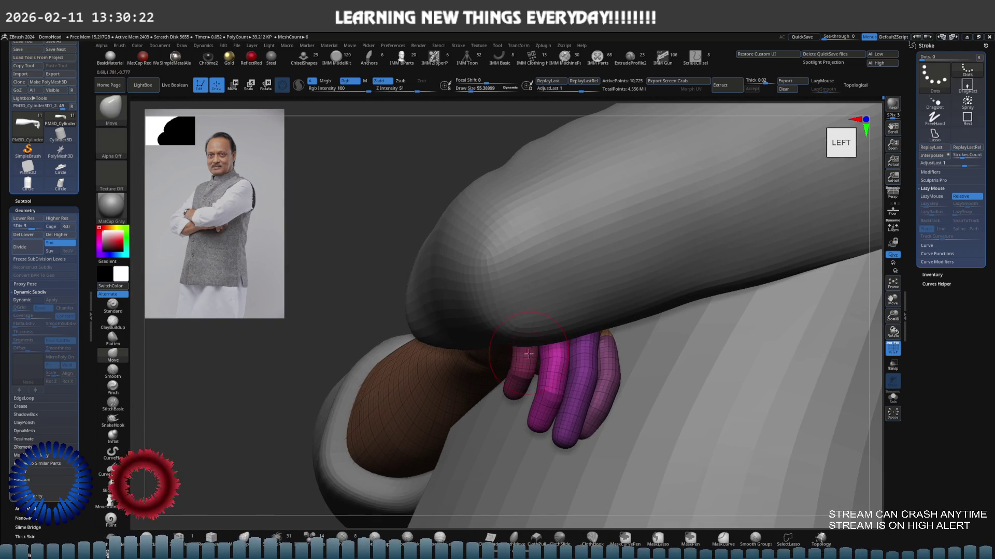
ctrl+shift+click(523, 356)
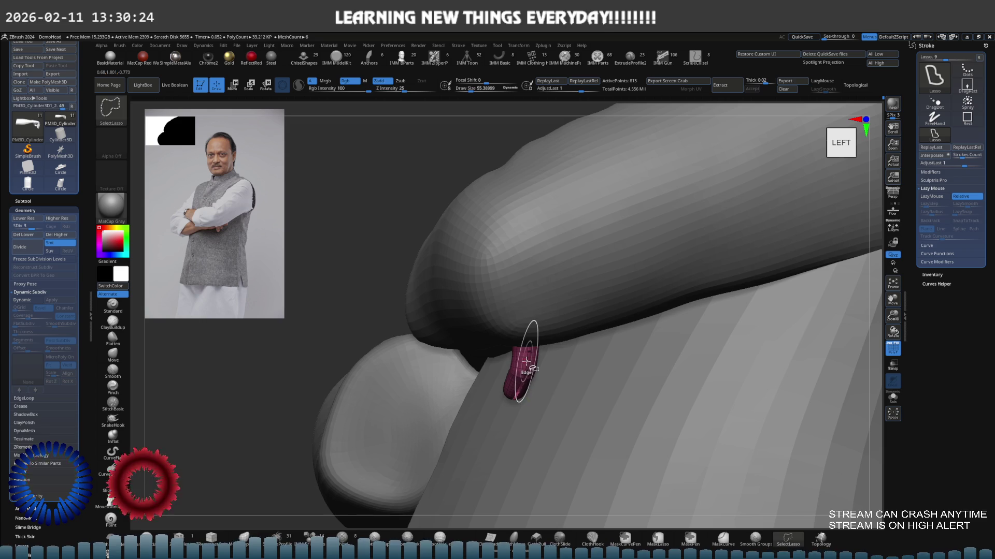
ctrl+shift+click(260, 376)
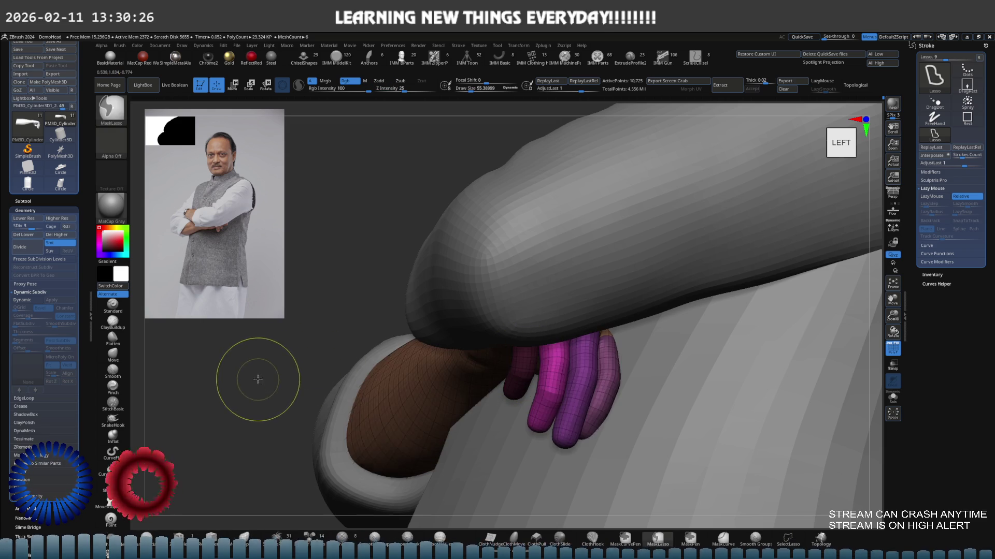
drag(261, 376, 461, 362)
Raise the Transpose pivot, isolate and hide a single finger, then show all four fingers again.
key(w)
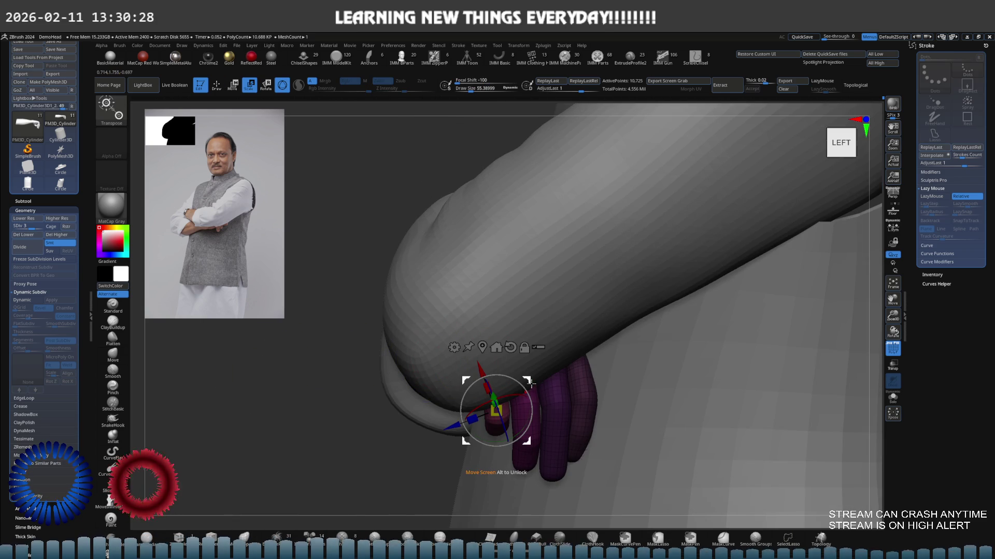
drag(525, 376, 525, 323)
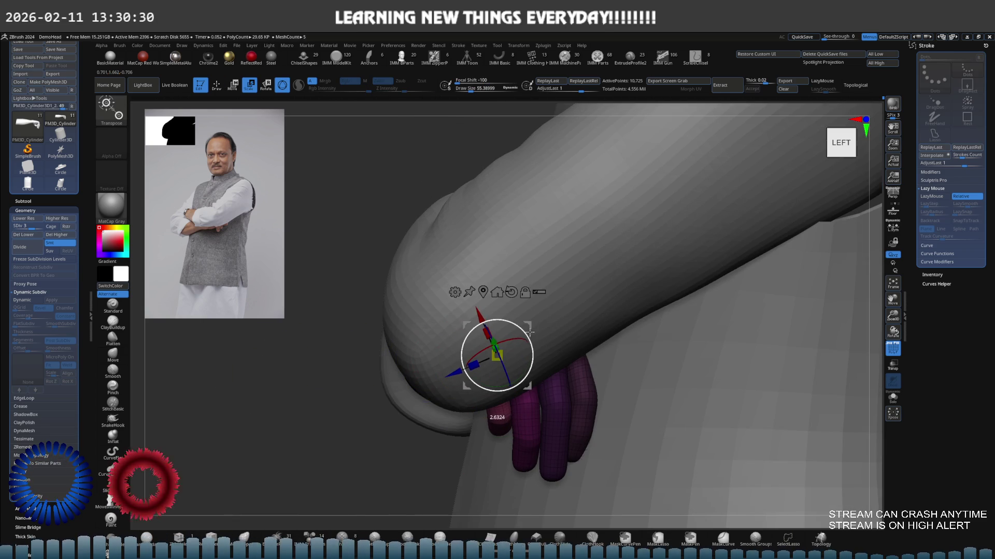
mouse_move(531, 349)
right_down()
mouse_move(527, 318)
mouse_move(505, 335)
right_up()
key(q)
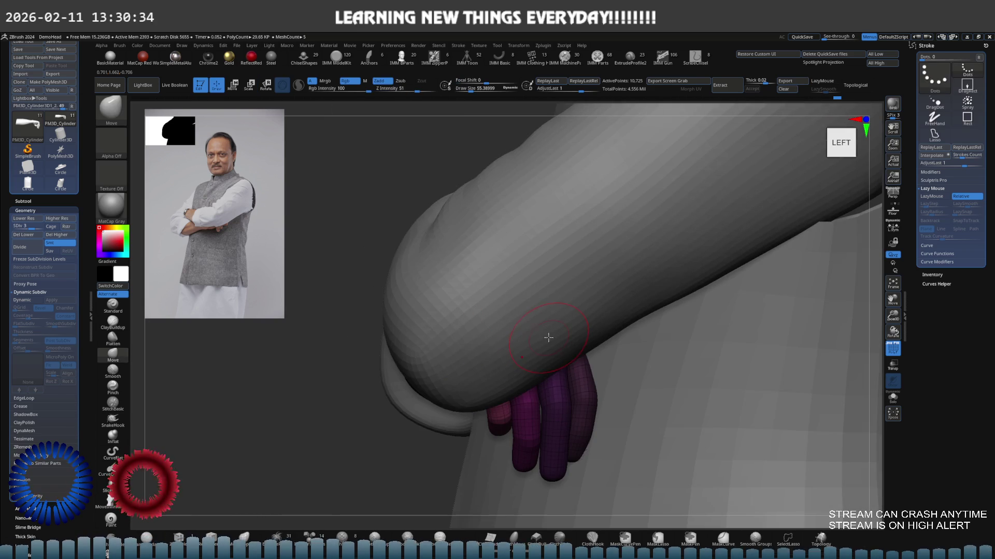
mouse_move(258, 423)
right_down()
mouse_move(470, 317)
mouse_move(528, 354)
right_up()
key(ctrl)
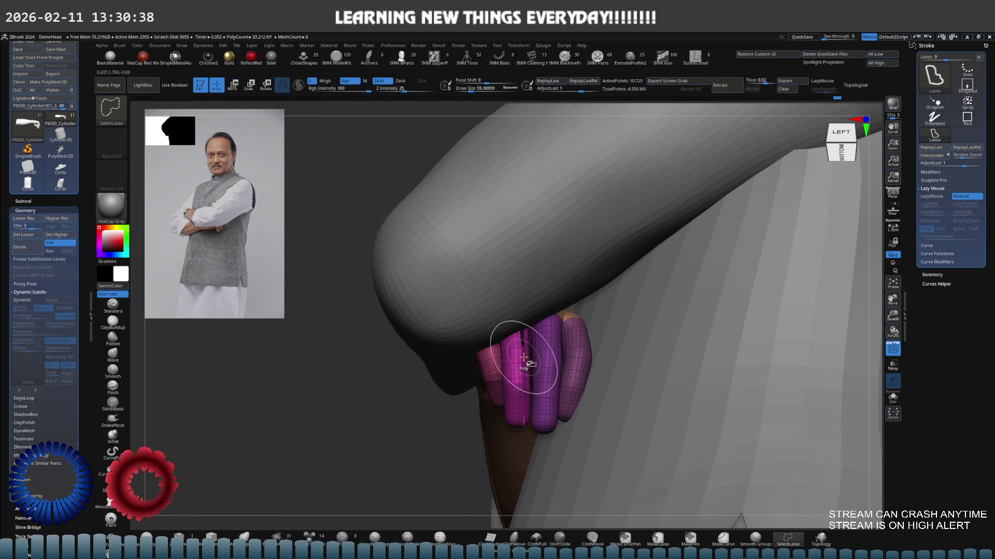
ctrl+shift+click(520, 358)
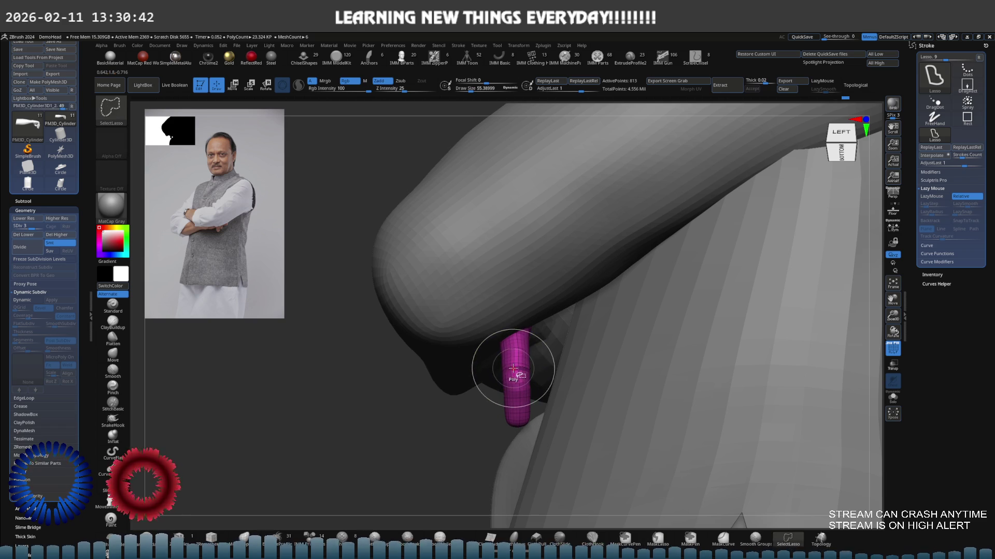
ctrl+shift+click(514, 371)
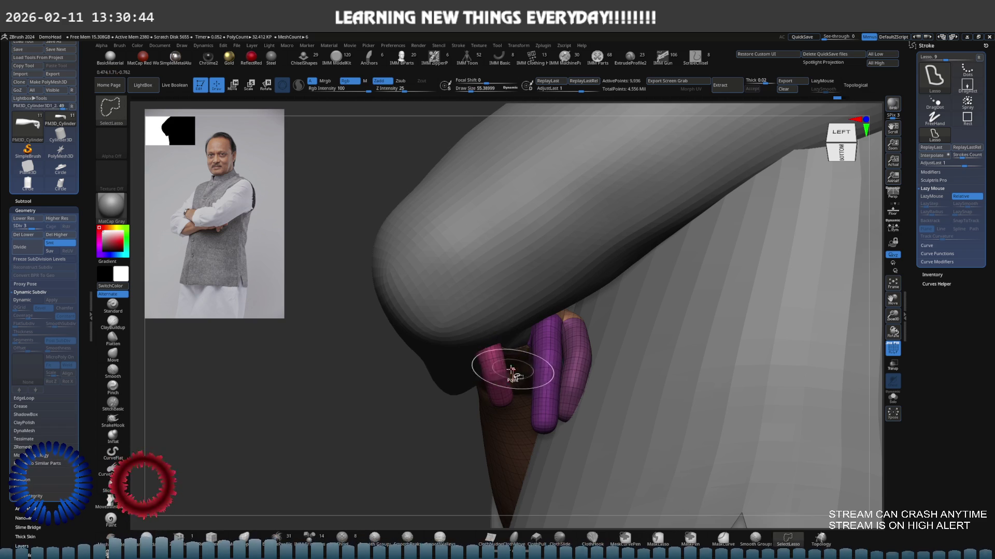
ctrl+shift+click(394, 410)
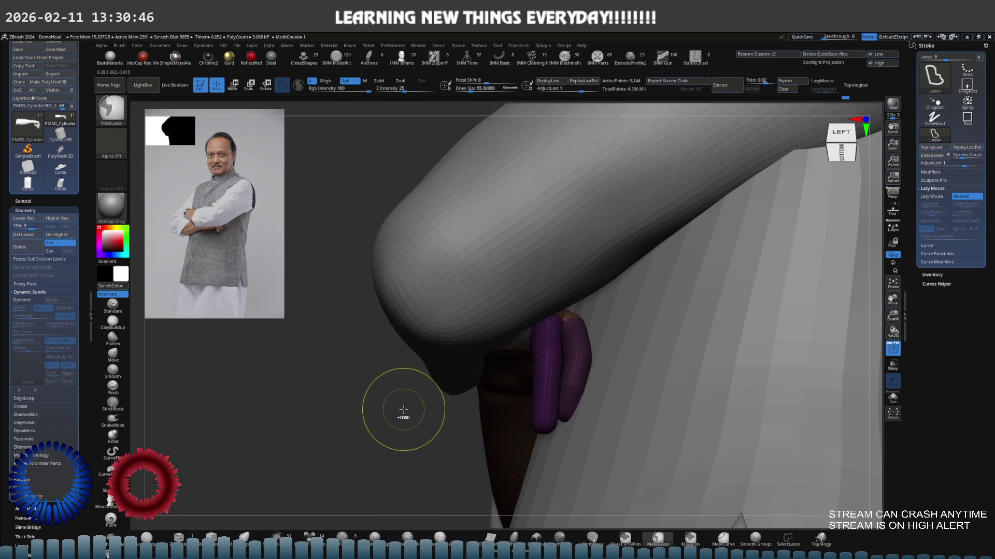
Nudge the fingers under the grey sleeve and restore the hidden arm and brown forearm.
key(w)
drag(394, 410, 534, 380)
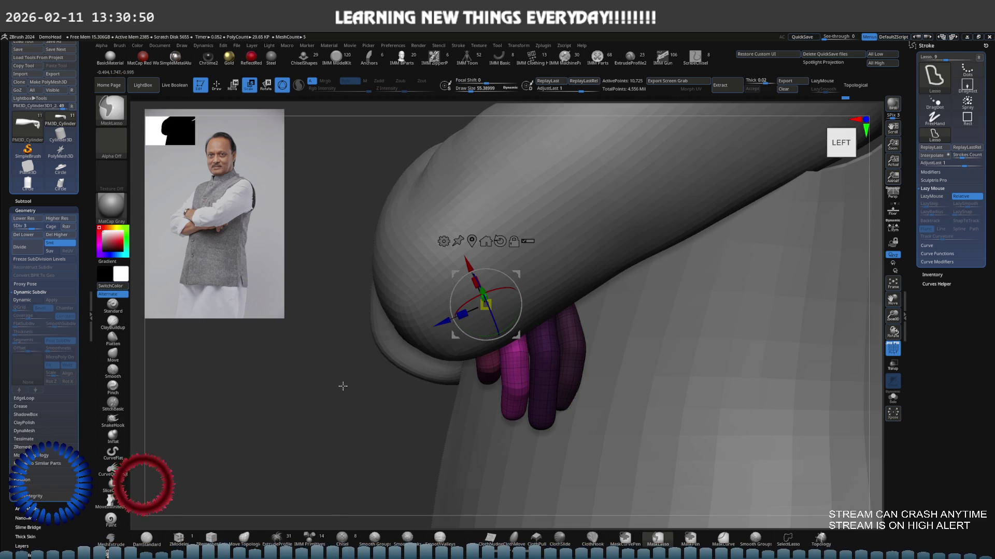
drag(519, 271, 527, 271)
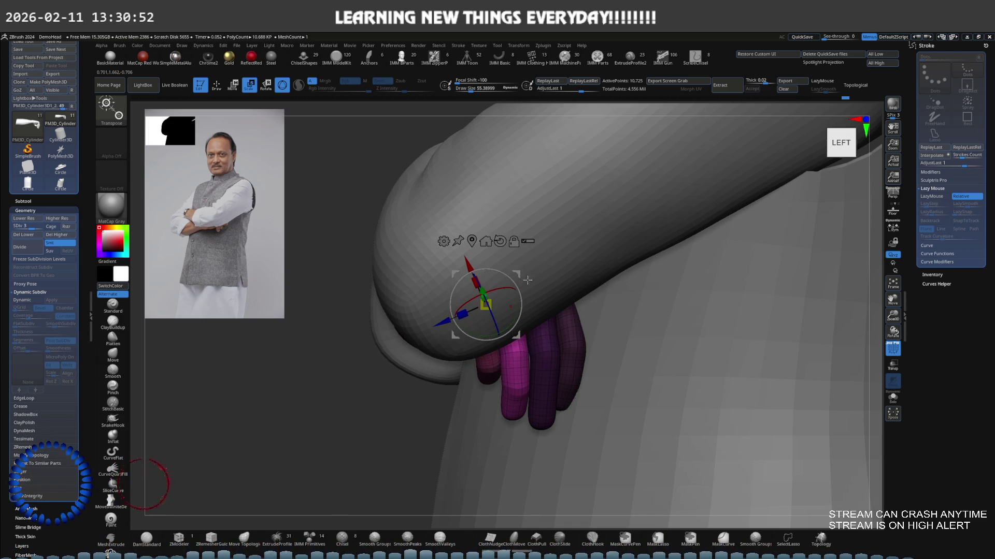
ctrl+shift+click(516, 268)
drag(517, 269, 531, 278)
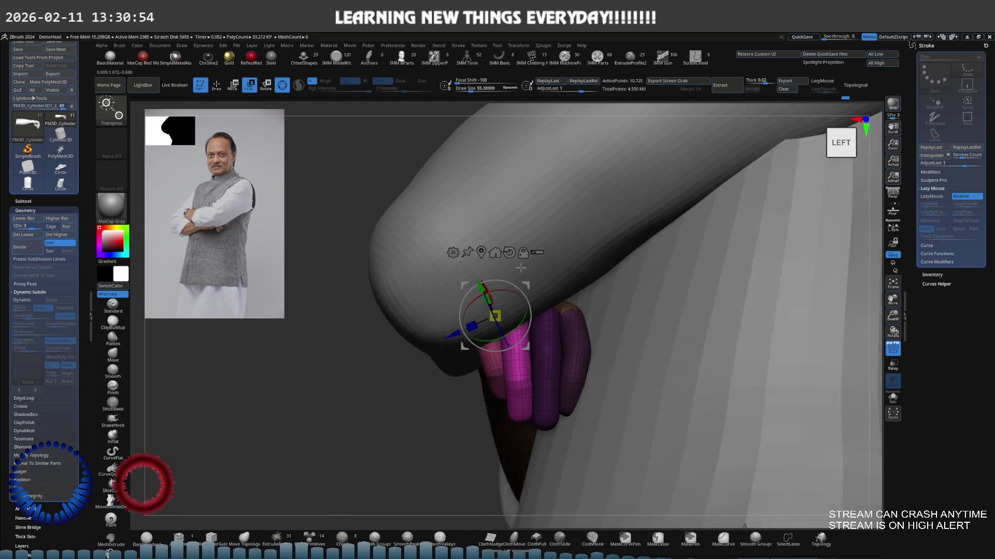
key(space)
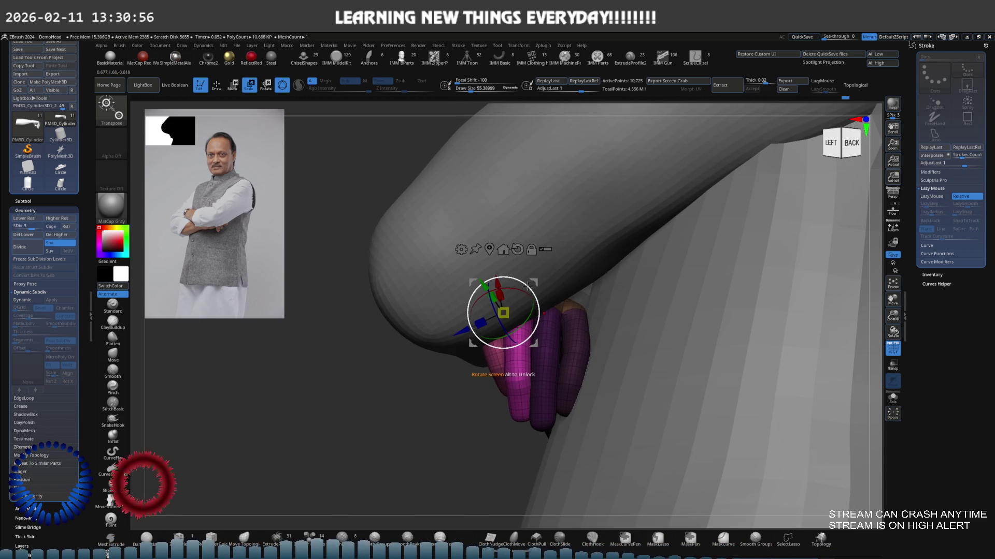
ctrl+shift+click(530, 286)
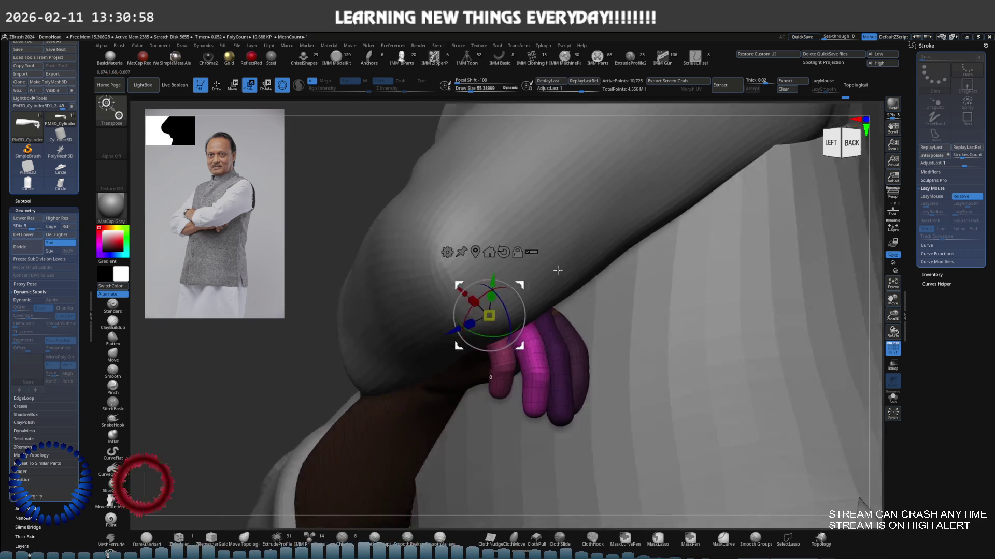
mouse_move(531, 287)
right_down()
mouse_move(567, 245)
mouse_move(543, 308)
right_up()
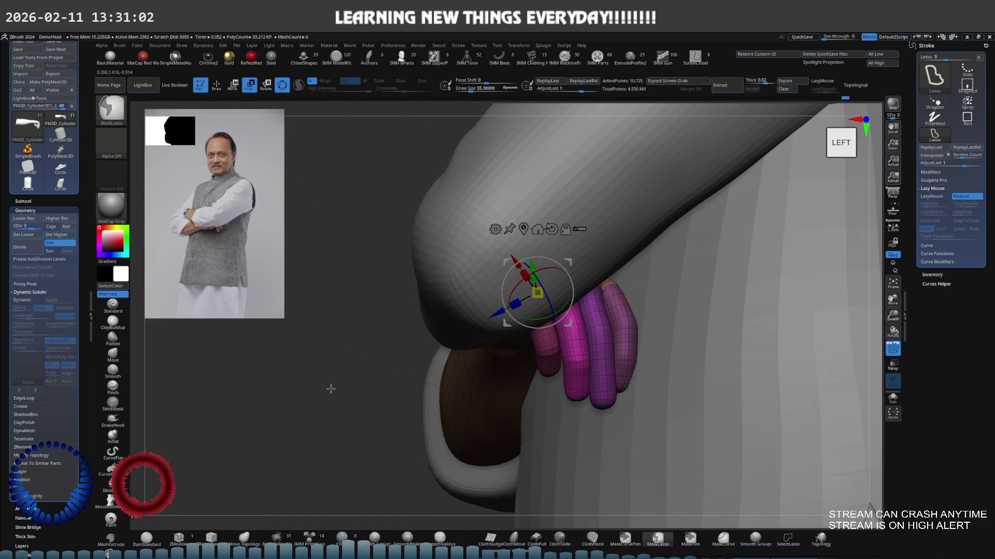
Isolate a finger, show only the arm mesh, and place the Transpose gizmo on the finger.
key(q)
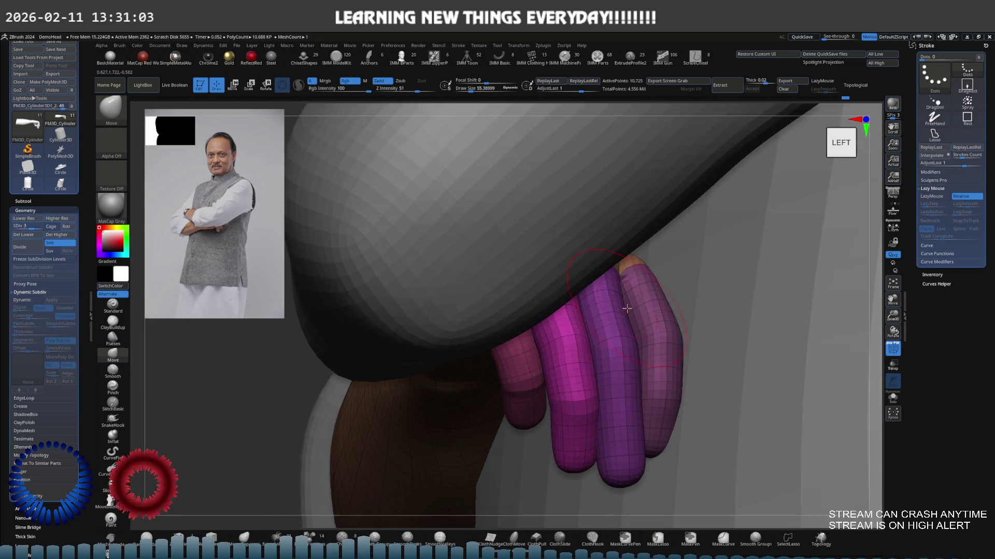
right_drag(577, 313, 657, 325)
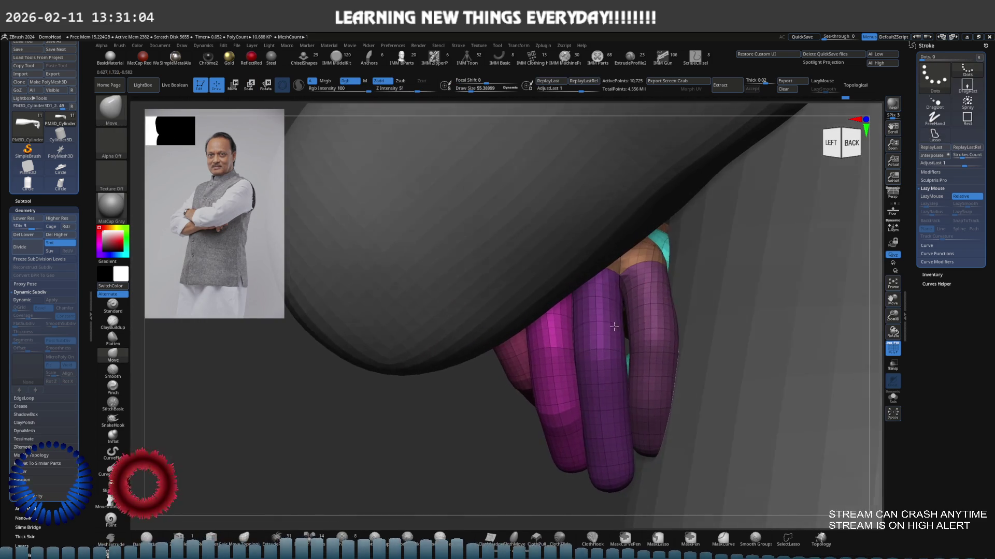
ctrl+shift+click(655, 325)
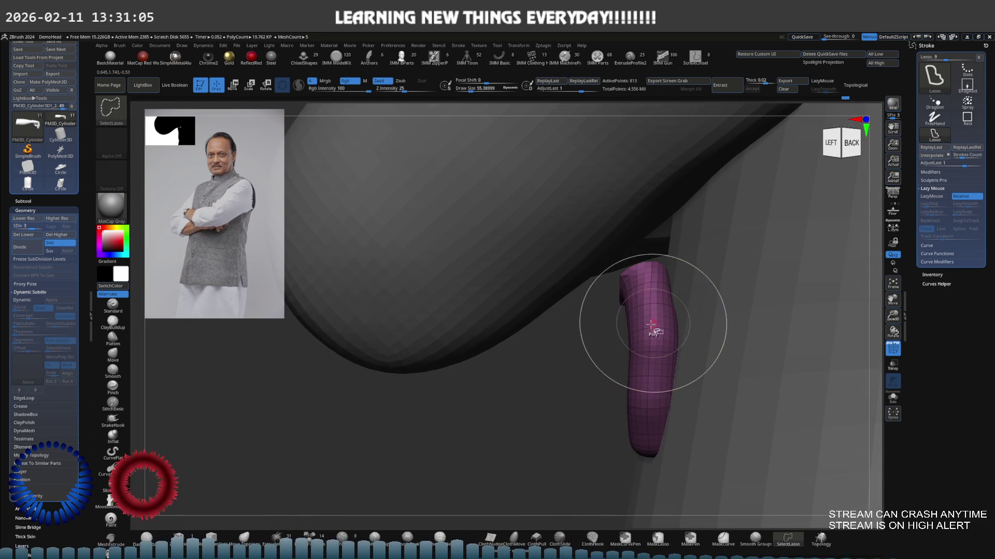
ctrl+shift+click(525, 377)
ctrl+shift+click(506, 417)
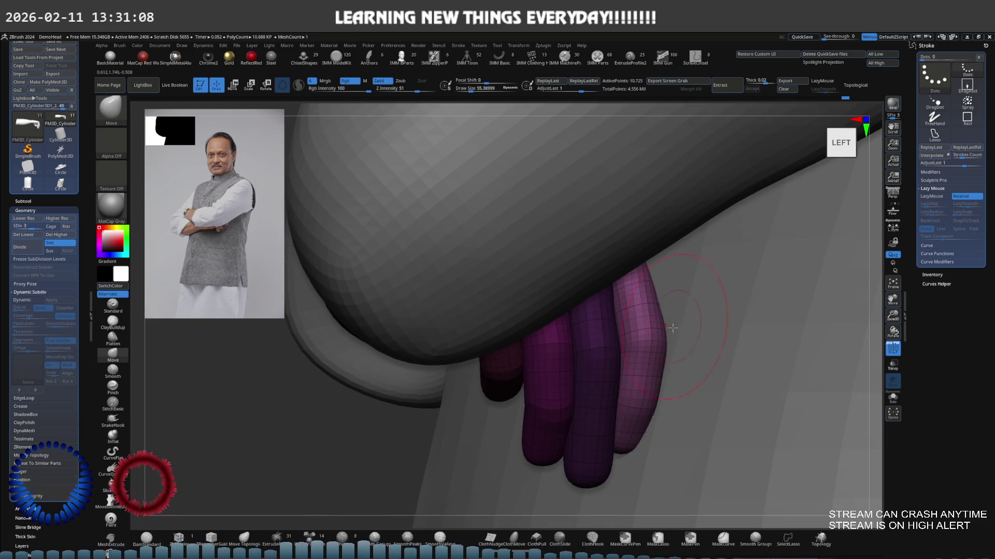
key(w)
mouse_move(587, 210)
mouse_down()
mouse_move(666, 283)
mouse_move(644, 302)
mouse_move(660, 286)
mouse_up()
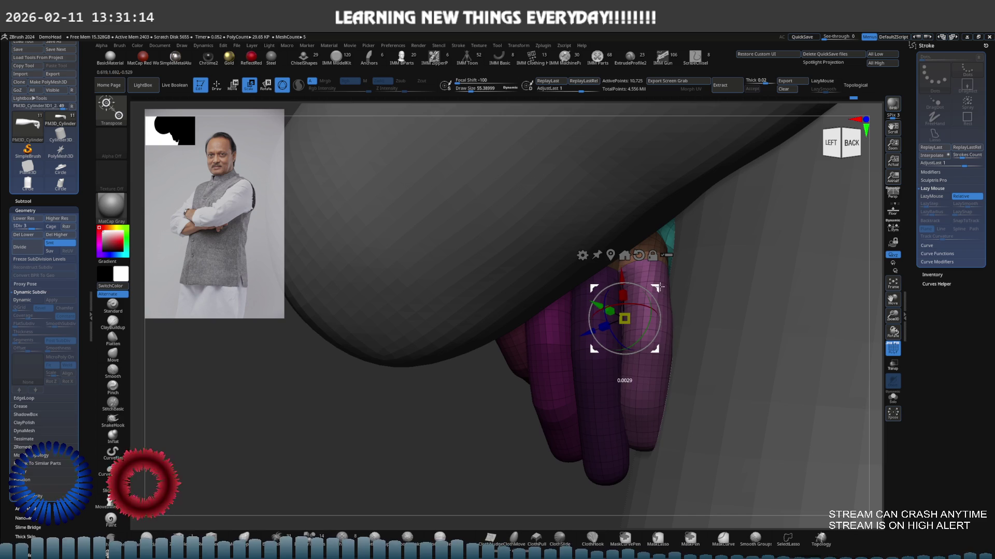
Return to the Move brush with a larger size and switch to smoothing from a side view.
key(q)
key(s)
click(639, 299)
key(shift)
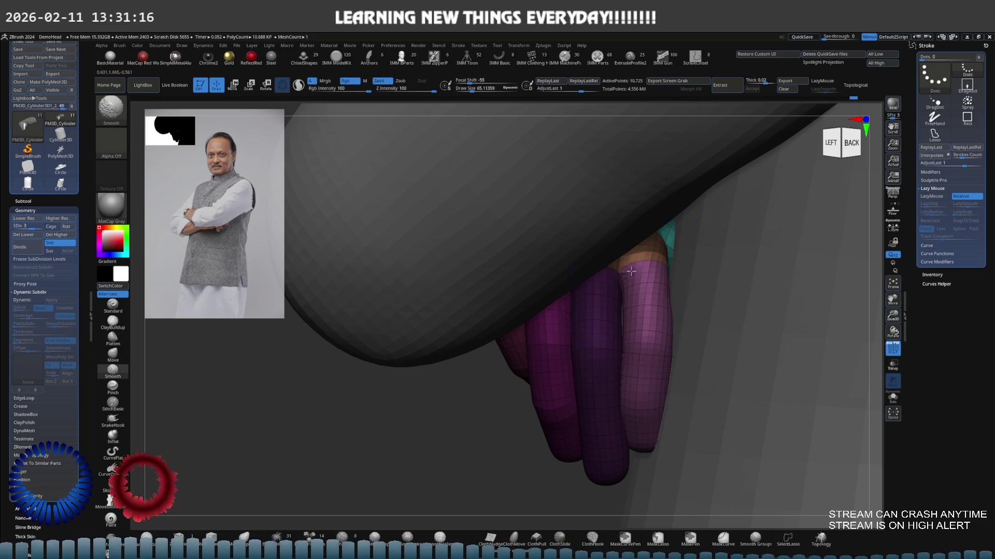
right_drag(643, 285, 605, 262)
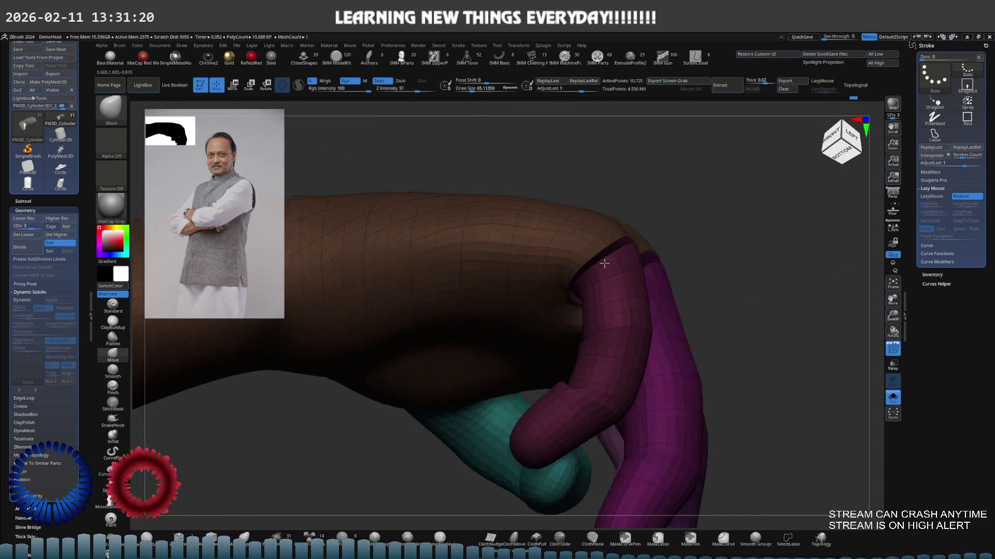
Smooth the back of the hand with a resized Smooth brush, checking it from above.
key(s)
key(s)
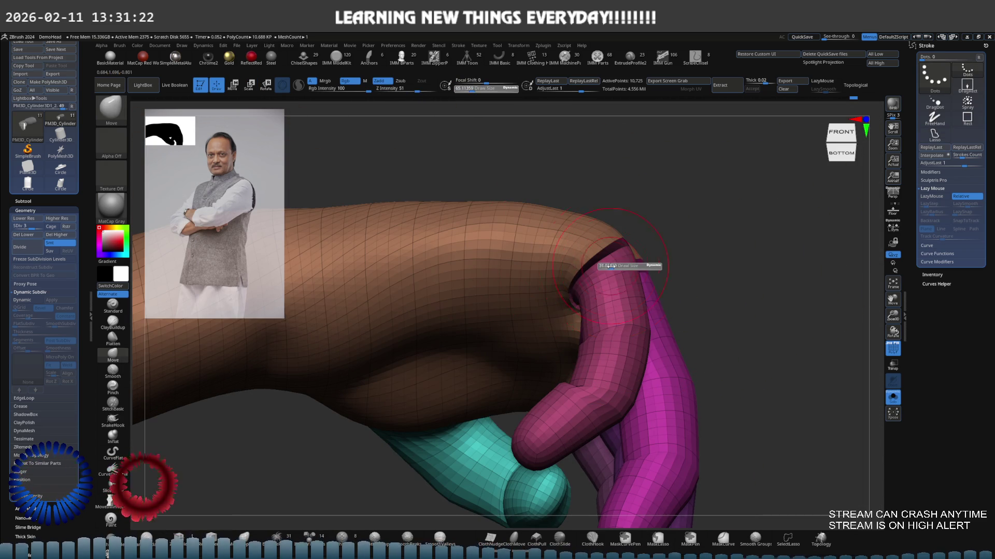
key(shift)
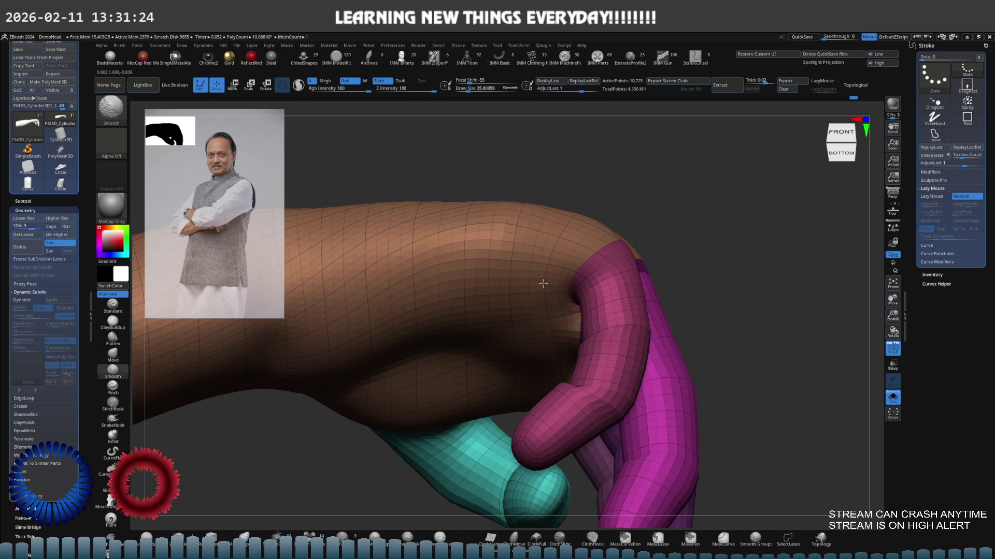
shift+drag(542, 283, 422, 242)
mouse_move(531, 232)
right_down()
mouse_move(496, 347)
mouse_move(527, 264)
mouse_move(539, 275)
mouse_move(481, 334)
mouse_move(575, 331)
right_up()
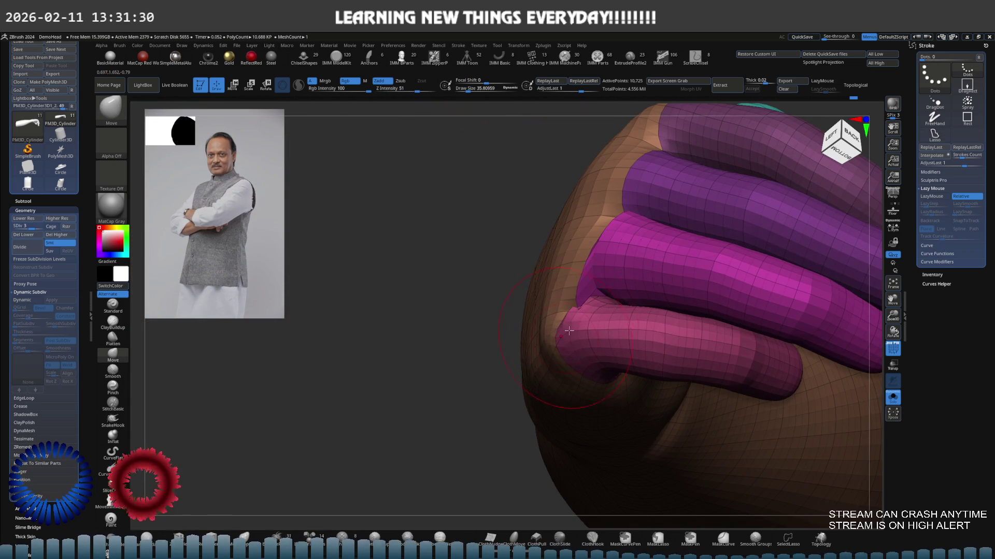
shift+right_drag(585, 253, 583, 291)
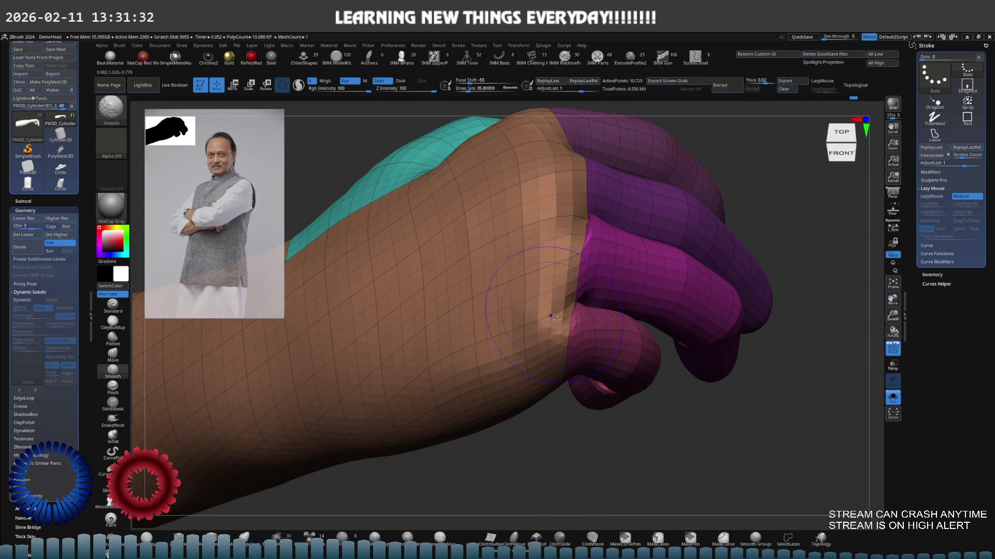
mouse_move(564, 353)
right_down()
mouse_move(591, 249)
mouse_move(567, 286)
mouse_move(548, 286)
mouse_move(538, 246)
right_up()
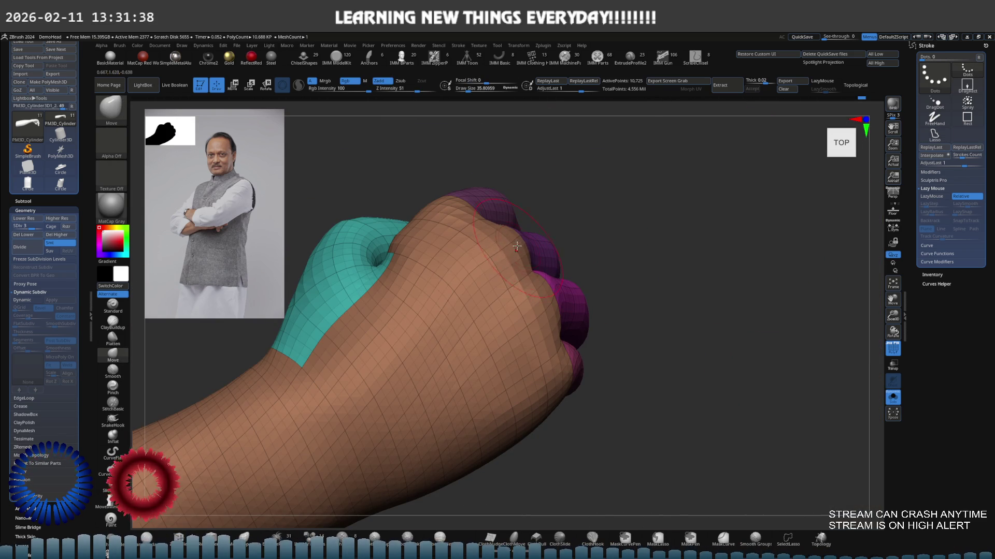
Orbit around the hand to inspect the fingers from the side and head-on, ending upright.
mouse_move(459, 206)
right_down()
mouse_move(469, 236)
mouse_move(455, 175)
right_up()
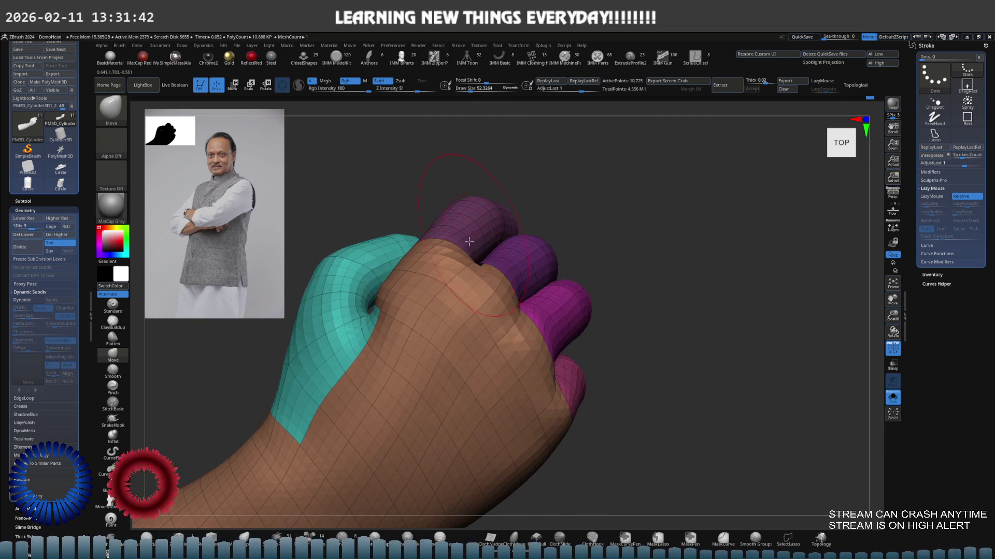
right_drag(456, 360, 444, 325)
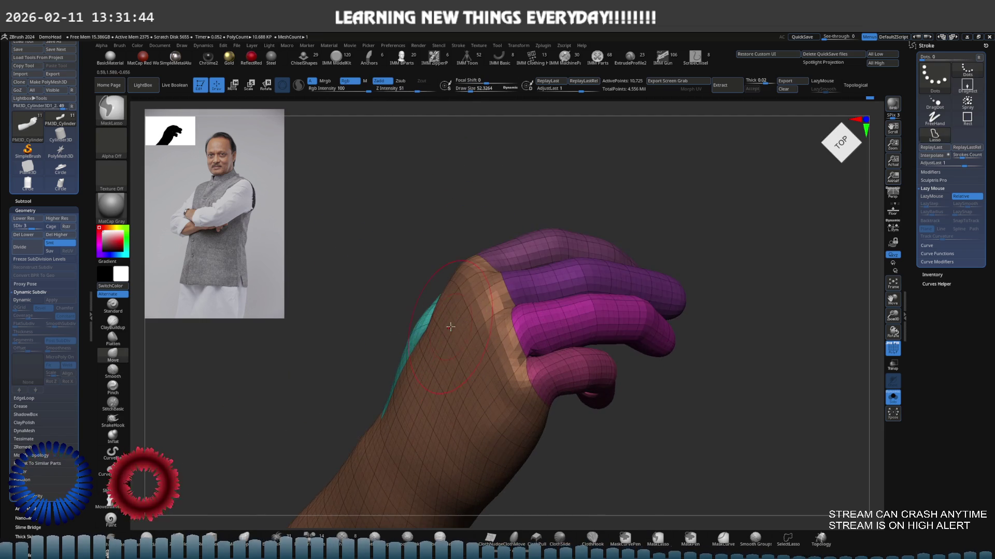
mouse_move(428, 422)
right_down()
mouse_move(442, 363)
mouse_move(451, 376)
right_up()
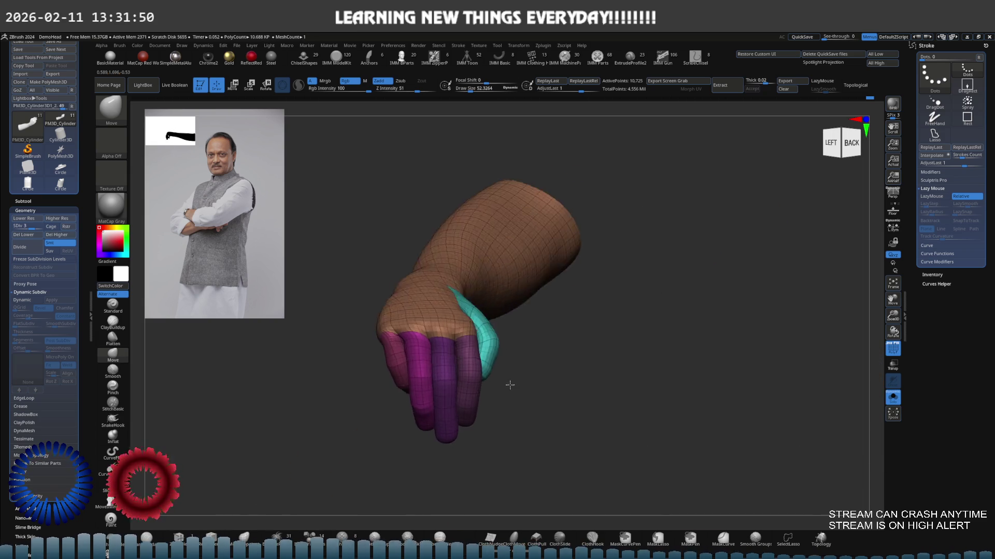
right_drag(451, 375, 518, 359)
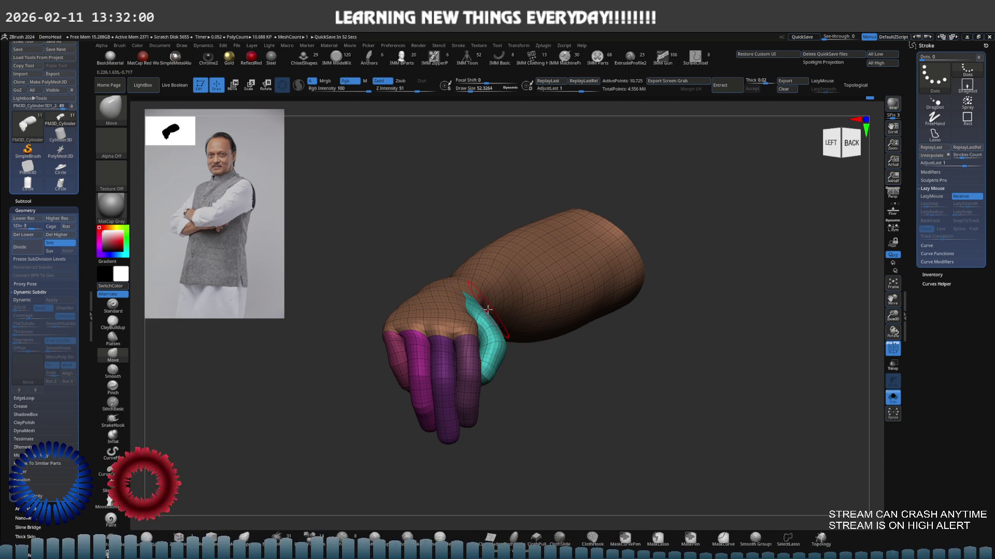
mouse_move(488, 310)
right_down()
mouse_move(500, 342)
mouse_move(517, 301)
mouse_move(578, 306)
right_up()
Solo the arm mesh and close in on the hand from a side view.
key(alt+s)
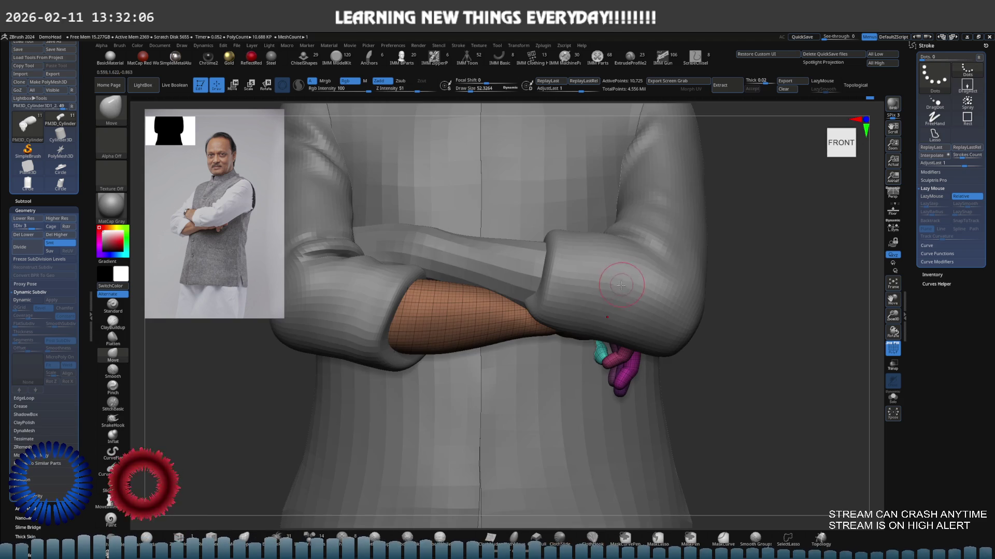
mouse_move(586, 276)
shift+right_down()
mouse_move(580, 285)
mouse_move(499, 285)
mouse_move(599, 311)
mouse_move(620, 276)
mouse_move(581, 304)
shift+right_up()
key(s)
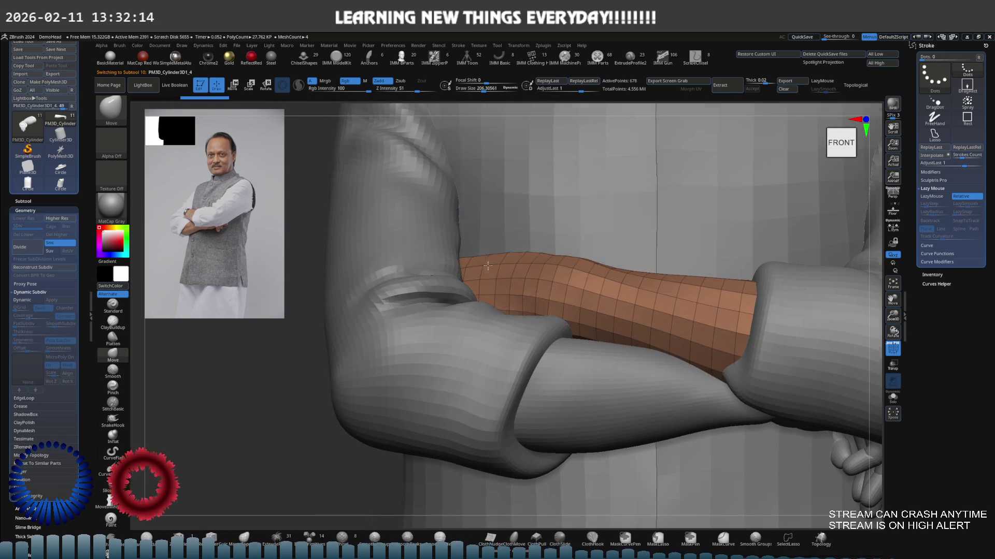
key(ctrl+shift+s)
right_drag(491, 257, 541, 306)
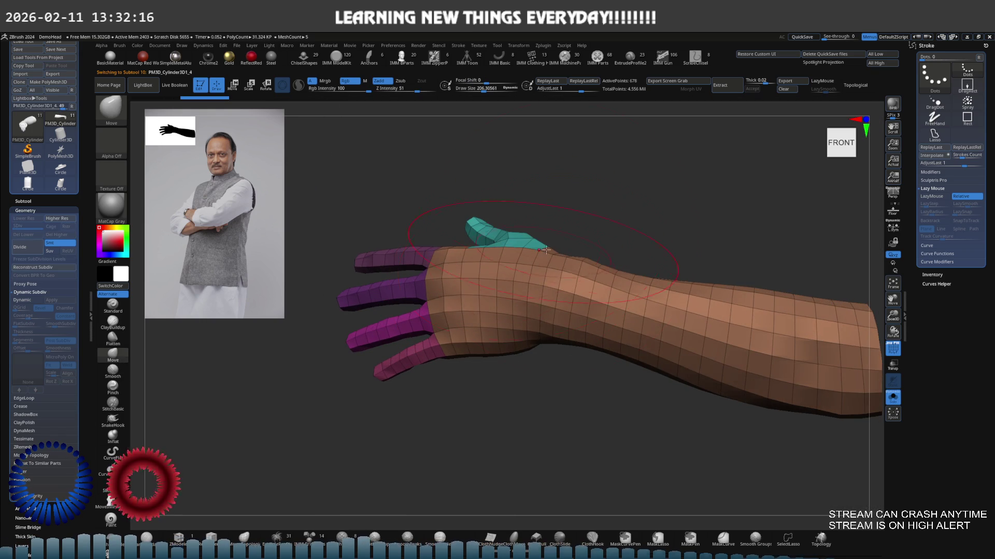
Mask the fingers and palm with lasso strokes, then invert so only the forearm is free.
ctrl+drag(542, 306, 282, 356)
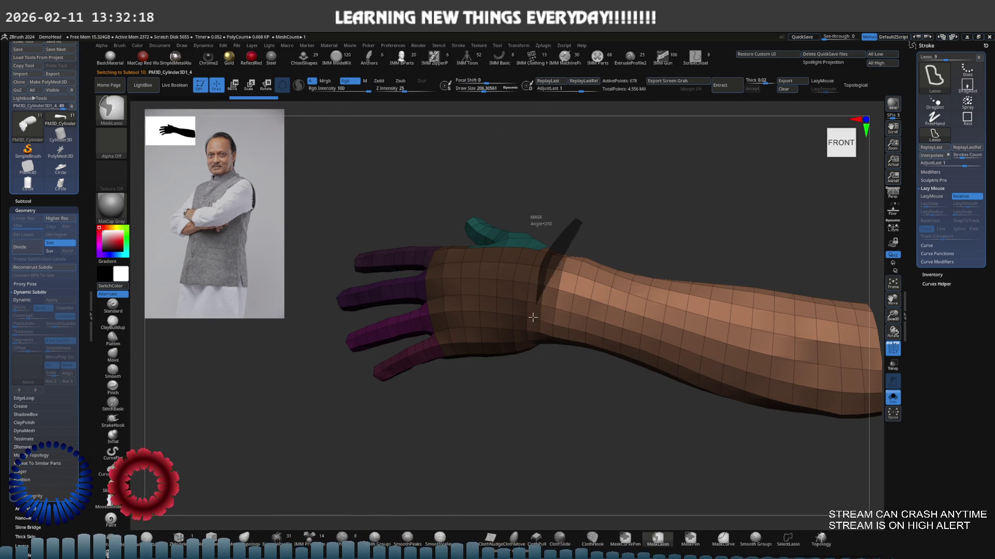
ctrl+drag(577, 228, 634, 215)
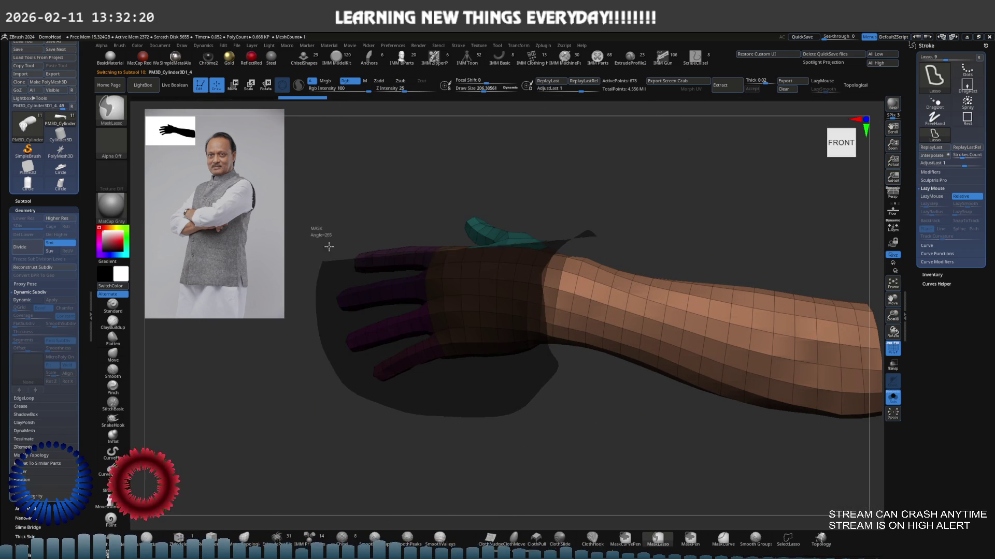
ctrl+click(634, 215)
key(b)
key(m)
key(v)
key(ctrl+shift+s)
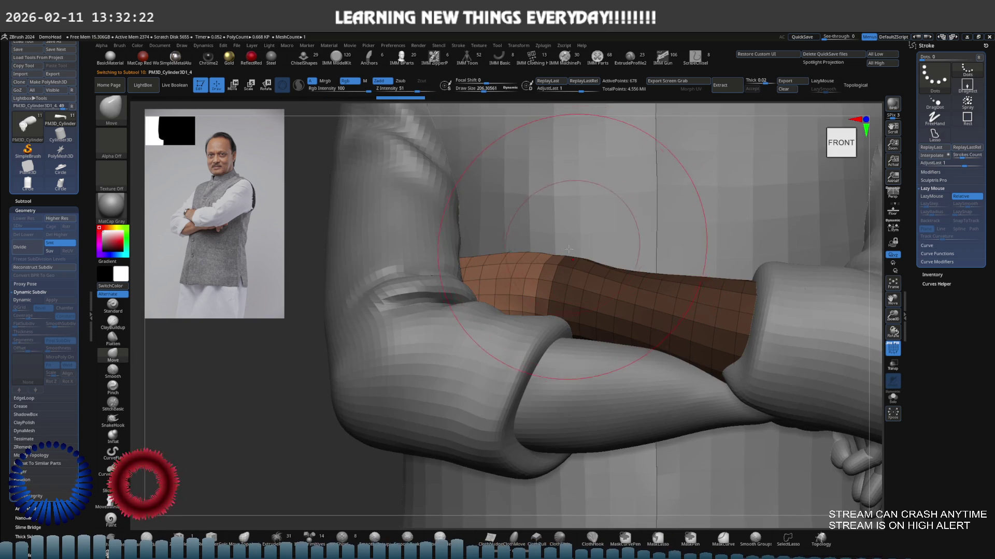
Scale and reposition the forearm inside the sleeve with the transform gizmo.
key(e)
alt+drag(748, 375, 586, 249)
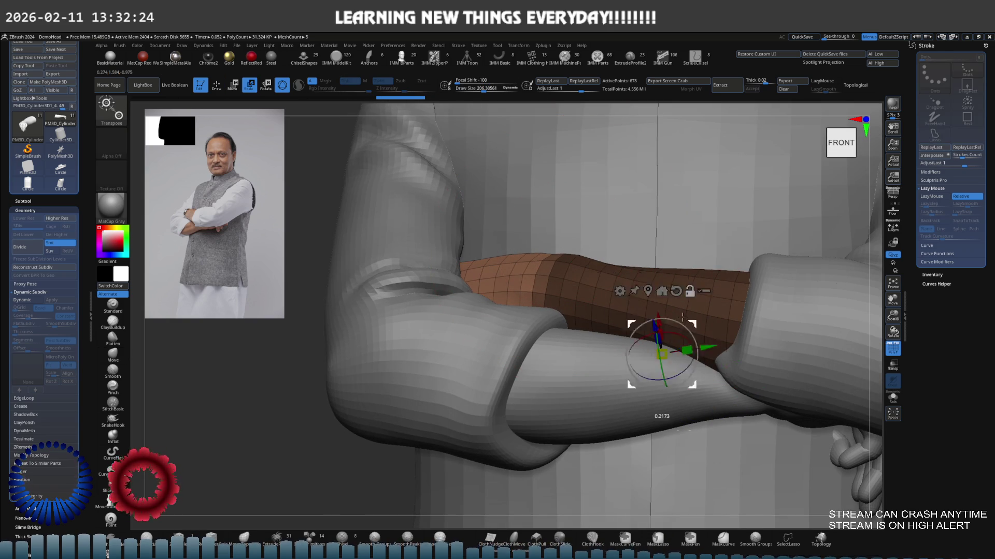
right_drag(584, 255, 598, 264)
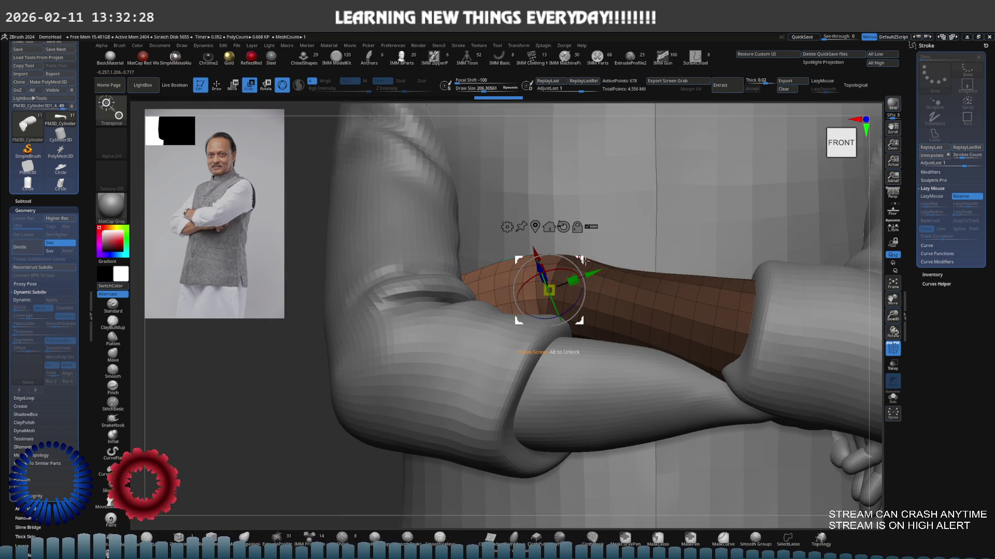
right_drag(582, 260, 565, 310)
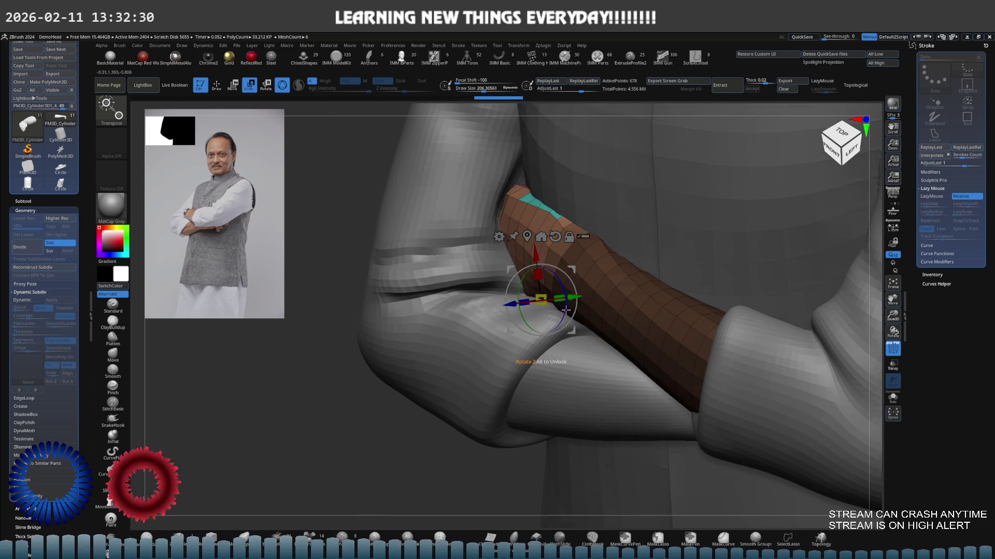
mouse_move(562, 317)
right_down()
mouse_move(568, 356)
mouse_move(580, 261)
mouse_move(584, 283)
mouse_move(560, 311)
right_up()
key(q)
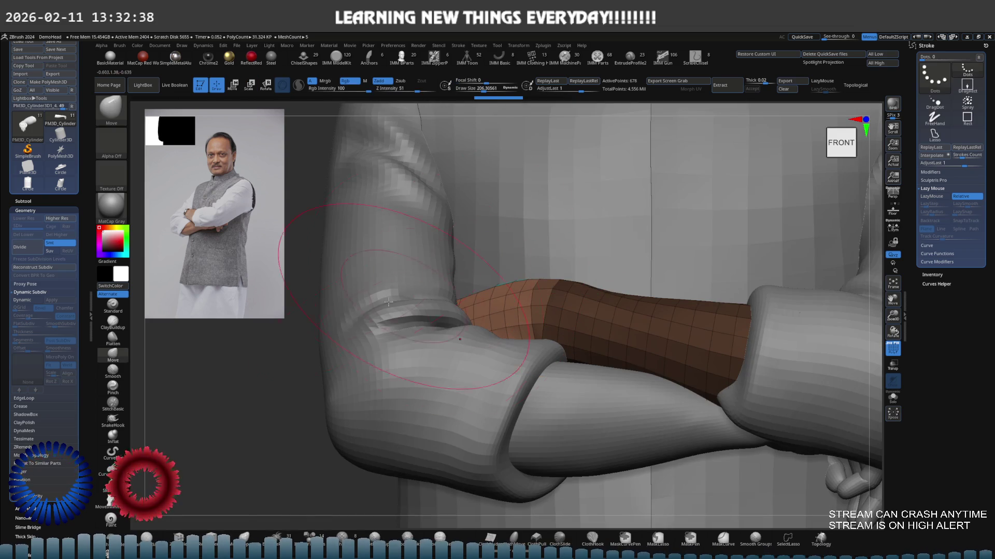
Hide the torso and isolate a single magenta finger segment in a front view.
ctrl+right_drag(422, 301, 437, 301)
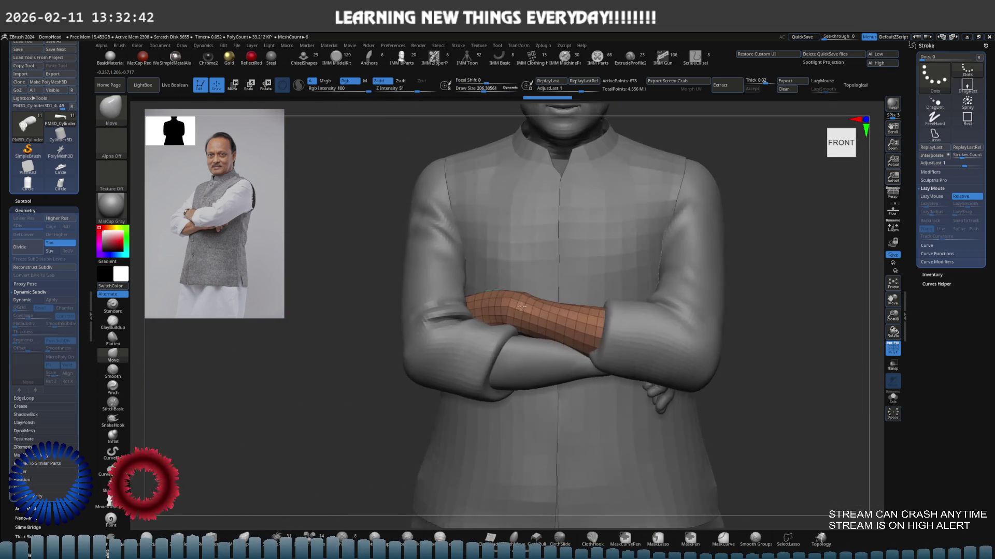
mouse_move(524, 296)
right_down()
mouse_move(517, 258)
mouse_move(462, 304)
right_up()
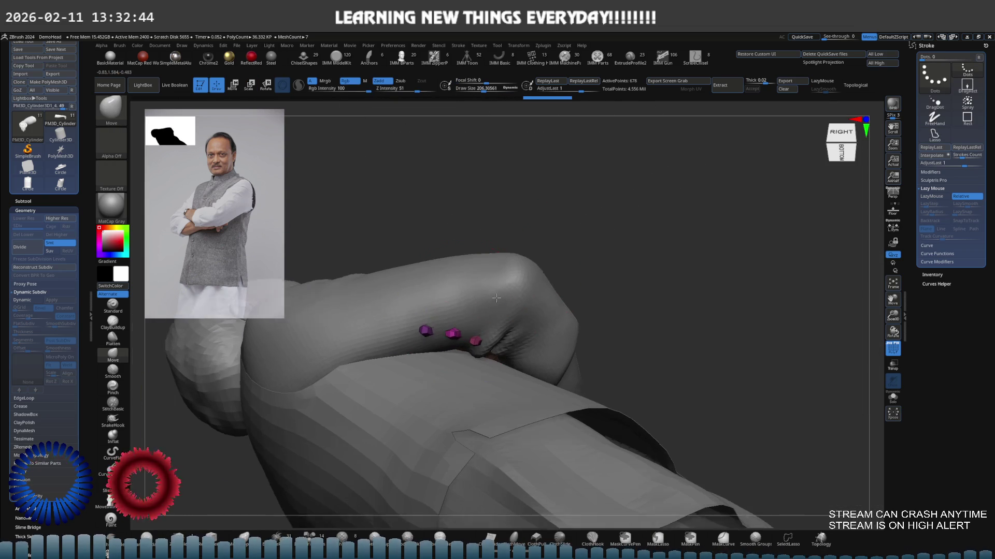
key(shift+s)
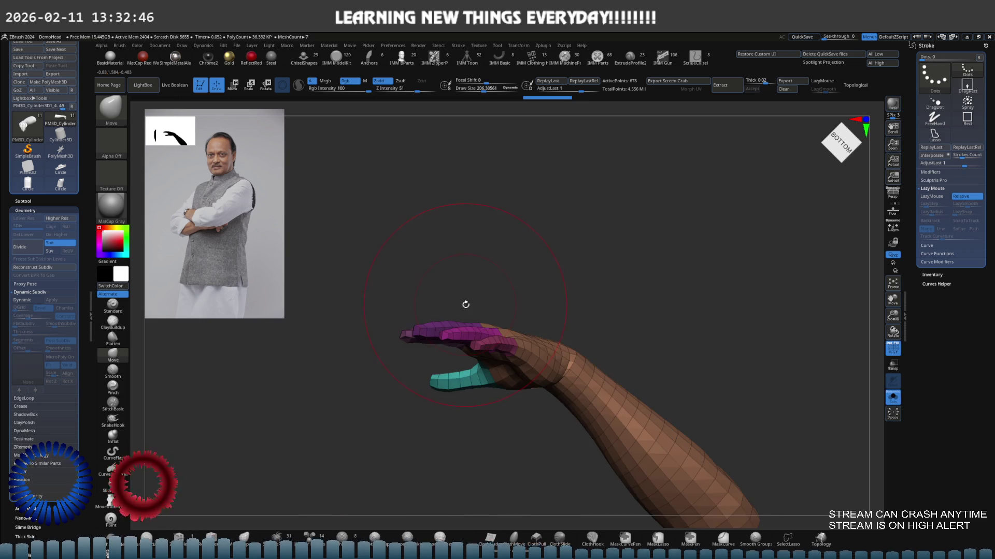
mouse_move(463, 304)
right_down()
mouse_move(465, 327)
mouse_move(494, 309)
right_up()
Cycle finger visibility and mask the revealed magenta fingers.
ctrl+shift+click(476, 278)
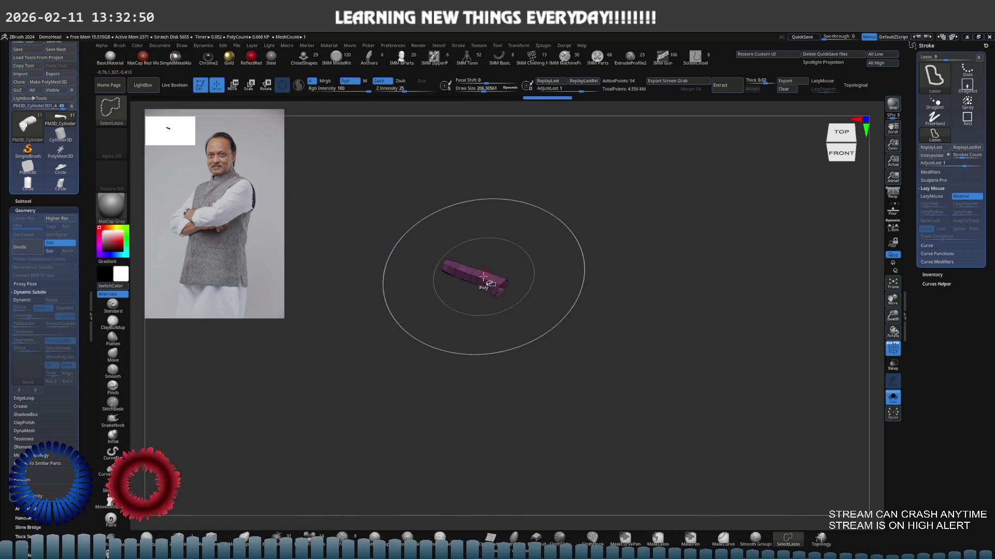
ctrl+shift+click(466, 276)
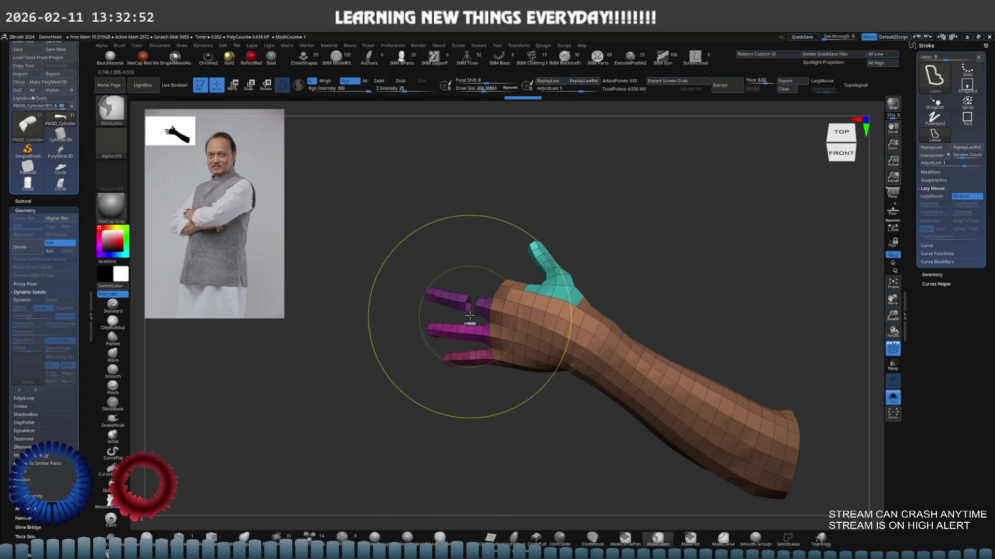
ctrl+alt+shift+click(462, 307)
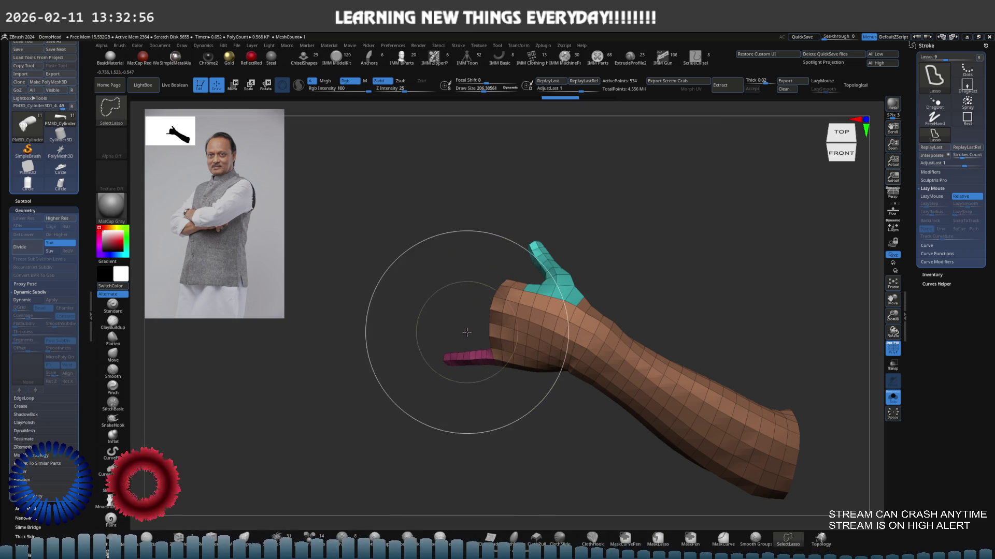
ctrl+alt+shift+click(466, 354)
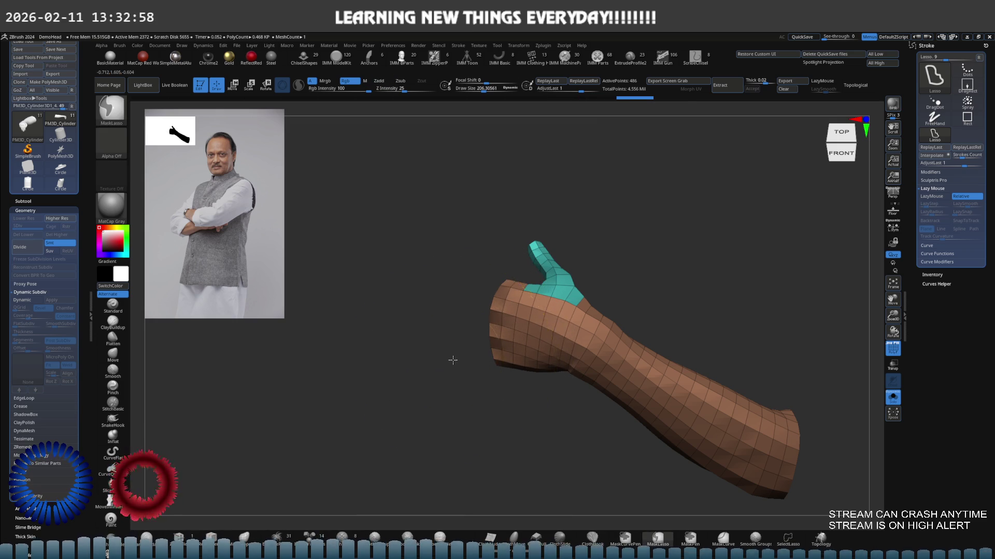
ctrl+click(450, 363)
ctrl+shift+click(438, 381)
ctrl+click(426, 400)
Invert the mask and enlarge the pink fingertip pieces with Transpose Scale.
key(w)
shift+drag(448, 374, 467, 333)
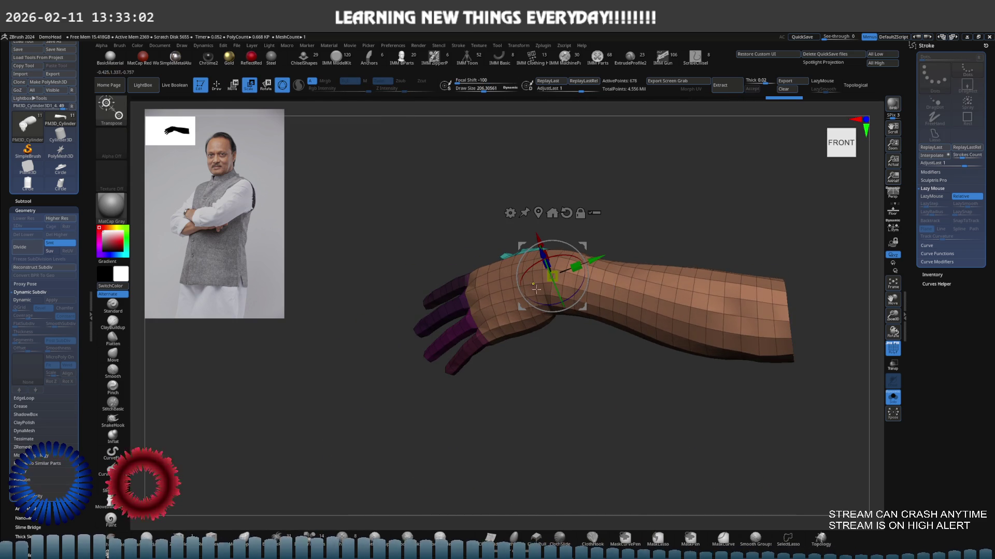
ctrl+click(725, 430)
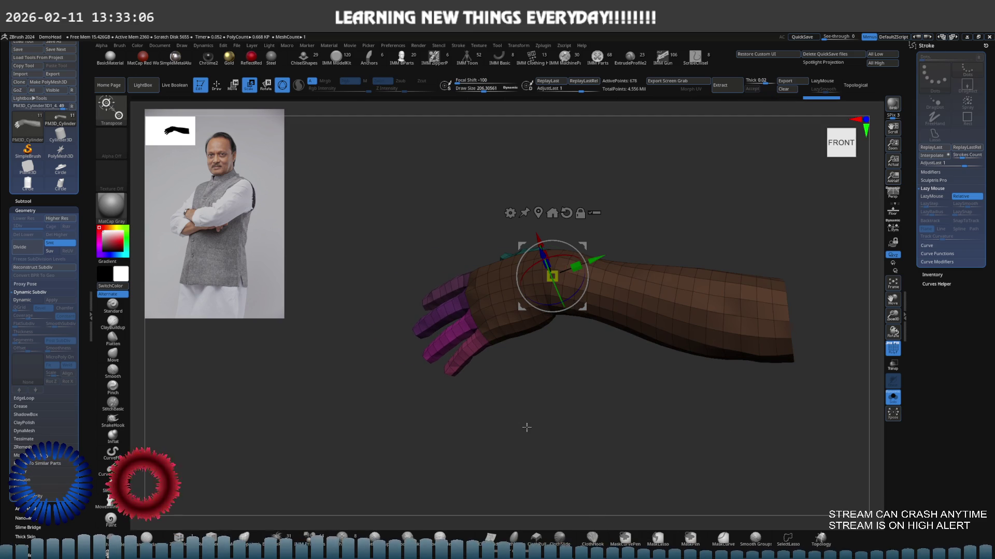
mouse_move(526, 427)
shift+mouse_down()
mouse_move(549, 380)
mouse_move(531, 380)
mouse_move(568, 303)
shift+mouse_up()
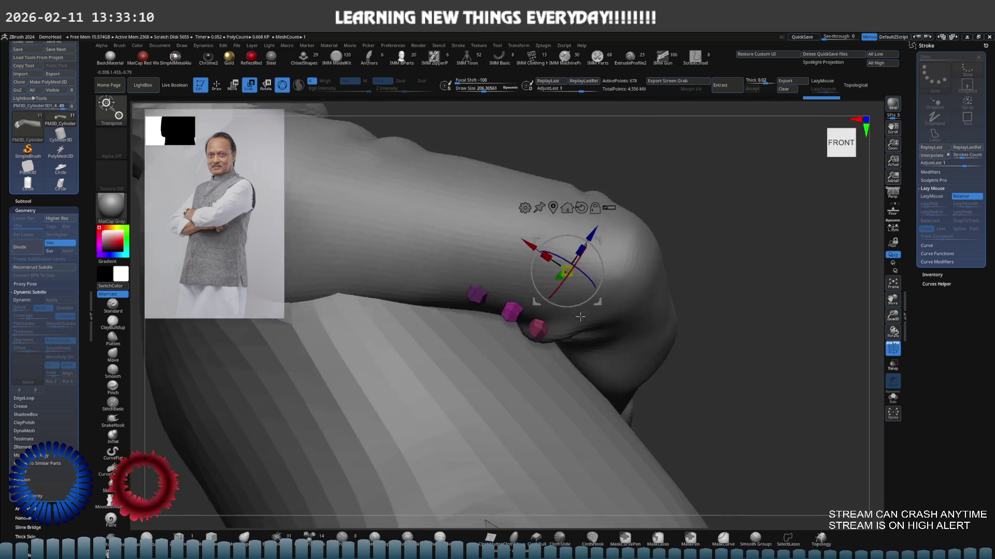
drag(557, 342, 507, 325)
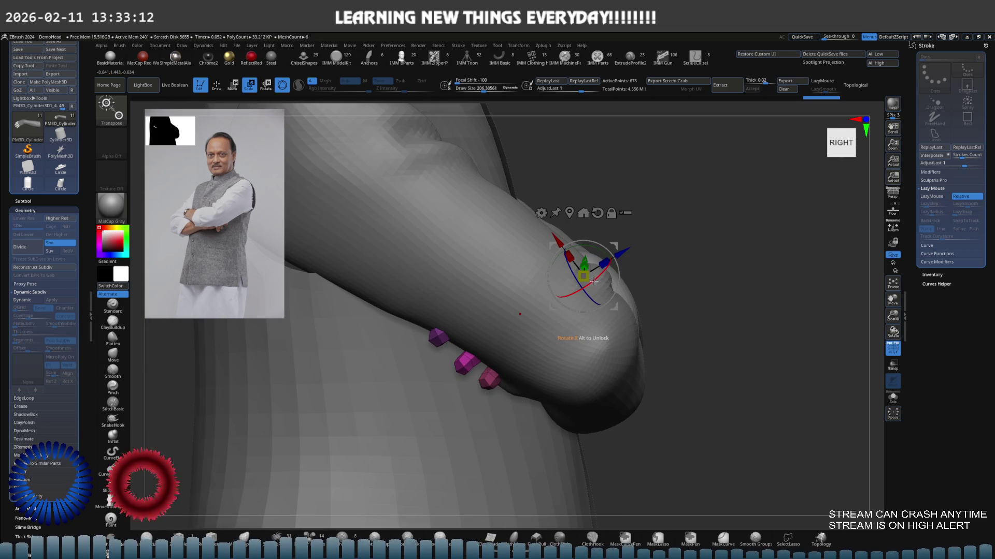
mouse_move(593, 282)
mouse_down()
mouse_move(605, 275)
mouse_move(584, 282)
mouse_up()
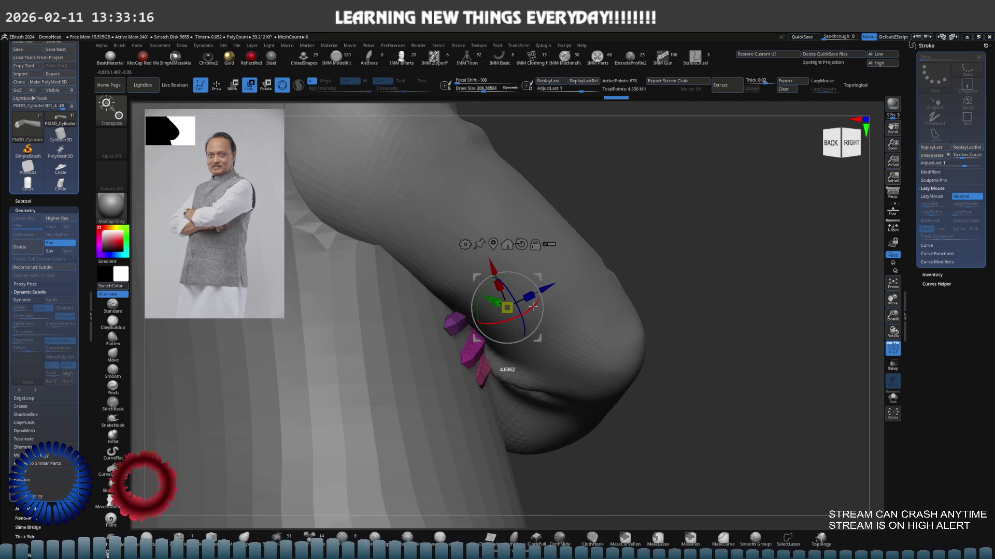
drag(535, 305, 535, 306)
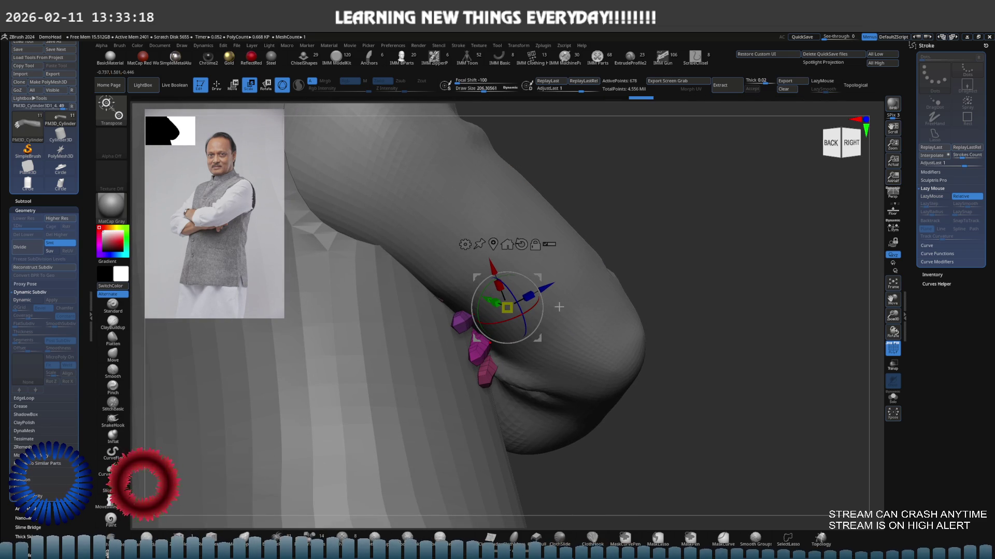
key(q)
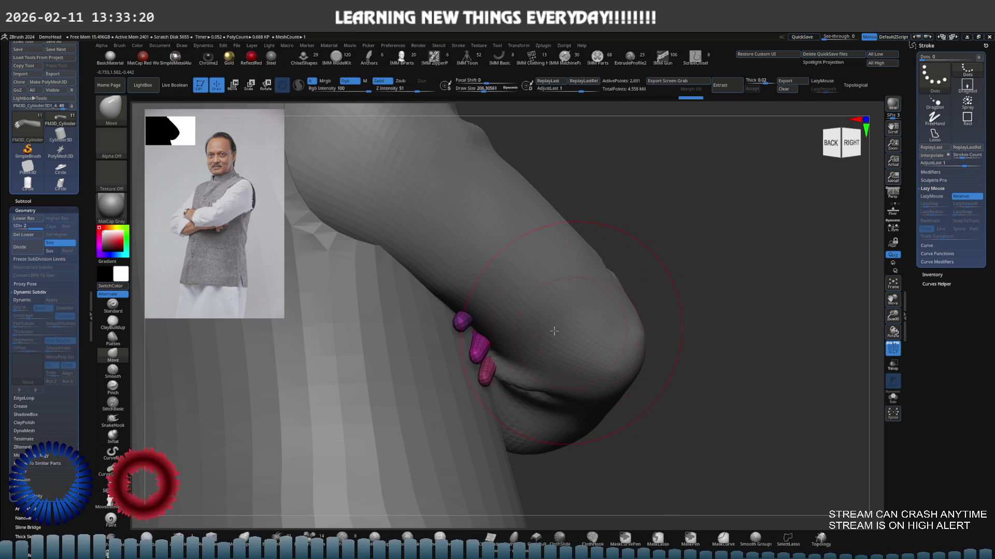
mouse_move(673, 348)
mouse_down()
mouse_move(506, 314)
mouse_move(478, 326)
mouse_move(511, 332)
mouse_move(523, 411)
mouse_up()
Mask the forearm and rotate the hand and fingers downward at the wrist.
key(f)
key(ctrl+i)
key(w)
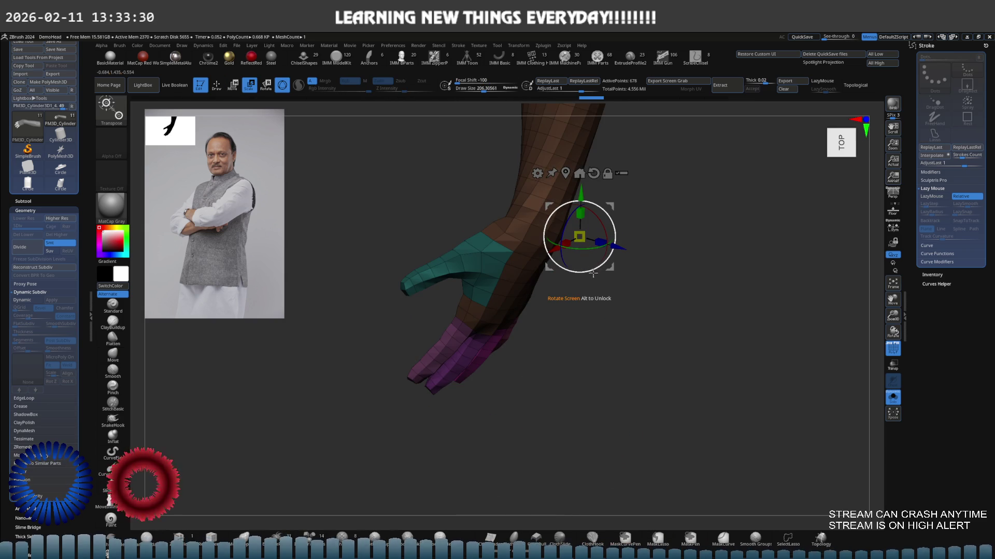
mouse_move(590, 281)
mouse_down()
mouse_move(588, 234)
mouse_move(466, 318)
mouse_up()
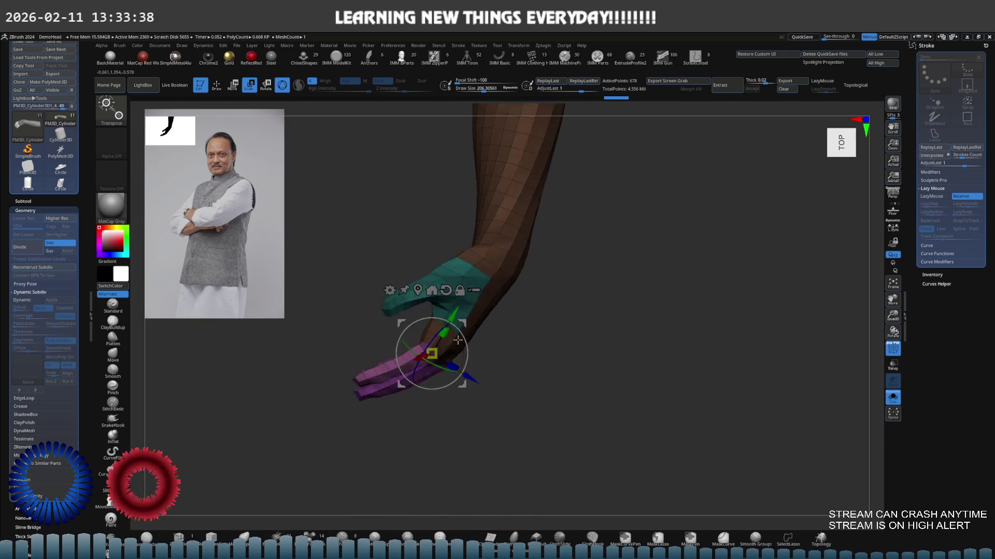
mouse_move(448, 382)
mouse_down()
mouse_move(477, 369)
mouse_move(466, 318)
mouse_up()
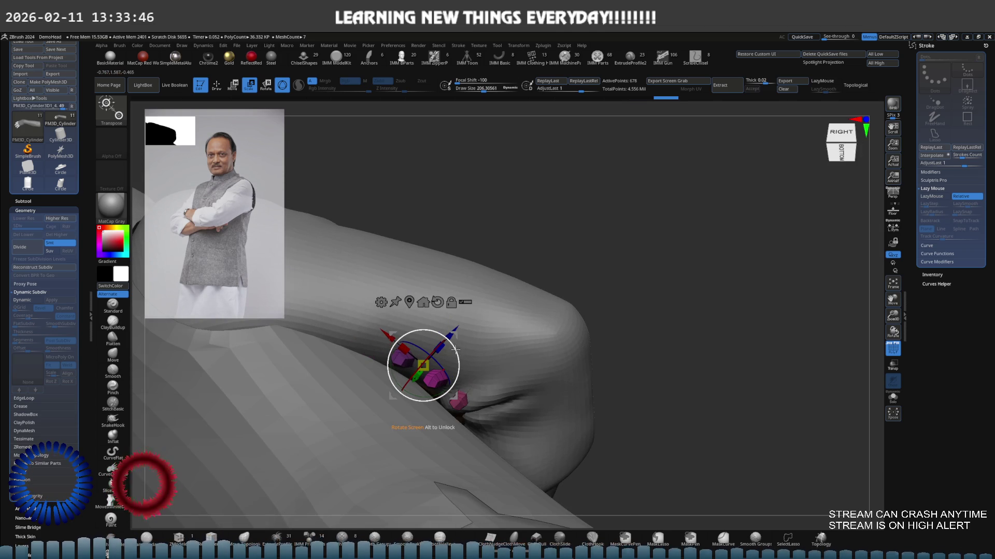
mouse_move(448, 343)
mouse_down()
mouse_move(427, 358)
mouse_move(409, 330)
mouse_up()
key(shift+ctrl+s)
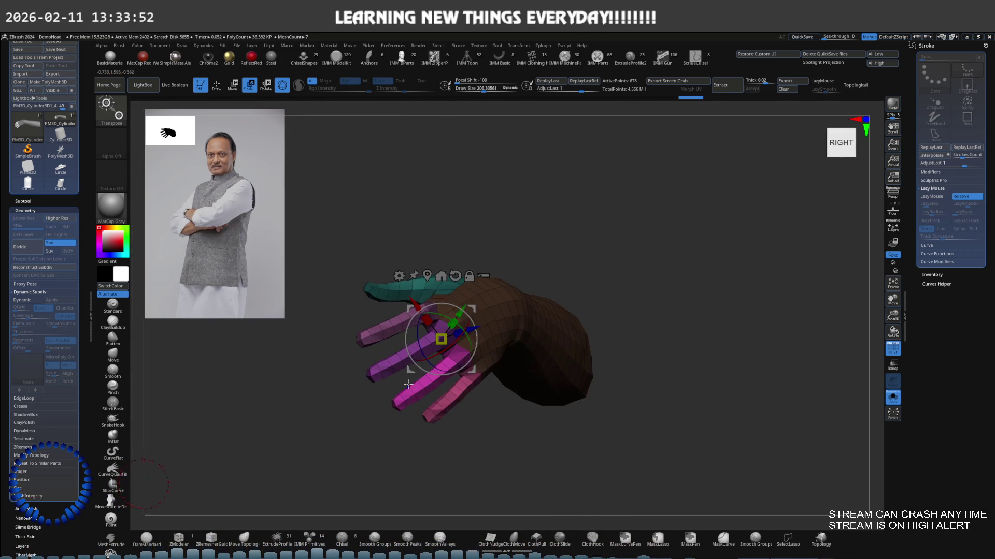
Subdivide the arm mesh to a denser level with Ctrl+D.
key(d)
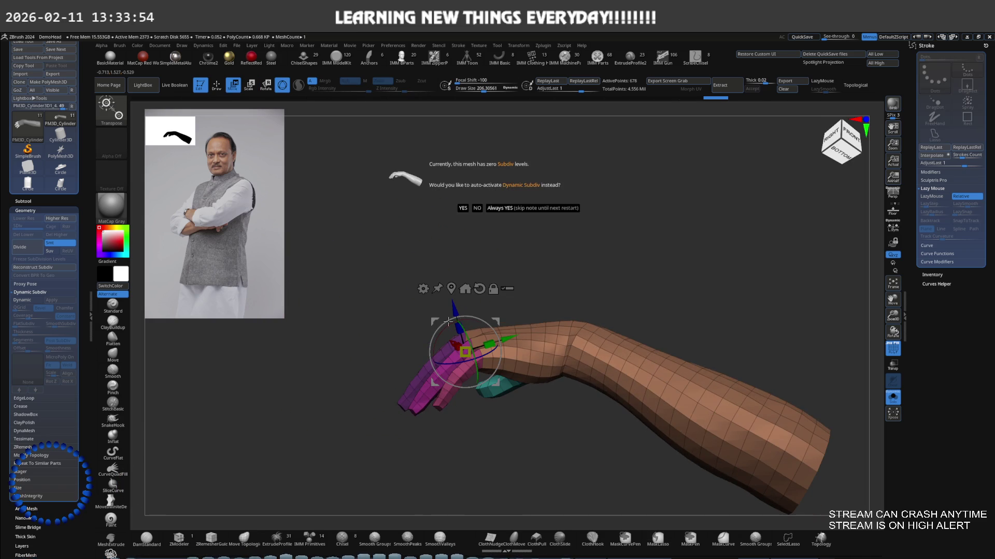
key(ctrl+d)
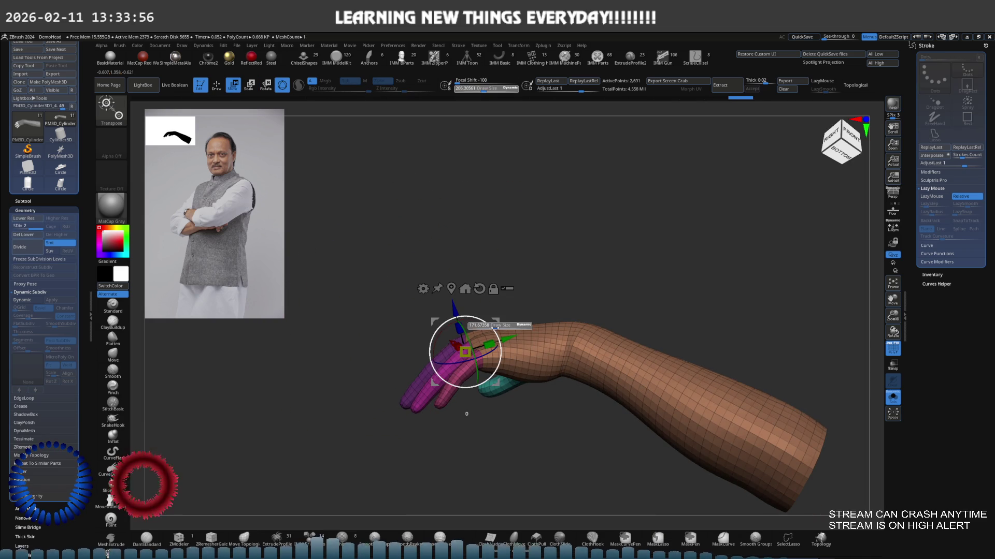
key(q)
mouse_move(473, 359)
mouse_down()
mouse_move(496, 320)
mouse_move(435, 365)
mouse_up()
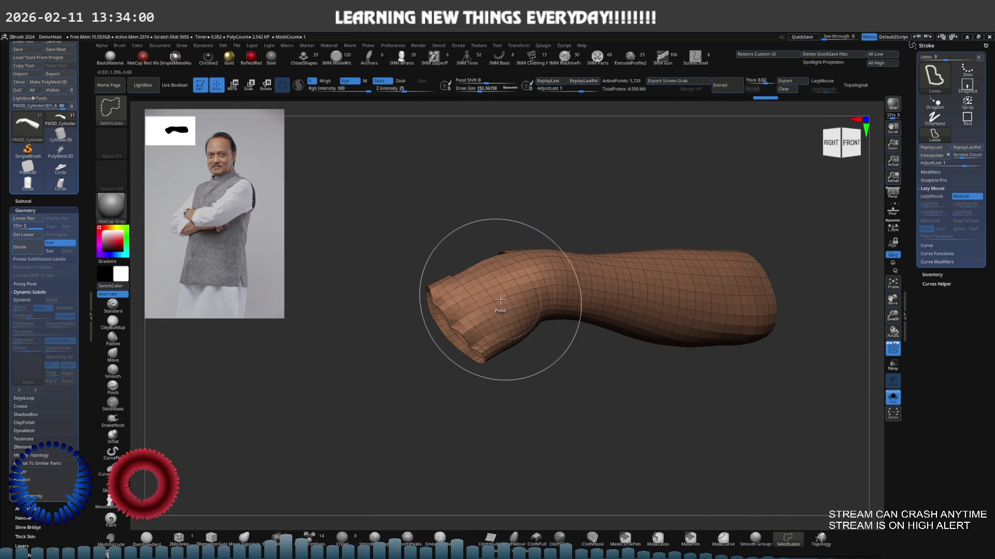
Hide and reshow the arm while smoothing and inspecting the hand from several angles.
ctrl+shift+click(461, 255)
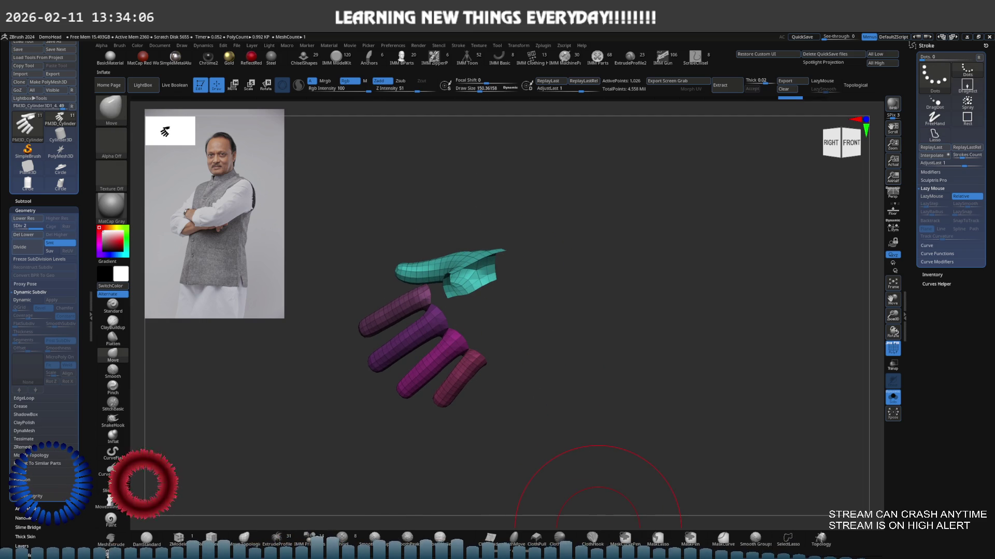
ctrl+shift+click(622, 420)
mouse_move(564, 382)
mouse_down()
mouse_move(465, 335)
mouse_move(496, 364)
mouse_up()
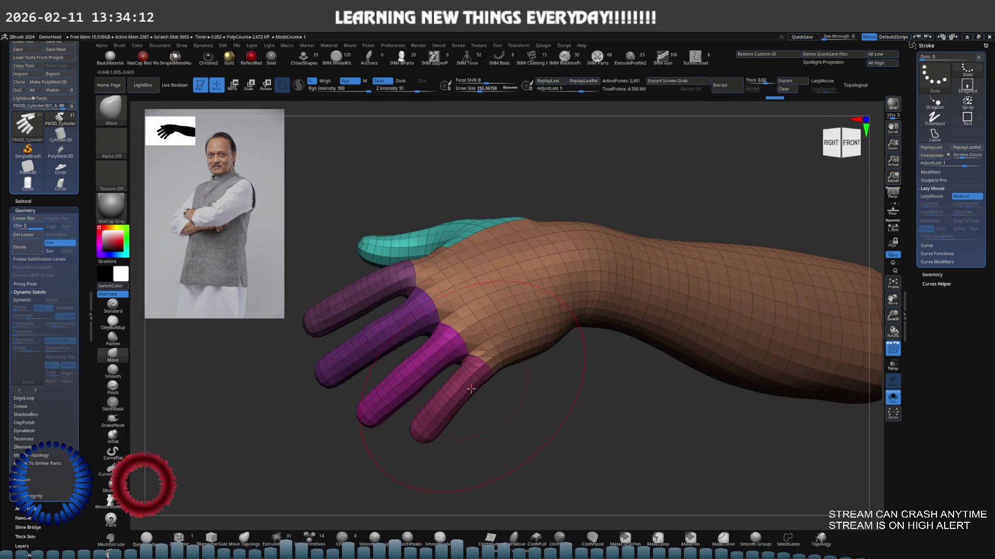
drag(459, 388, 497, 262)
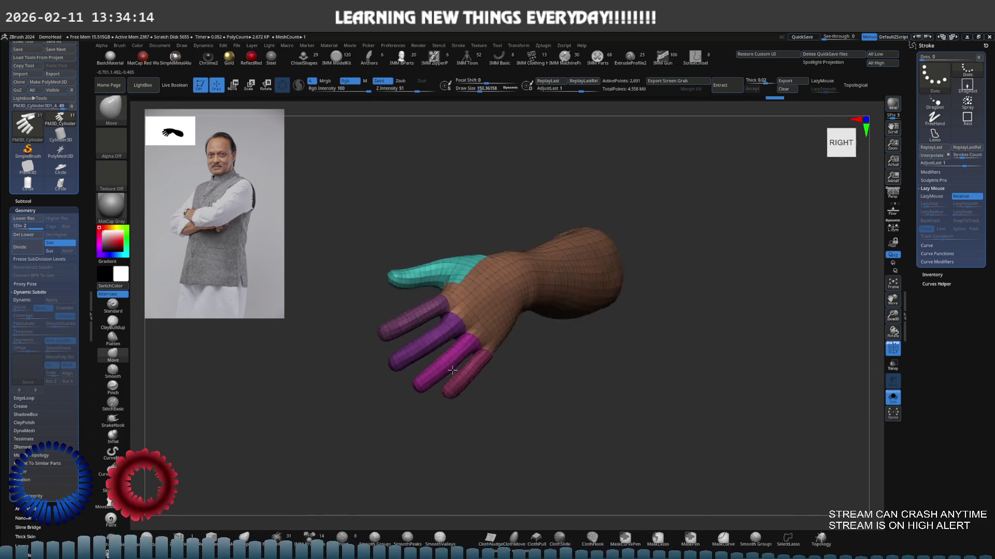
key(shift)
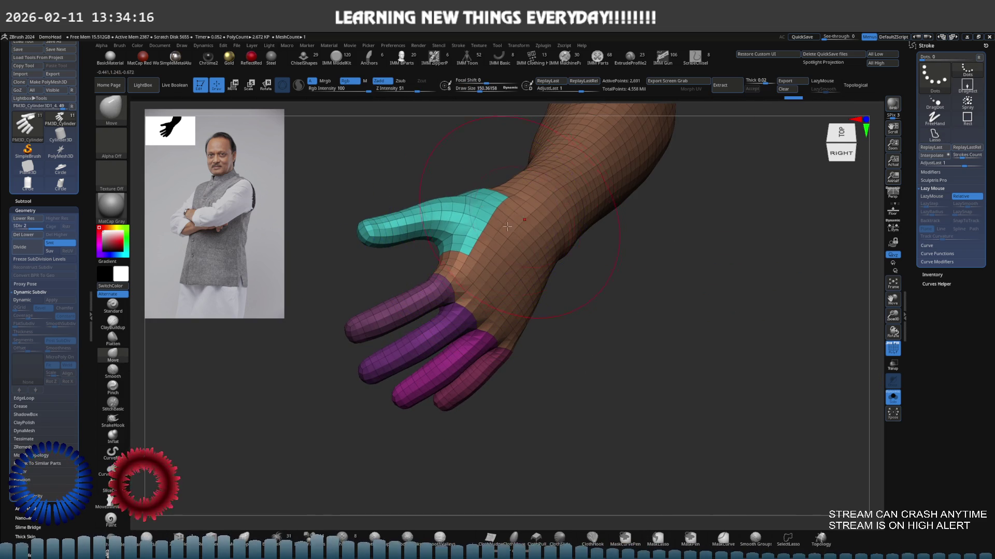
mouse_move(475, 215)
right_down()
mouse_move(494, 307)
mouse_move(477, 356)
mouse_move(510, 299)
mouse_move(484, 314)
mouse_move(639, 355)
mouse_move(521, 307)
mouse_move(536, 296)
mouse_move(560, 302)
mouse_move(498, 339)
right_up()
Bring back the full clothed figure and make the jacket sleeve subtool active.
ctrl+shift+click(520, 353)
alt+click(556, 300)
key(alt+s)
key(alt+s)
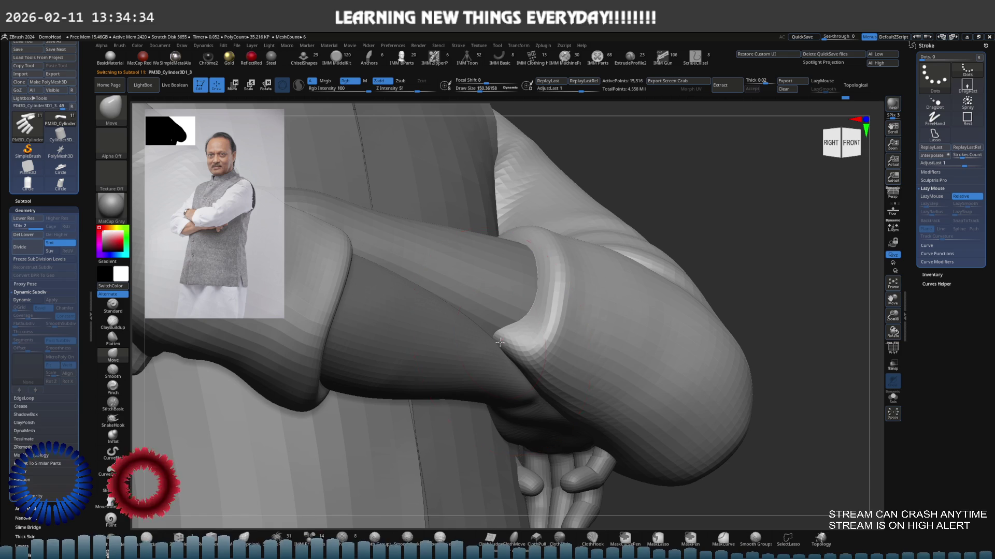
Turn on the polyframe wireframe and hide the grey arm, leaving the green sleeve.
mouse_move(498, 340)
right_down()
mouse_move(514, 320)
mouse_move(499, 311)
mouse_move(522, 354)
right_up()
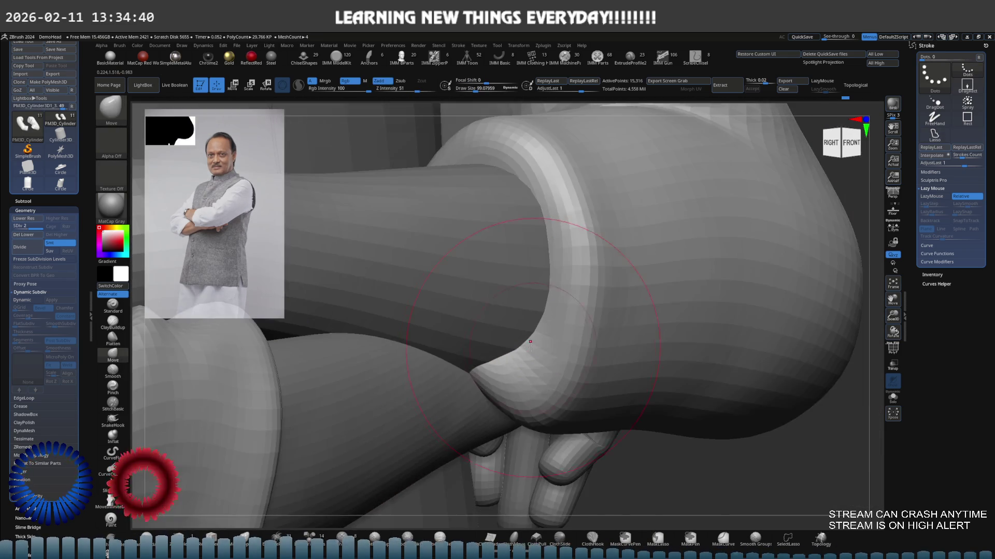
key(bracketleft)
key(bracketleft)
key(bracketleft)
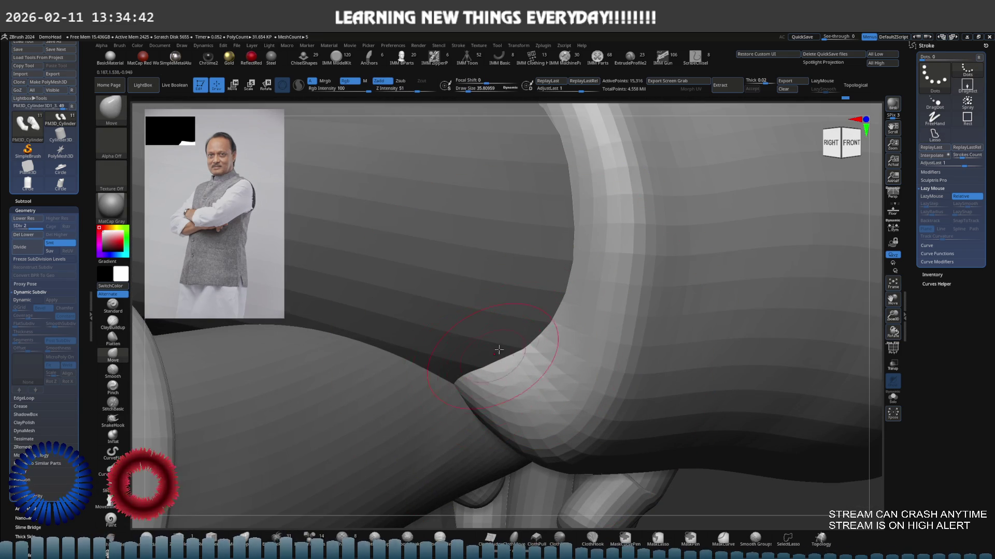
right_drag(498, 350, 561, 306)
key(shift+f)
alt+click(553, 308)
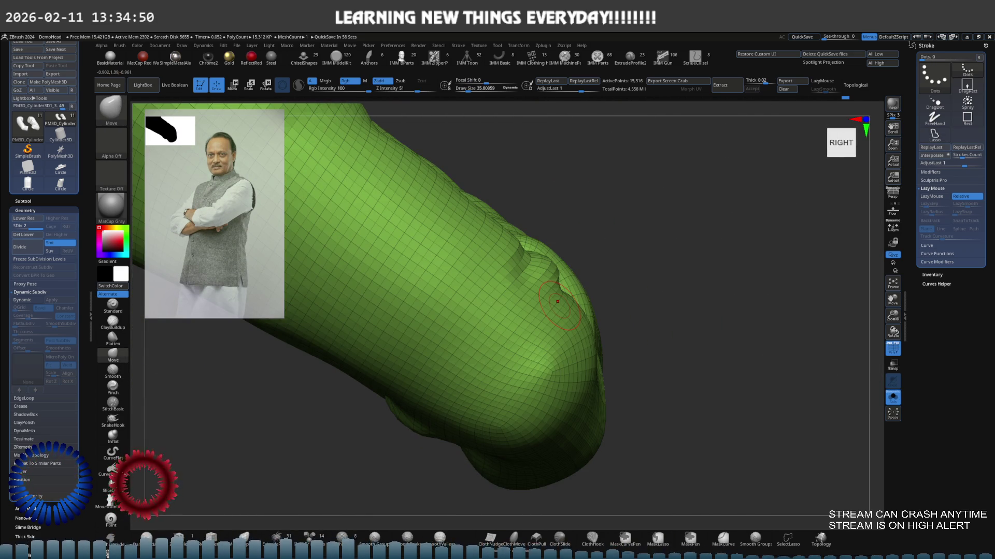
Frame both green sleeves on their own in a front view.
alt+right_drag(595, 290, 544, 301)
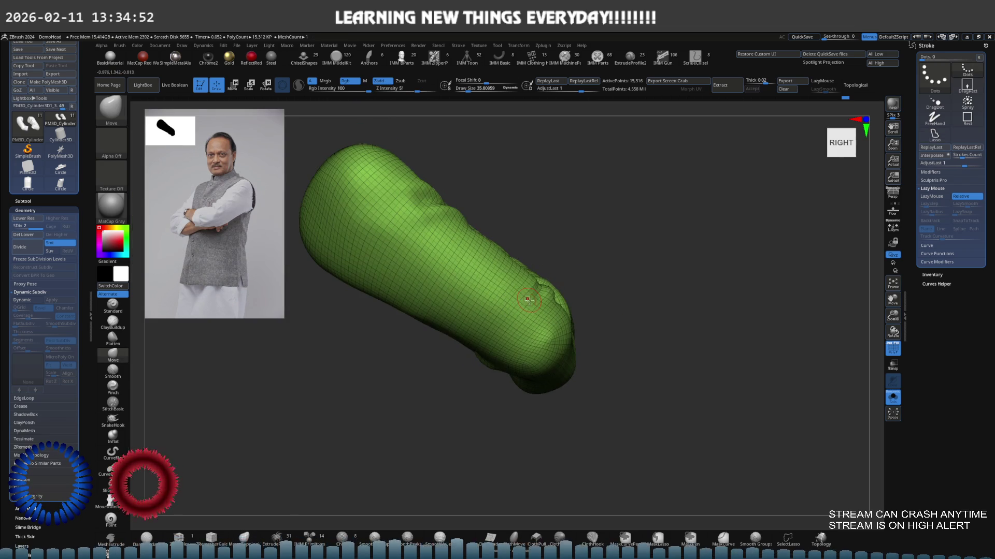
key(s)
right_drag(388, 258, 330, 247)
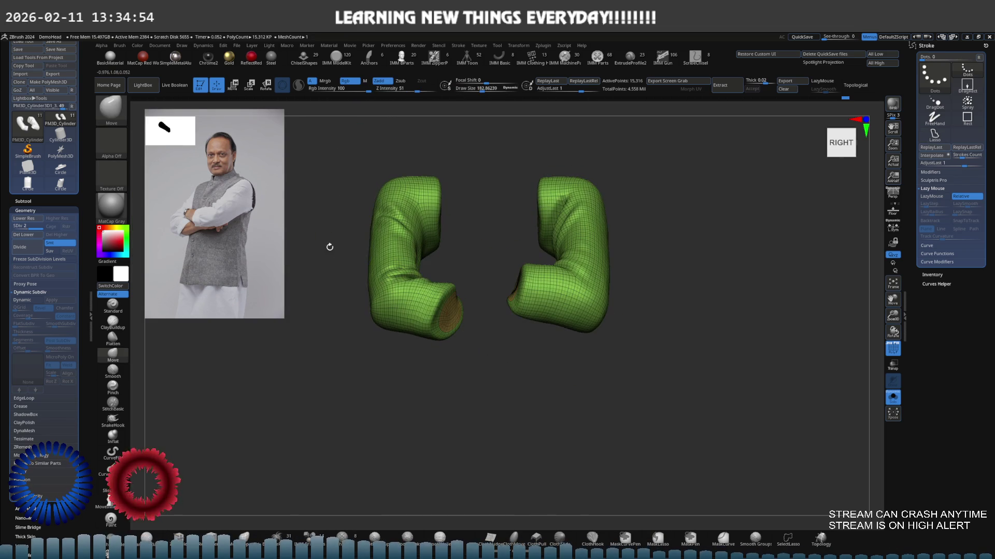
right_drag(497, 265, 538, 254)
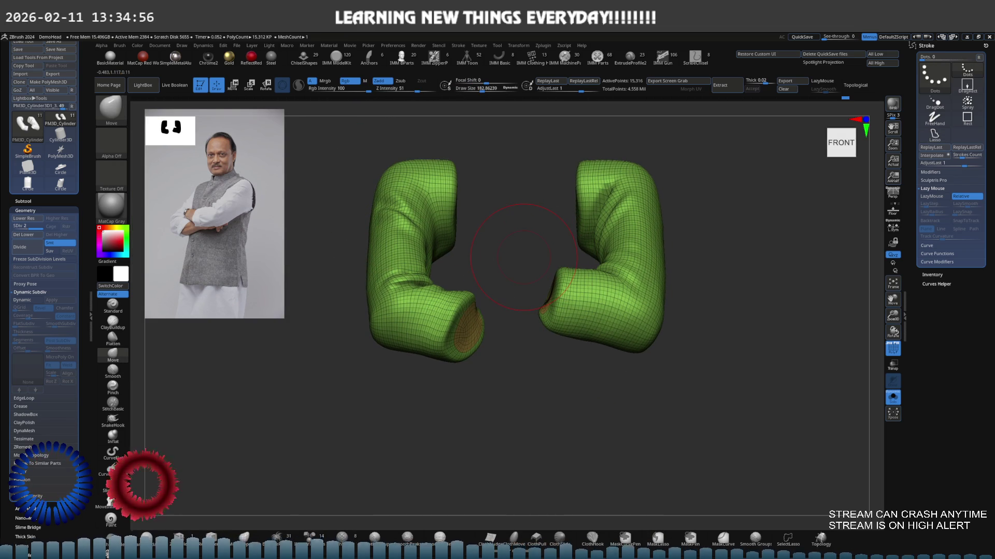
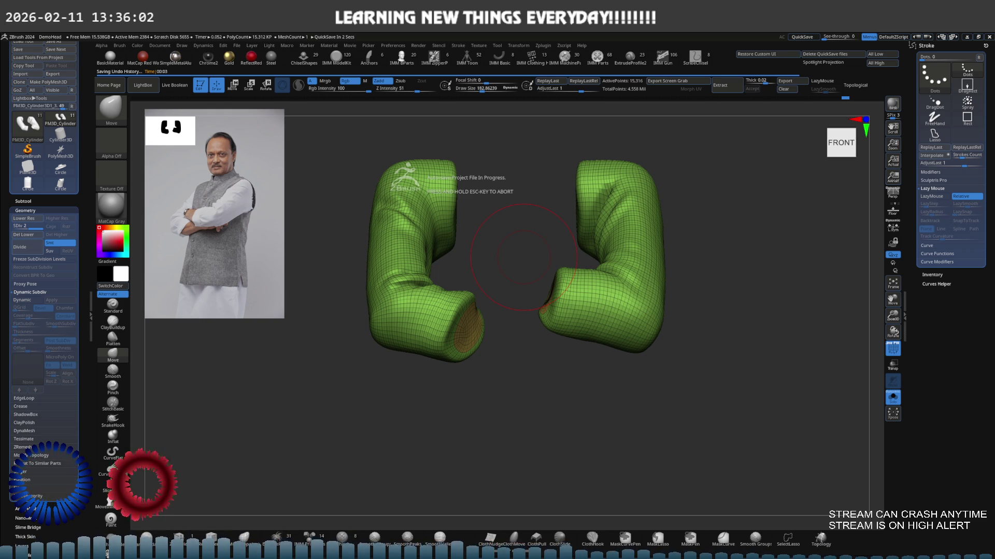
Leave Solo so the whole figure shows again and inspect the green sleeves from several sides.
mouse_move(529, 308)
mouse_down()
mouse_move(527, 329)
mouse_move(509, 309)
mouse_move(491, 333)
mouse_up()
key(ctrl)
key(alt+shift+s)
scroll(492, 334, down, 2)
scroll(488, 337, down, 2)
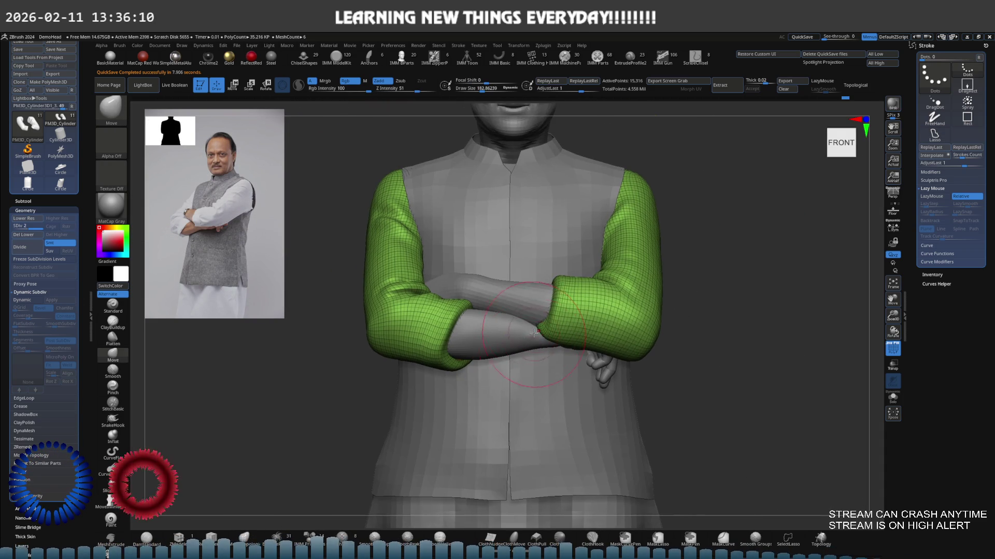
scroll(485, 341, down, 2)
scroll(482, 348, down, 2)
drag(481, 347, 529, 302)
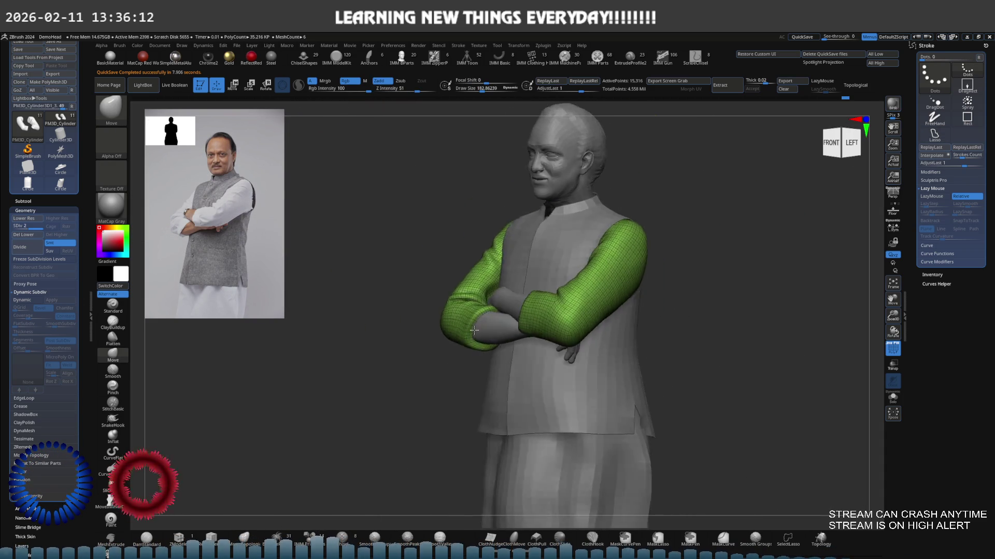
scroll(529, 303, up, 3)
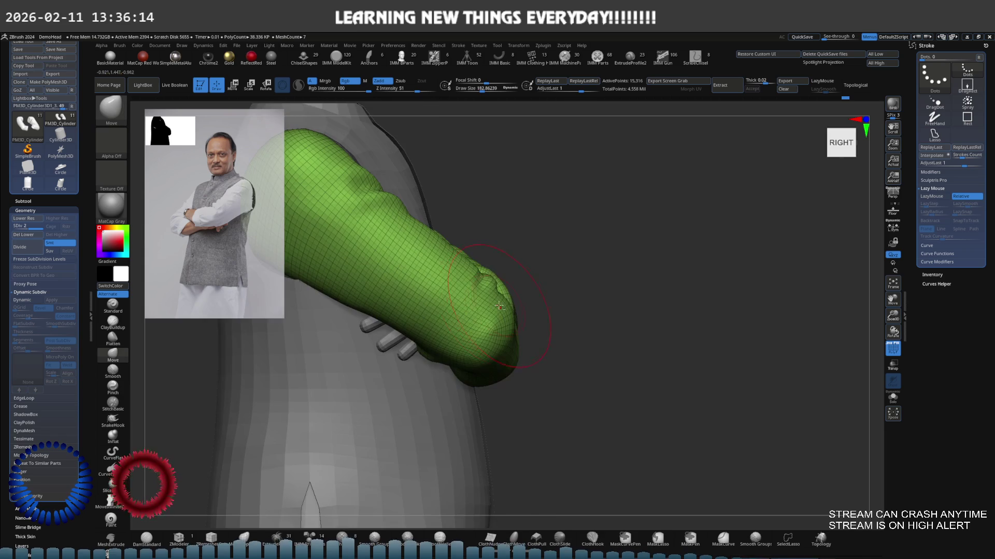
mouse_move(528, 303)
mouse_down()
mouse_move(524, 297)
mouse_move(463, 345)
mouse_move(482, 358)
mouse_move(568, 365)
mouse_up()
key(f)
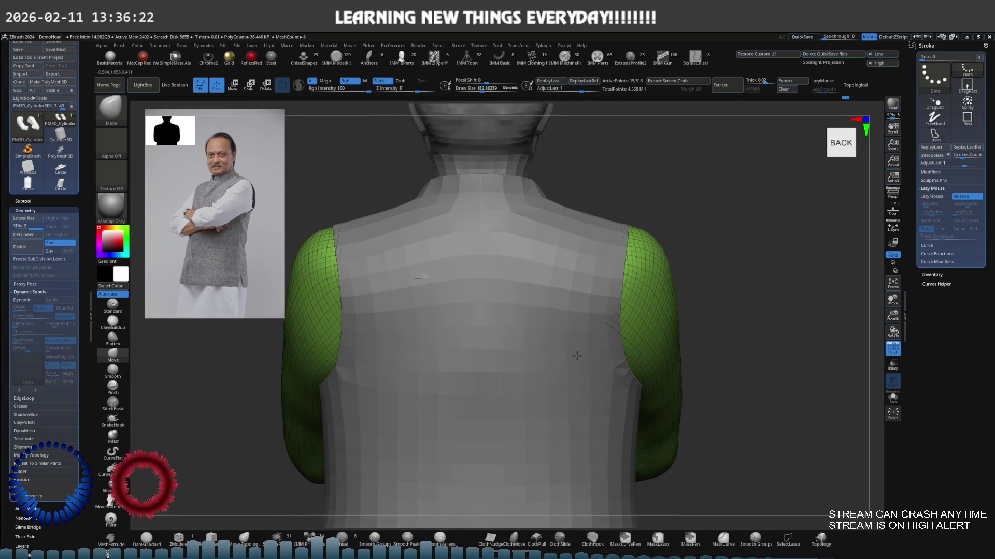
Make the vest subtool (Circle1_1) the active part and view it from back-left.
alt+click(475, 354)
drag(474, 354, 481, 360)
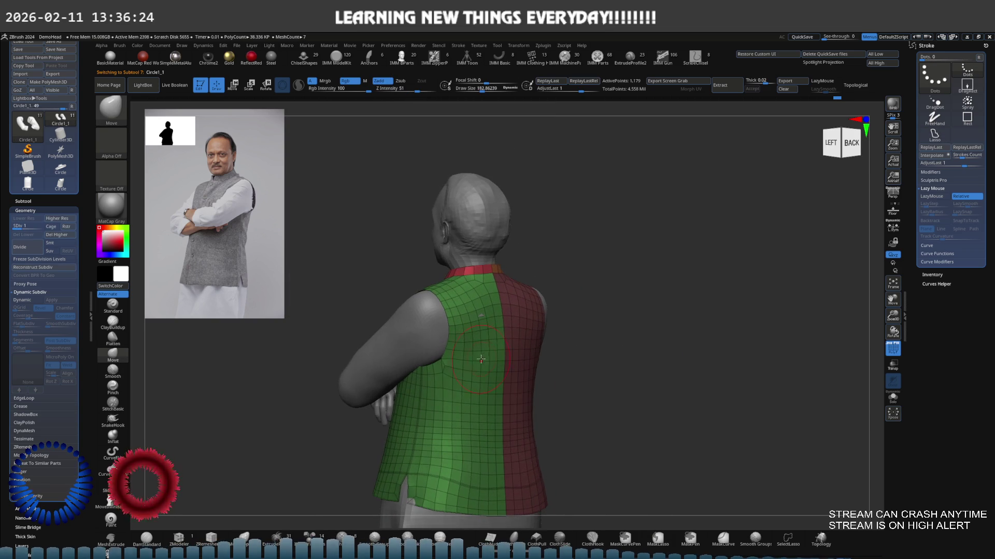
Step the vest up to its finer subdivision level and review it from front and right side, torso filling the view.
key(f)
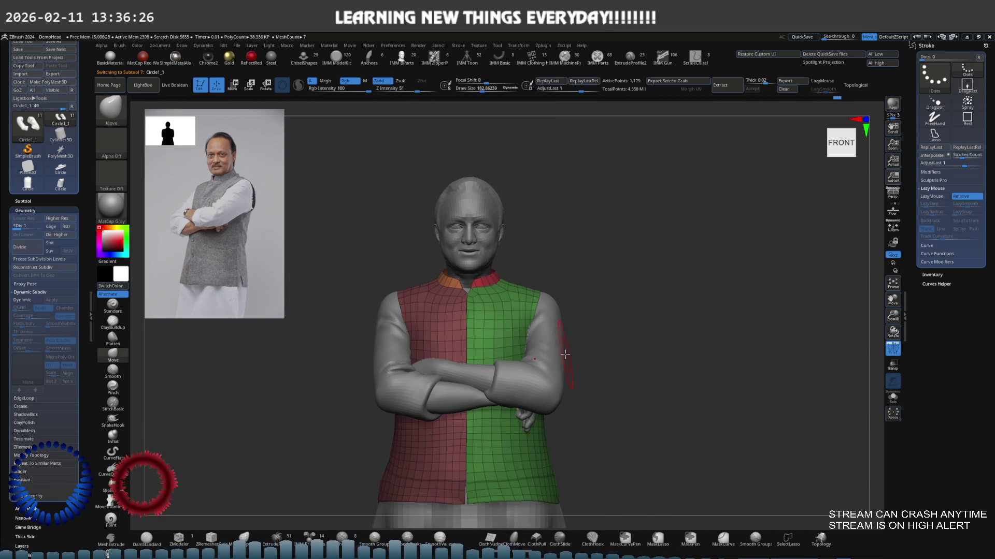
scroll(488, 351, up, 3)
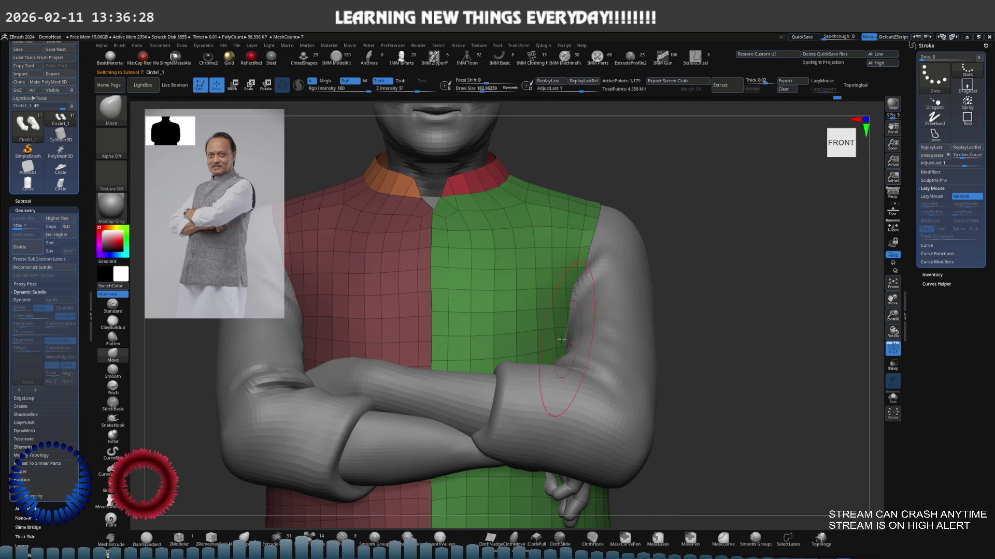
key(f)
drag(413, 333, 442, 325)
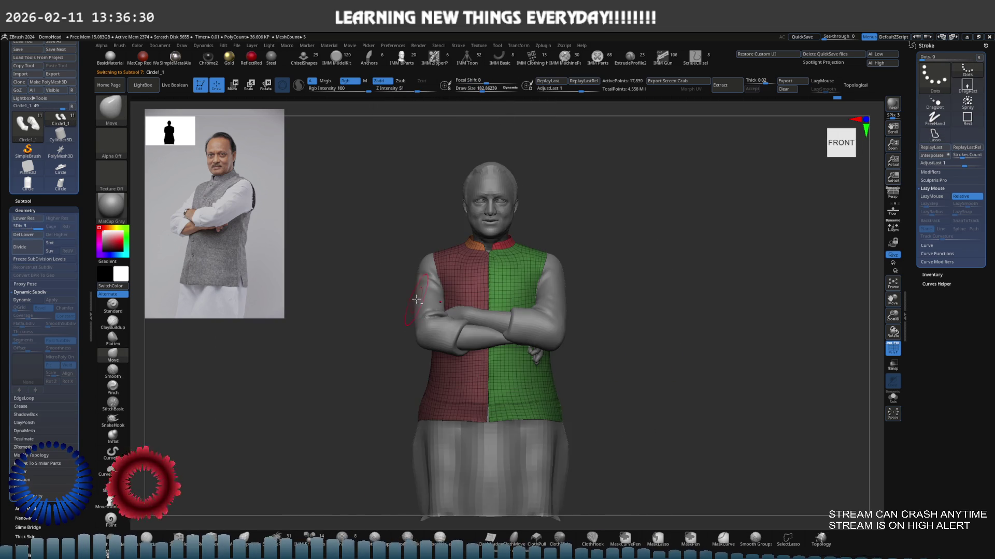
shift+right_drag(442, 327, 473, 333)
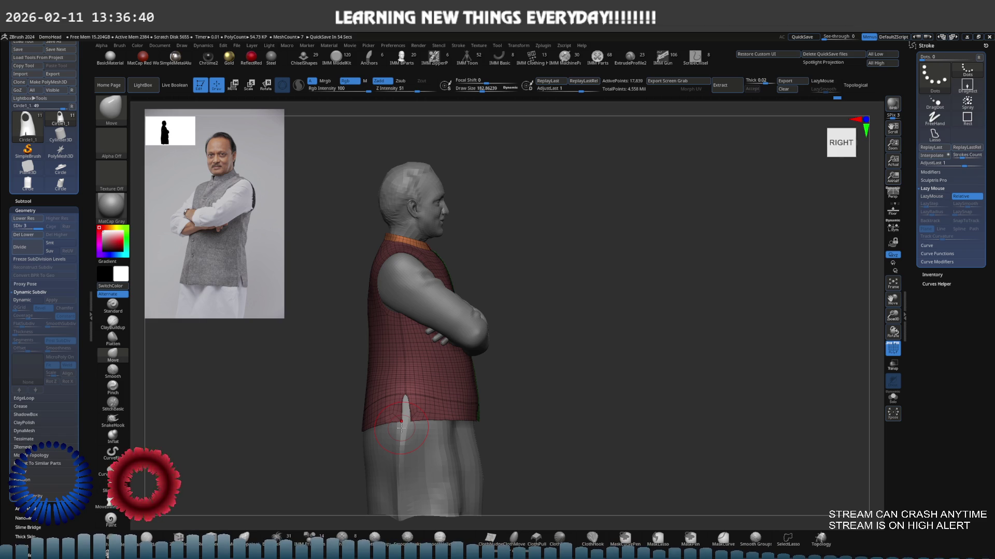
mouse_move(442, 455)
mouse_down()
mouse_move(402, 440)
mouse_move(391, 459)
mouse_move(404, 469)
mouse_move(374, 451)
mouse_move(421, 458)
mouse_move(346, 457)
mouse_move(398, 453)
mouse_move(398, 435)
mouse_up()
key(space)
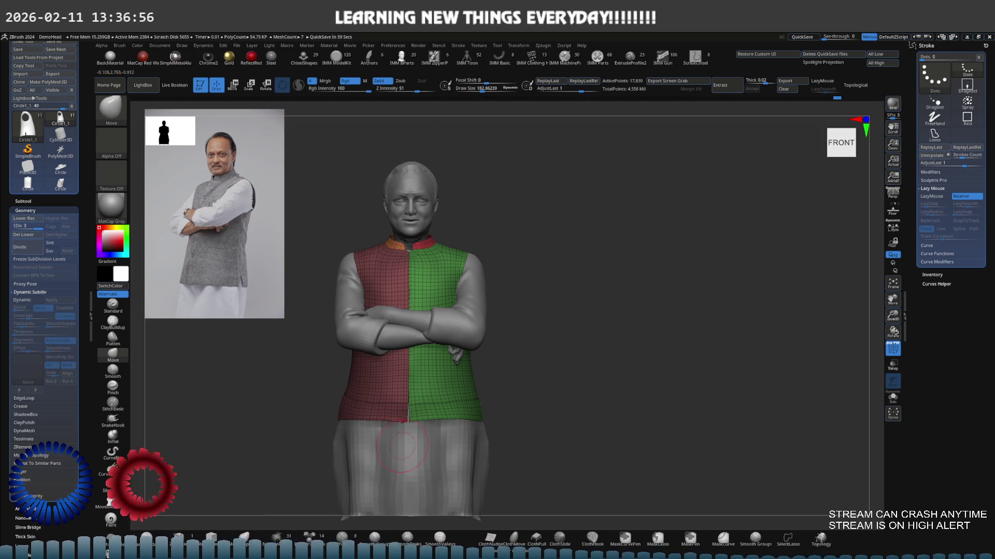
mouse_move(428, 410)
ctrl+right_down()
mouse_move(441, 382)
mouse_move(444, 410)
mouse_move(471, 437)
mouse_move(423, 404)
mouse_move(397, 405)
ctrl+right_up()
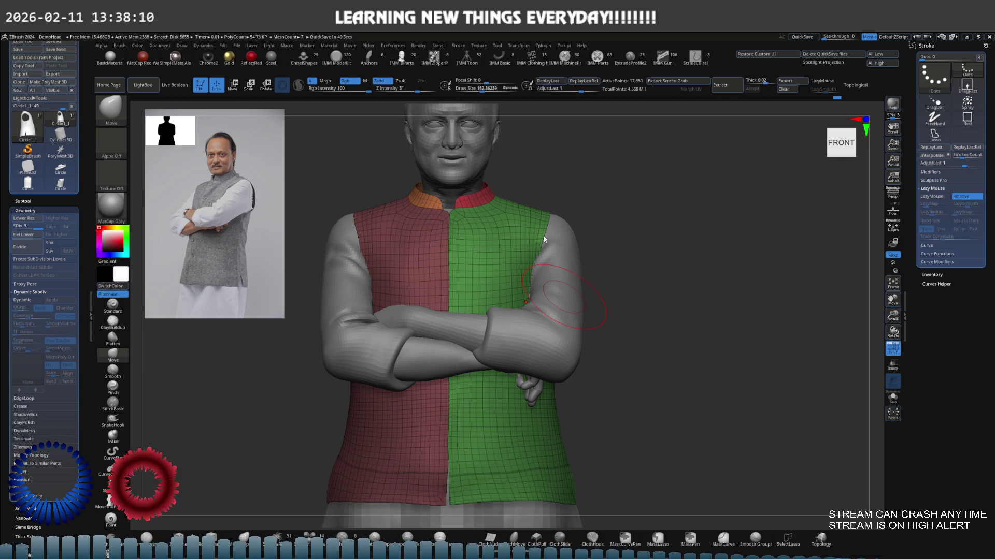
Activate the sleeves subtool, isolate it with Solo and close in on the masked cuff ends.
key(s)
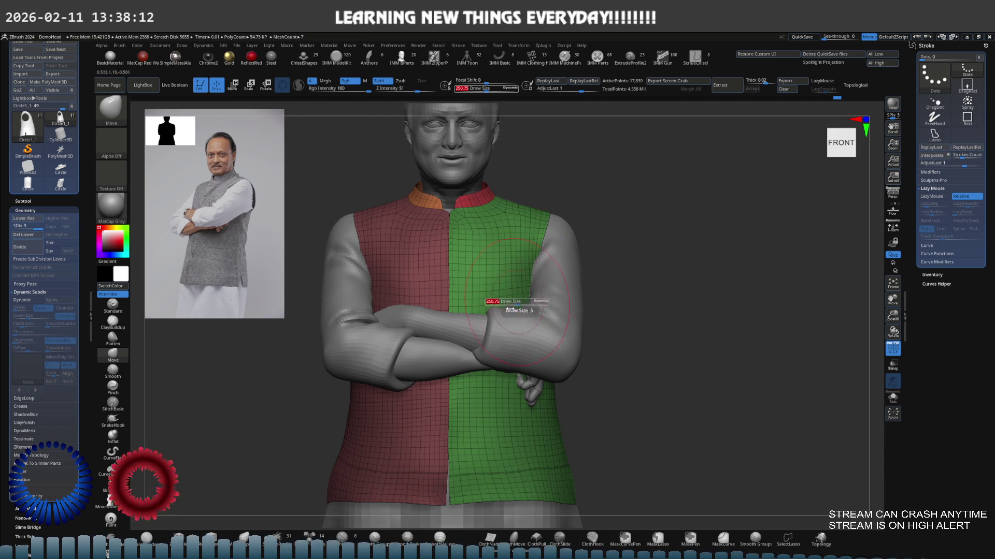
scroll(466, 311, up, 3)
alt+click(361, 342)
scroll(373, 334, up, 1)
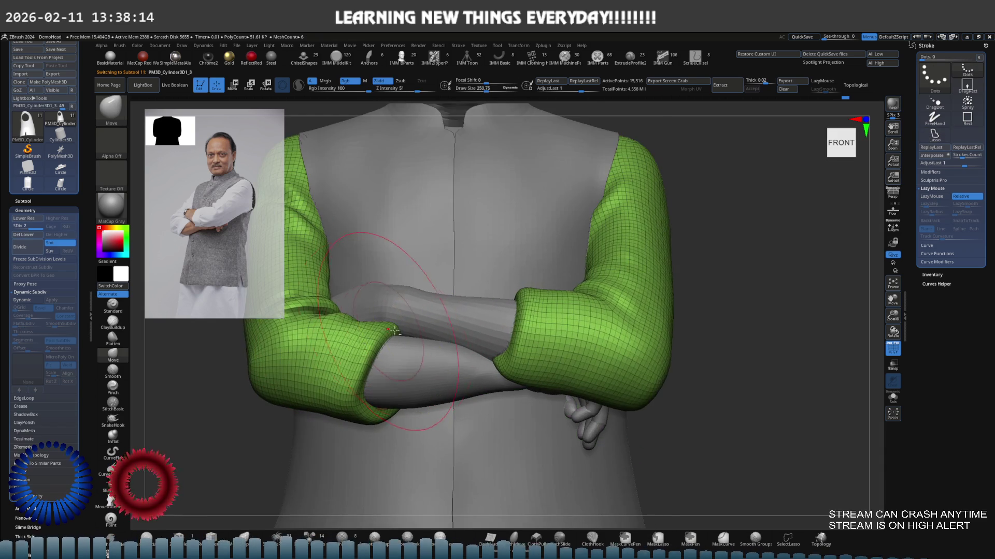
scroll(412, 311, up, 1)
key(ctrl)
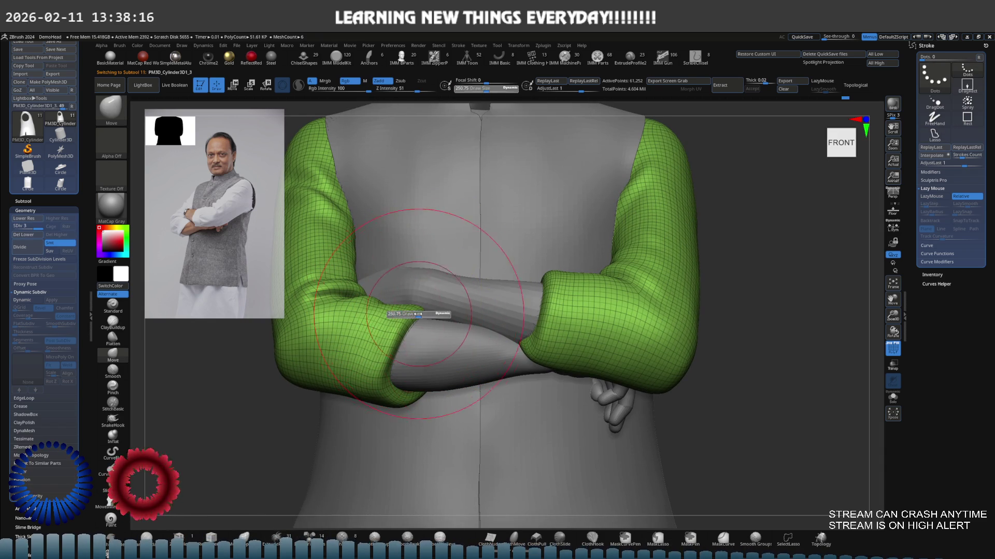
key(alt+s)
scroll(388, 329, up, 1)
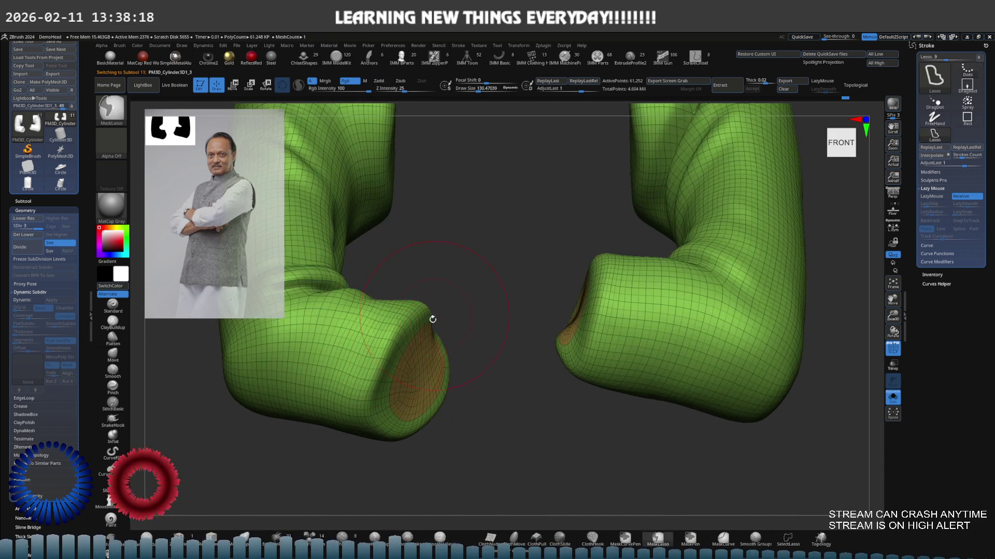
key(ctrl)
scroll(433, 318, up, 1)
scroll(435, 331, up, 1)
scroll(434, 330, up, 1)
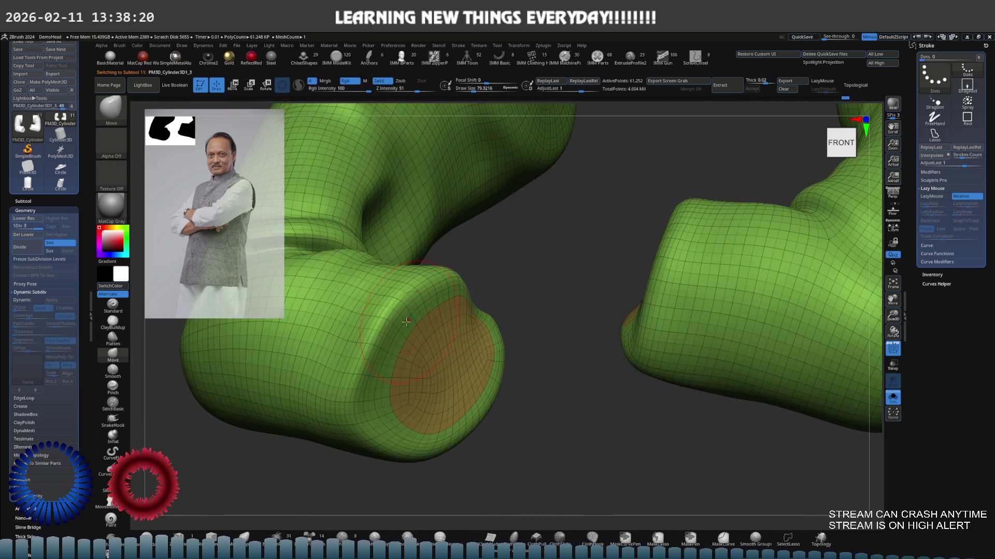
key(b)
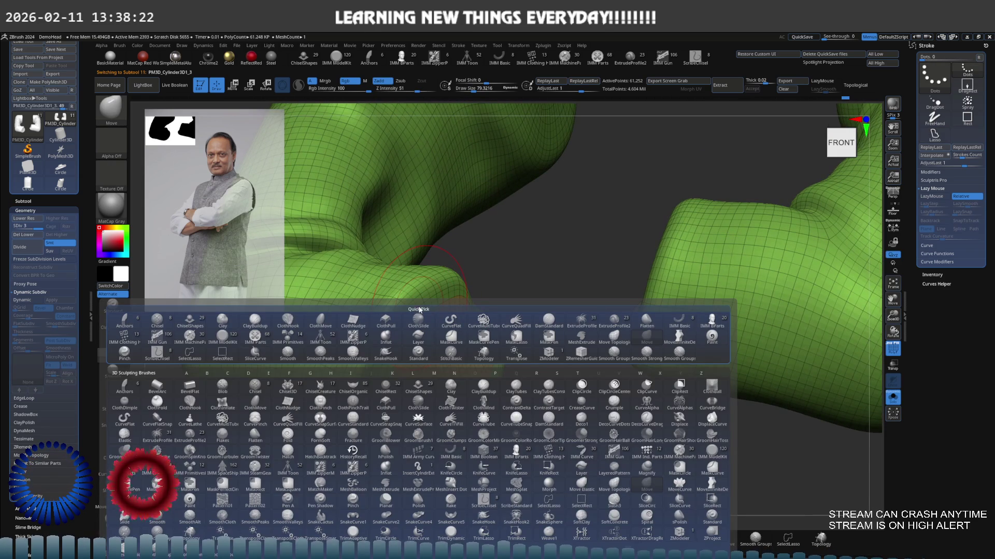
With hPolish, smooth the lower cuff rim and the opening cap of the first sleeve.
key(h)
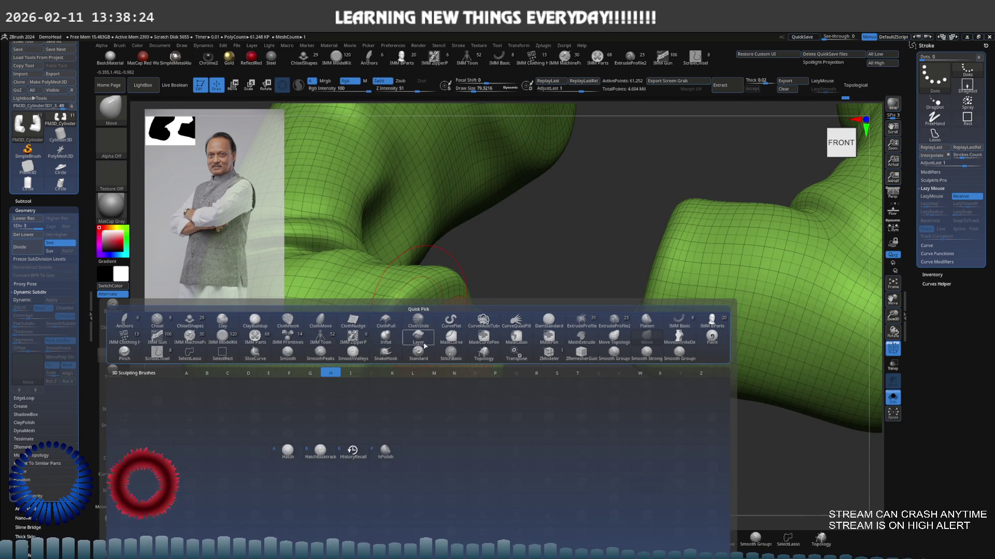
key(p)
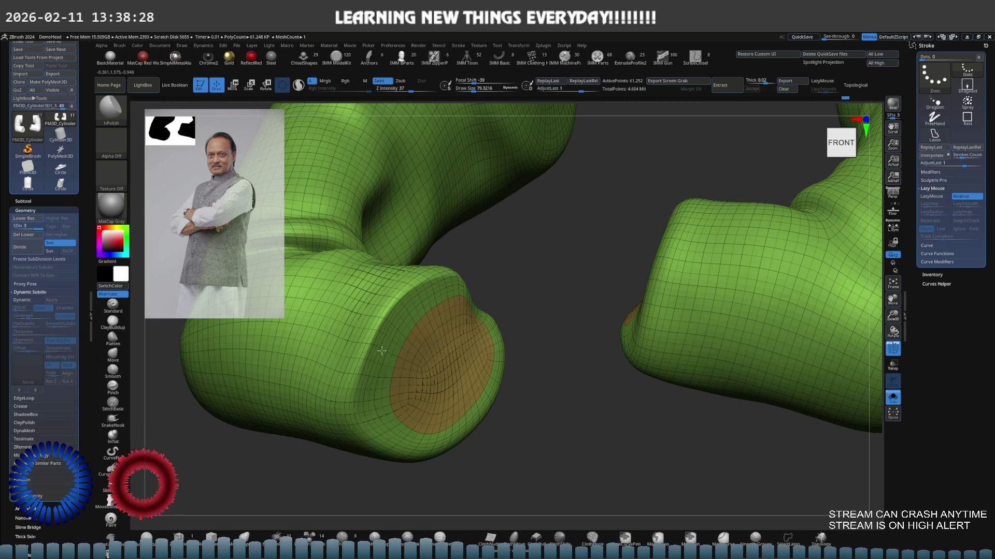
drag(367, 417, 446, 424)
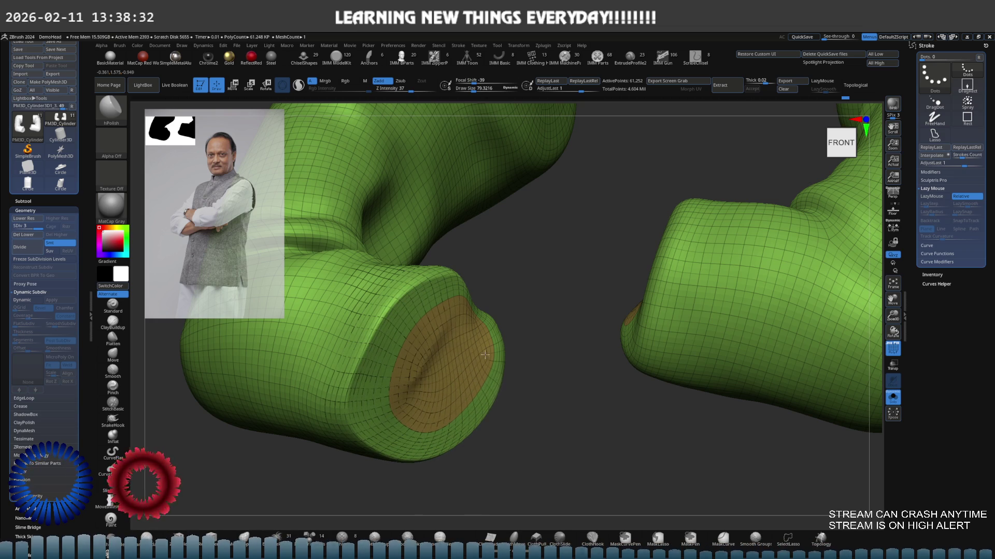
drag(446, 424, 403, 387)
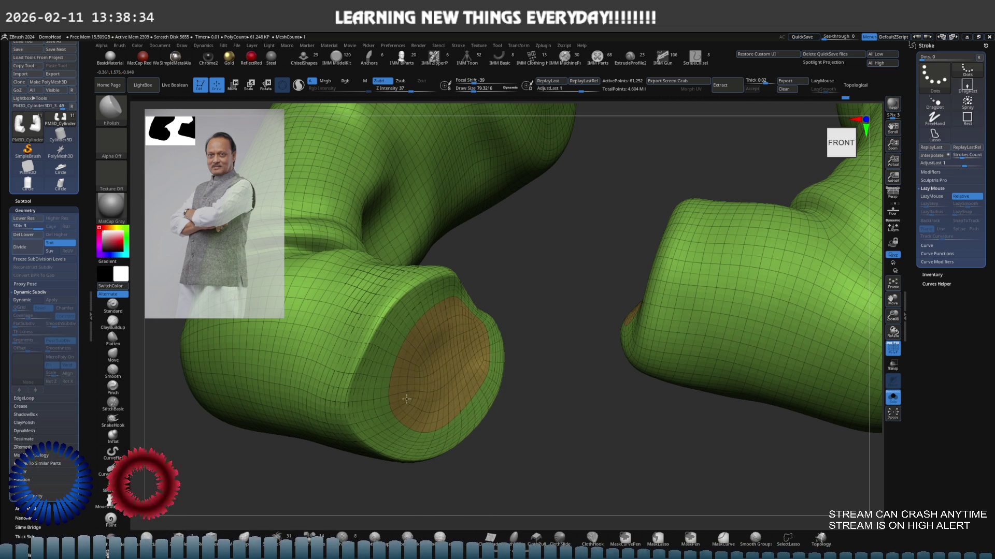
mouse_move(440, 343)
right_down()
mouse_move(440, 333)
mouse_move(402, 317)
mouse_move(540, 326)
right_up()
Check the arms inside the sleeves, hide the body again and polish the other cuff's end cap.
ctrl+shift+click(440, 330)
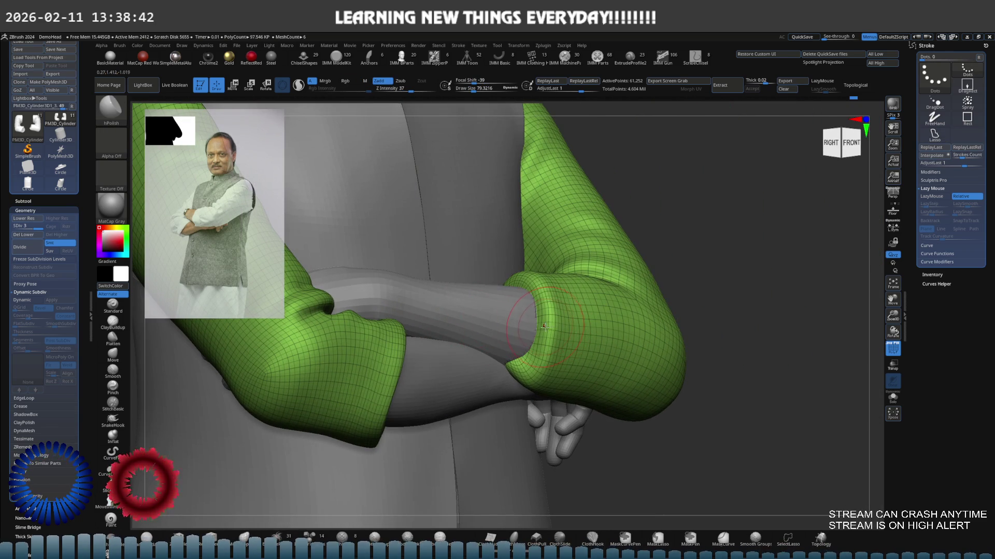
ctrl+shift+click(541, 326)
mouse_move(540, 326)
right_down()
mouse_move(542, 353)
mouse_move(497, 335)
mouse_move(525, 298)
right_up()
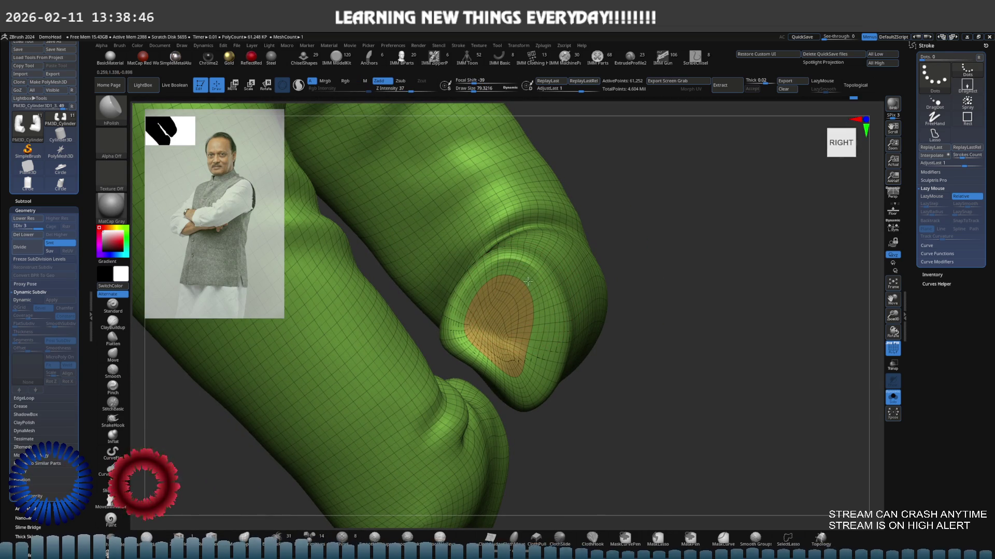
mouse_move(516, 304)
mouse_down()
mouse_move(477, 320)
mouse_move(530, 357)
mouse_up()
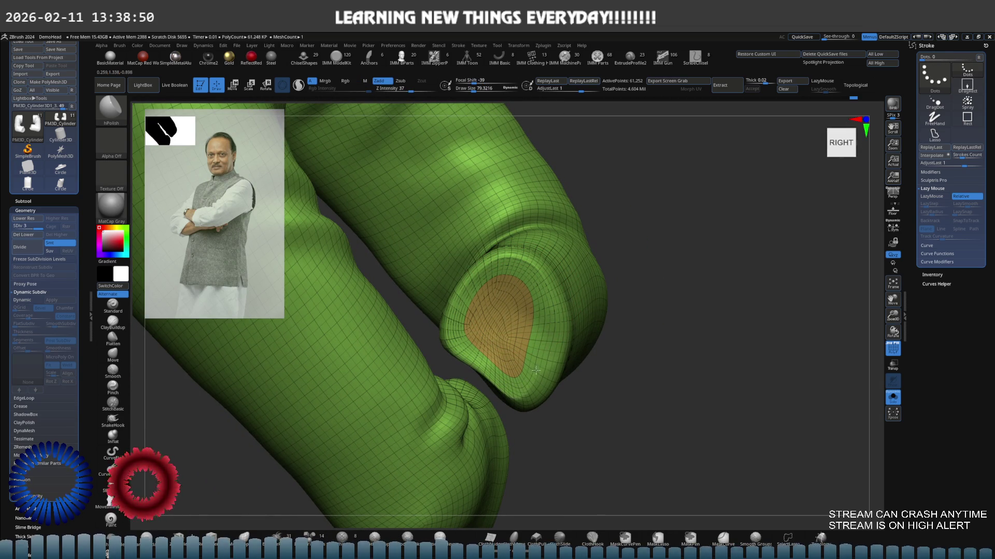
drag(518, 276, 526, 387)
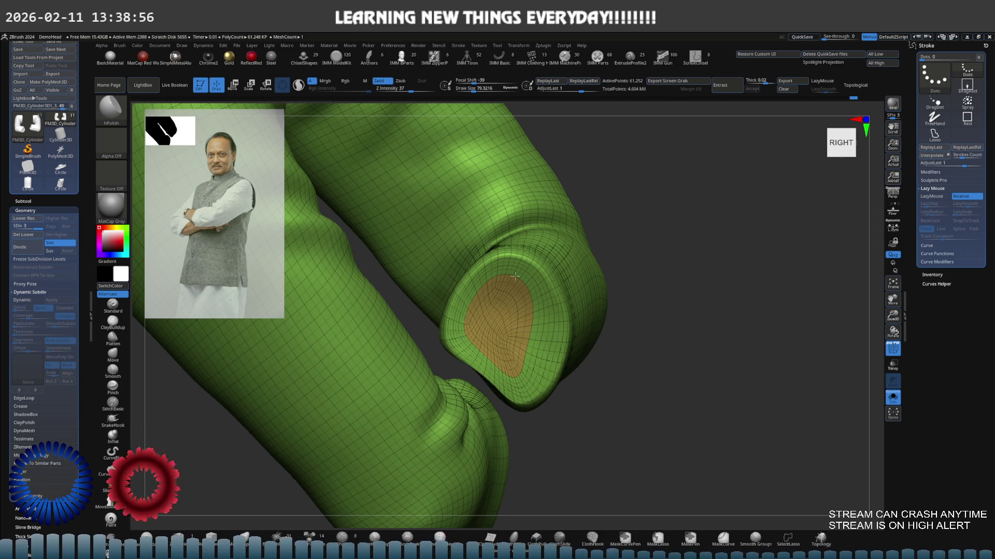
shift+right_drag(514, 275, 486, 330)
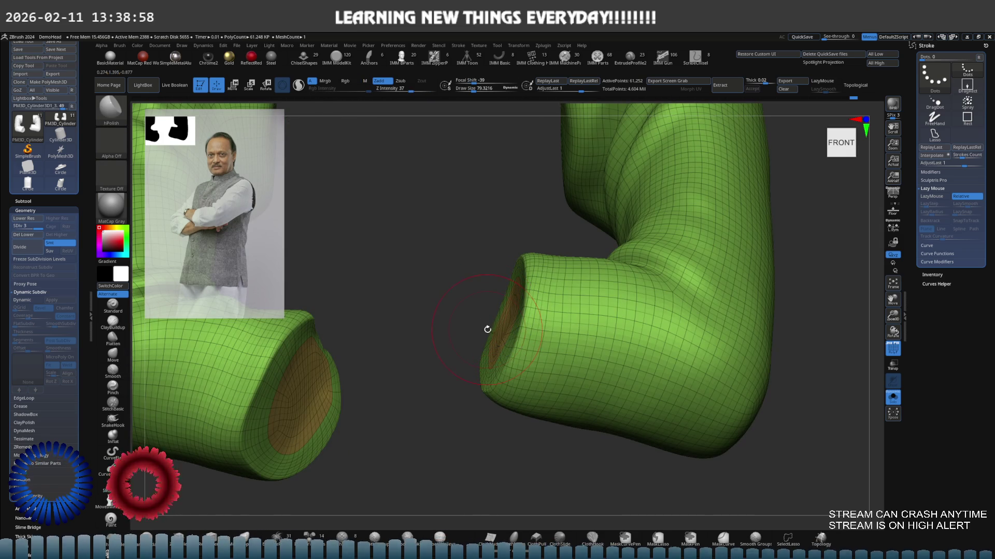
Show the body around the sleeves again, frame the torso and look closely at the left sleeve.
ctrl+shift+click(495, 319)
key(f)
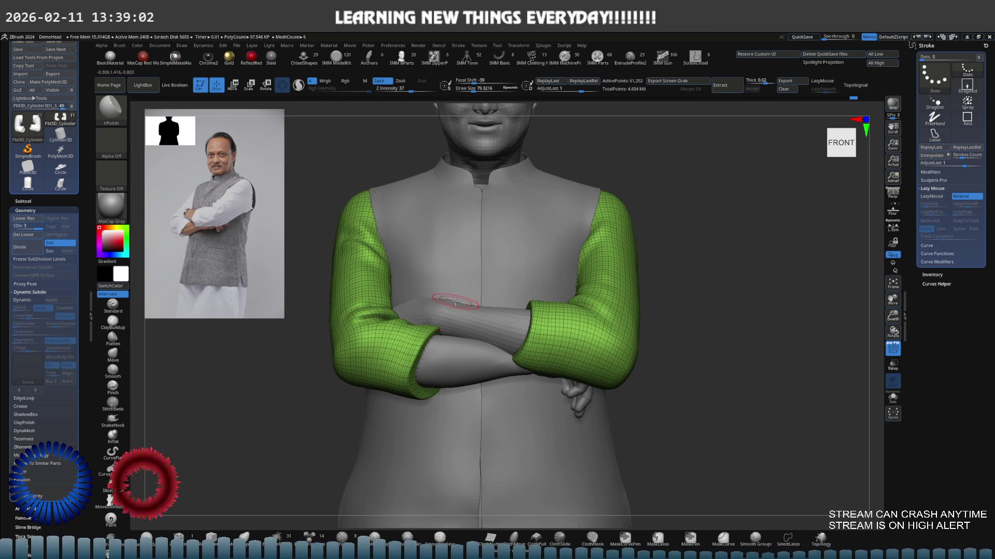
mouse_move(453, 292)
alt+right_down()
mouse_move(444, 311)
mouse_move(435, 296)
mouse_move(473, 292)
mouse_move(418, 305)
alt+right_up()
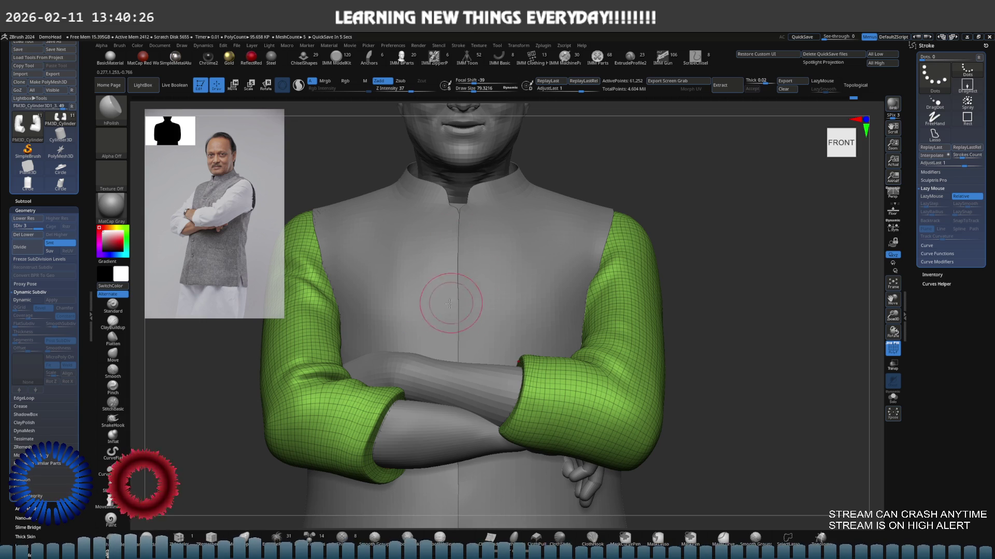
scroll(466, 291, up, 2)
Turn to the sleeve's open end and choose the sPolish brush from Quick Pick.
mouse_move(467, 291)
right_down()
mouse_move(444, 323)
mouse_move(492, 315)
right_up()
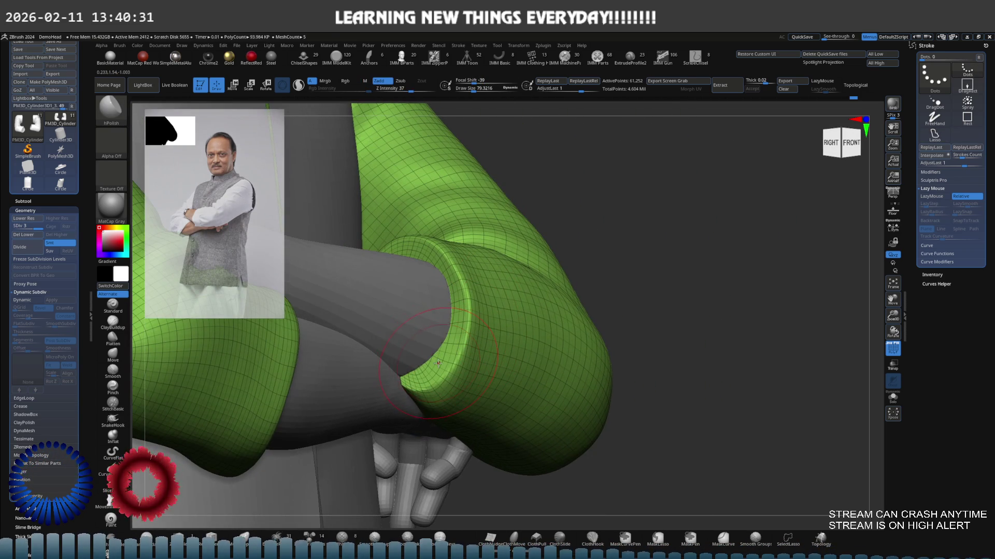
right_drag(493, 314, 370, 334)
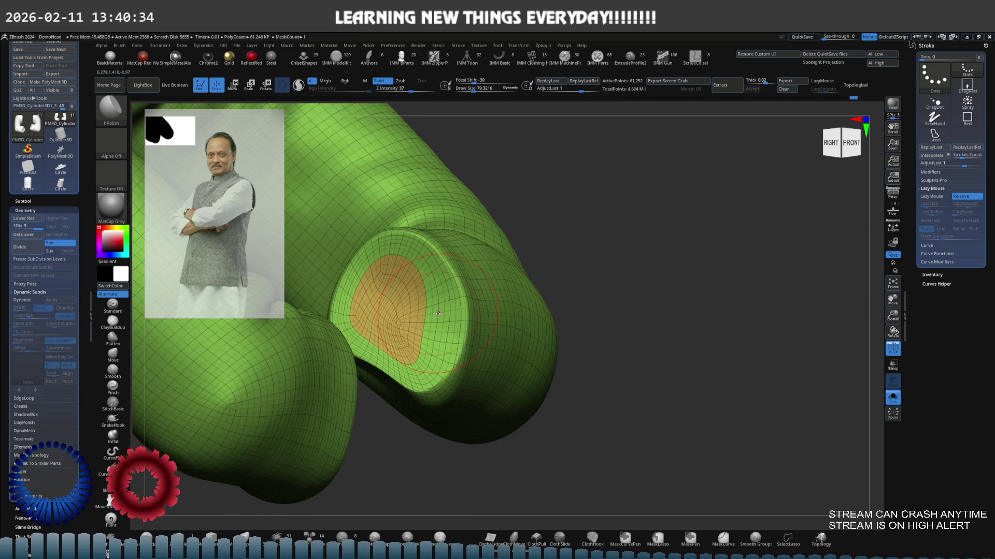
key(b)
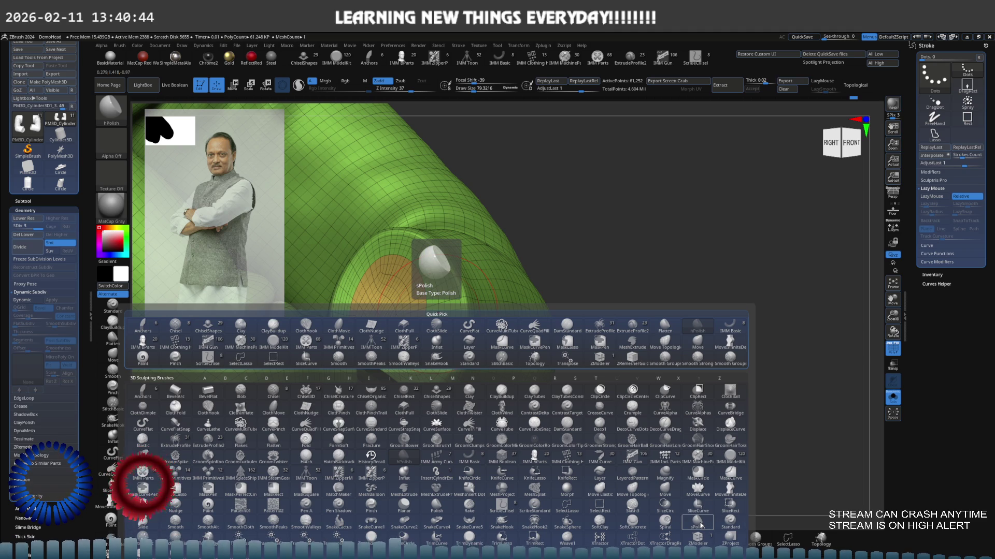
click(698, 526)
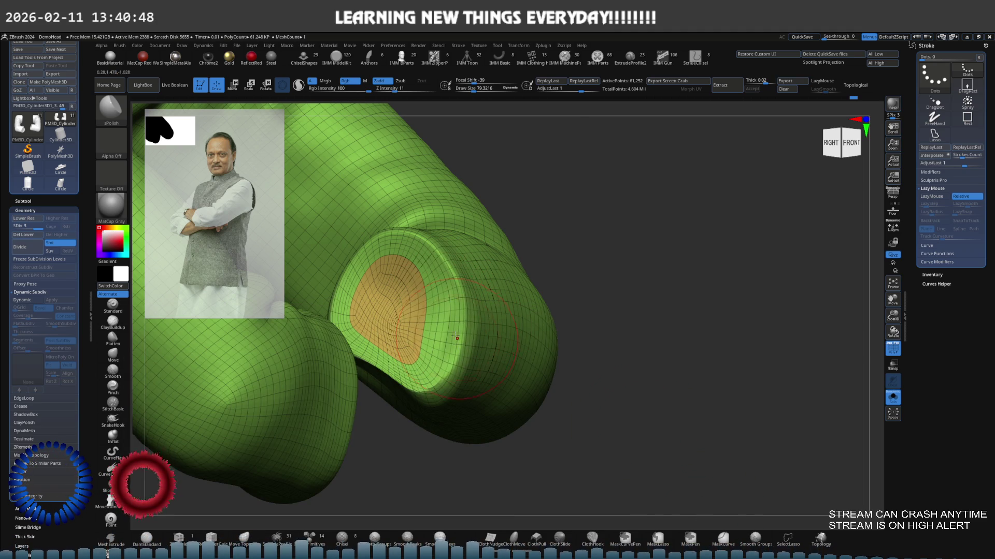
Examine the masked cuff opening up close and from the side, readying lasso masking.
right_drag(397, 331, 439, 345)
key(ctrl)
ctrl+right_drag(500, 313, 445, 287)
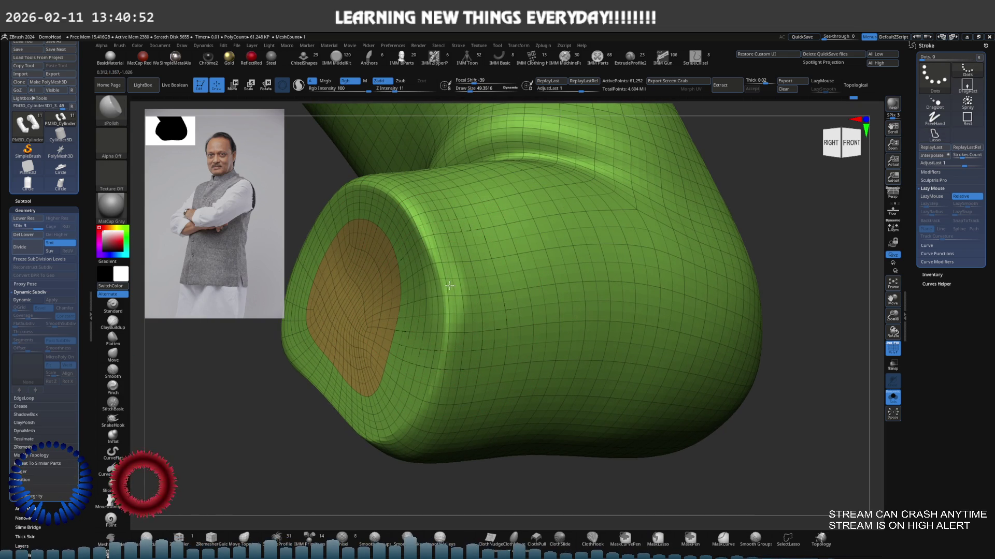
right_drag(447, 293, 512, 284)
key(b)
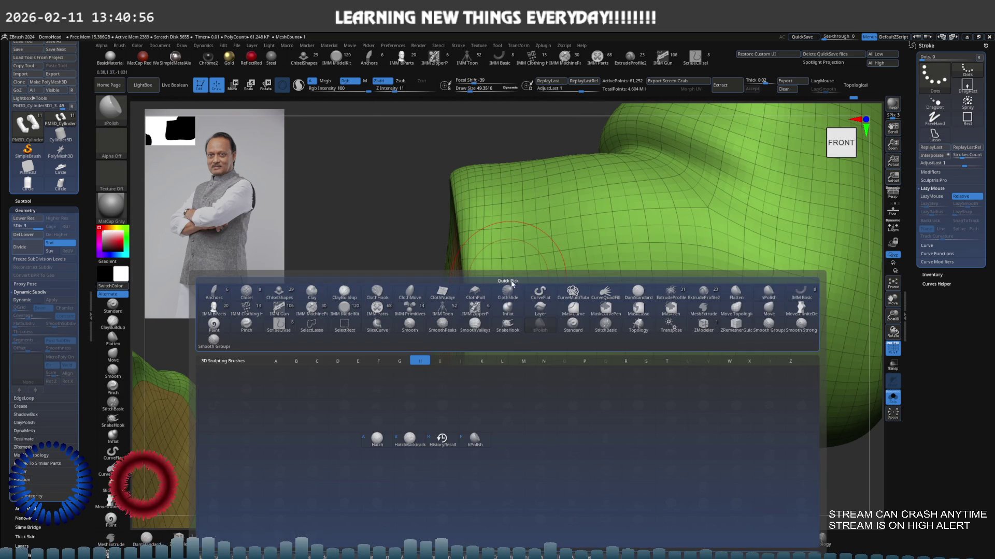
Switch to hPolish and review the masked cuff rims from above and from the front.
click(475, 439)
right_drag(474, 439, 469, 365)
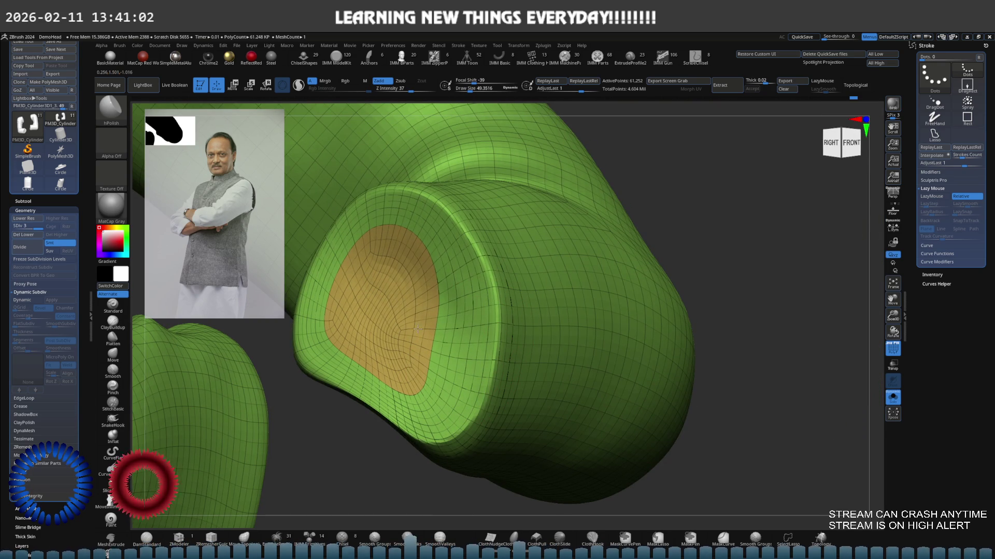
right_drag(398, 310, 503, 269)
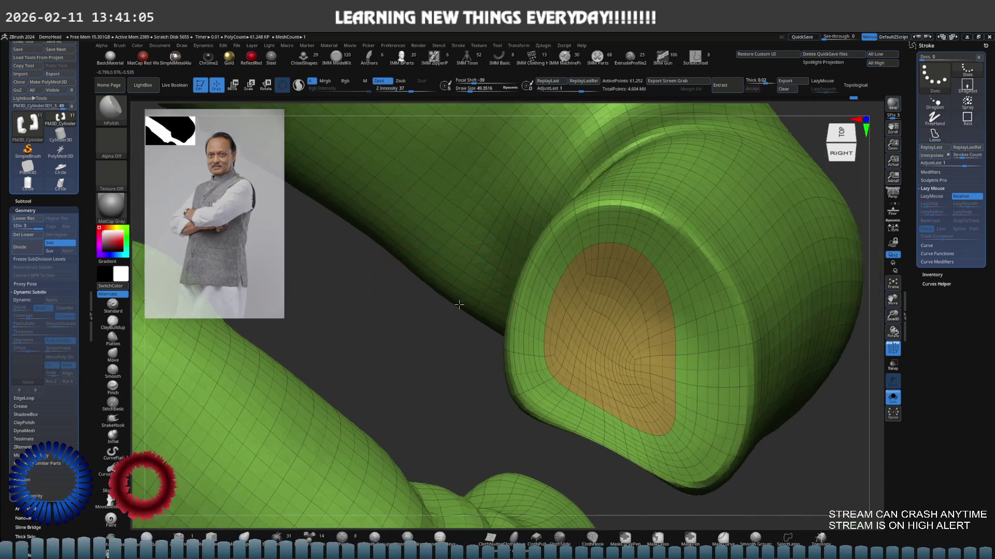
right_drag(503, 269, 471, 266)
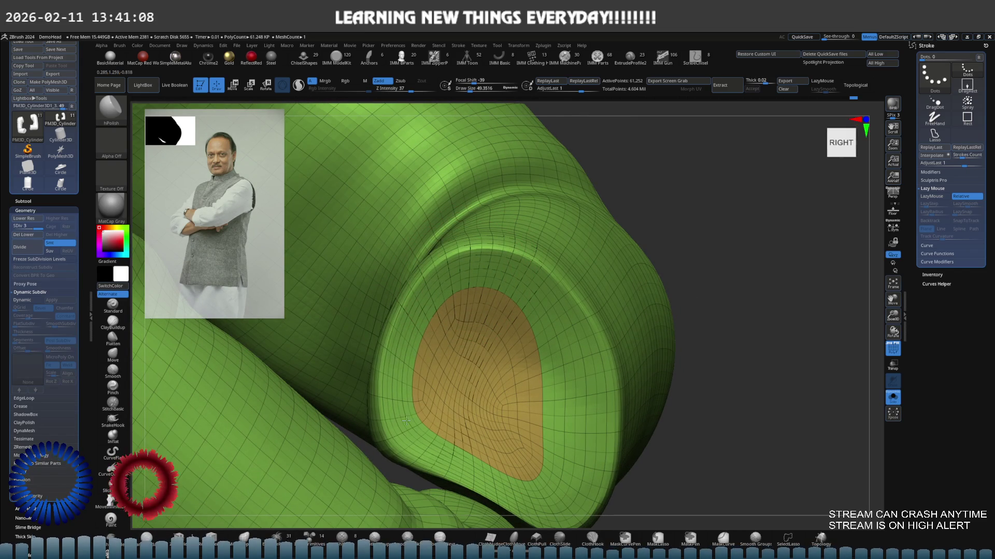
mouse_move(450, 386)
right_down()
mouse_move(442, 304)
mouse_move(460, 320)
mouse_move(379, 392)
mouse_move(392, 323)
right_up()
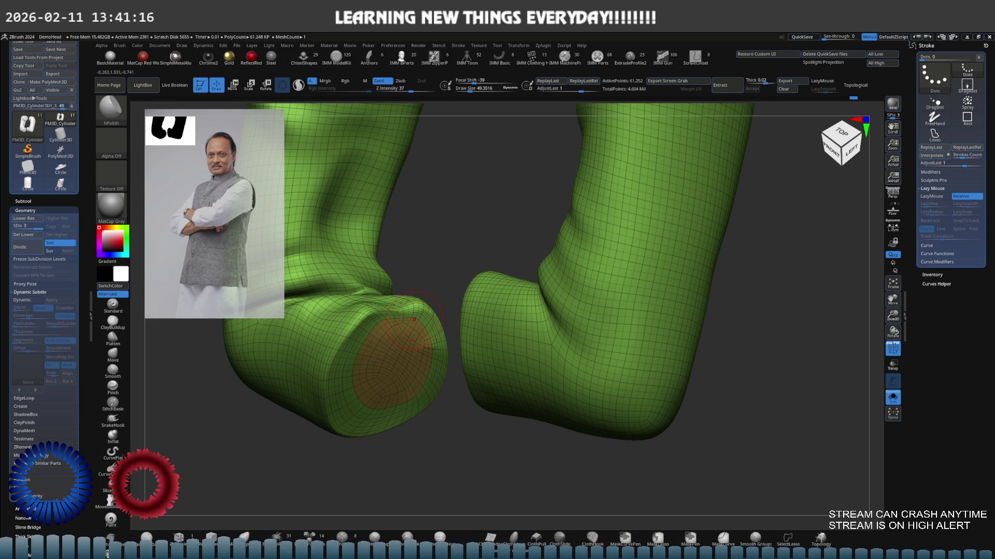
mouse_move(414, 319)
right_down()
mouse_move(458, 304)
mouse_move(451, 308)
mouse_move(469, 342)
mouse_move(484, 303)
mouse_move(520, 323)
mouse_move(482, 310)
mouse_move(452, 372)
right_up()
Unhide the rest of the body around the sleeves and switch to the Move brush.
ctrl+shift+click(459, 329)
key(s)
key(b)
key(m)
key(v)
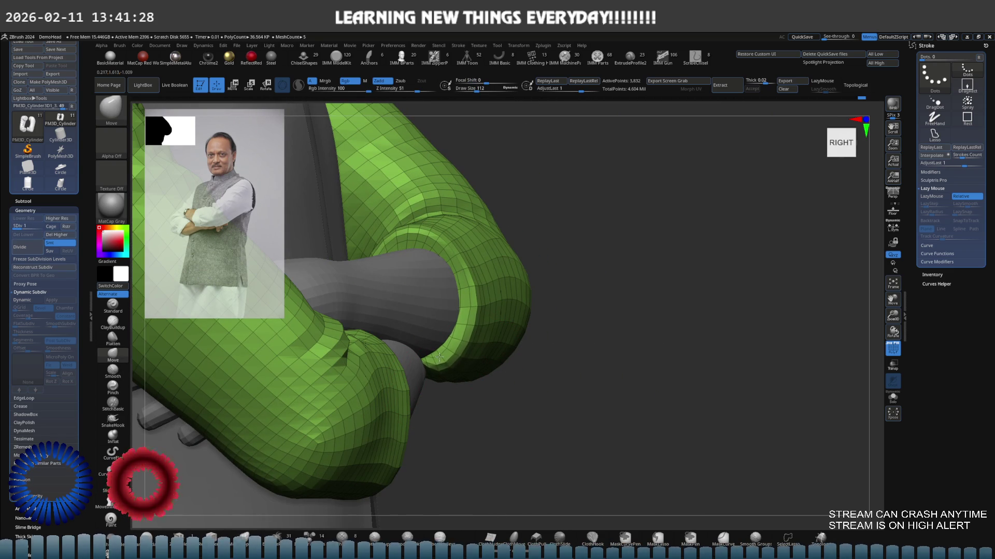
Raise the sleeves' subdivision level, pick the Standard brush and size it down over the elbow.
mouse_move(436, 352)
right_down()
mouse_move(463, 285)
mouse_move(354, 317)
mouse_move(474, 303)
right_up()
key(d)
key(d)
key(f)
click(111, 310)
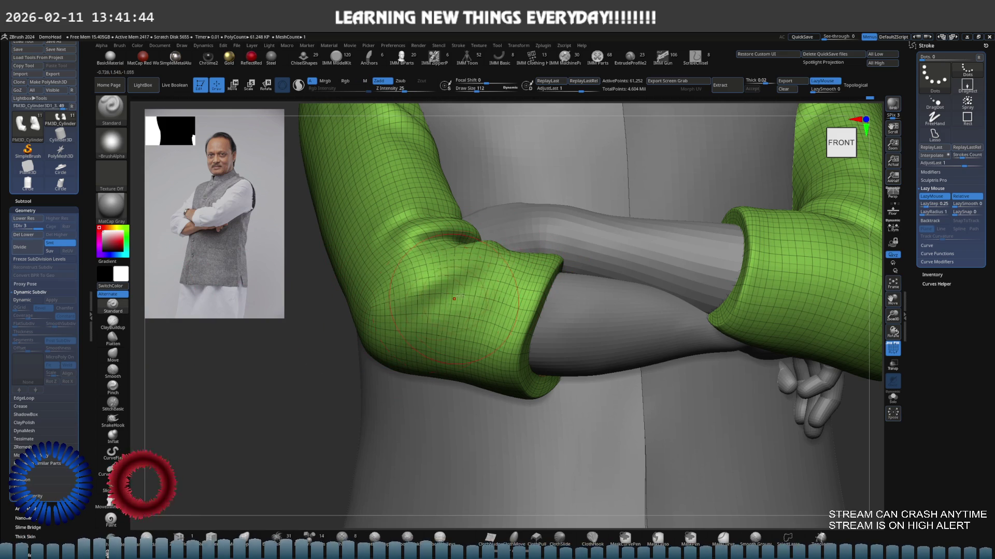
key(bracketright)
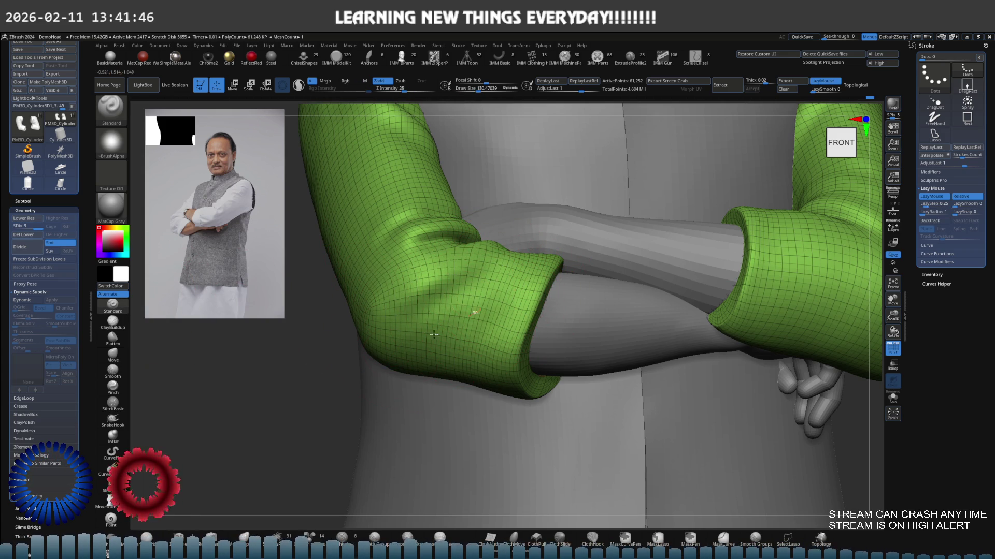
key(shift)
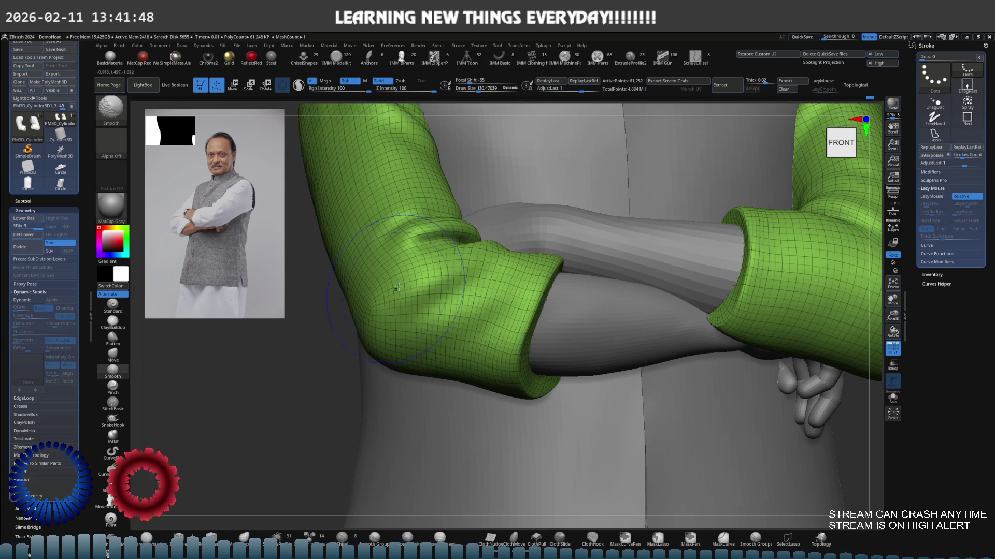
key(shift)
mouse_move(389, 290)
right_down()
mouse_move(411, 255)
mouse_move(464, 286)
mouse_move(447, 267)
mouse_move(488, 243)
right_up()
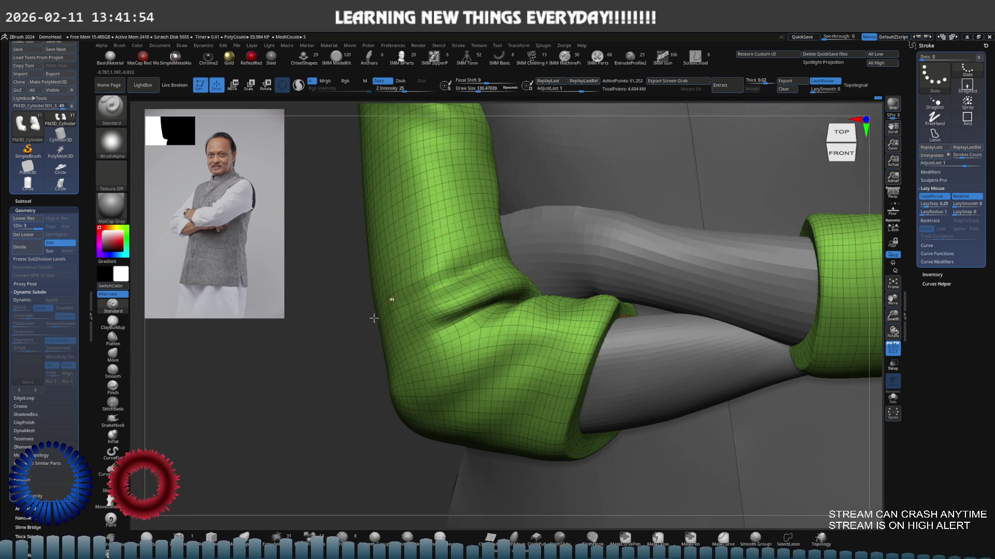
right_drag(373, 318, 433, 270)
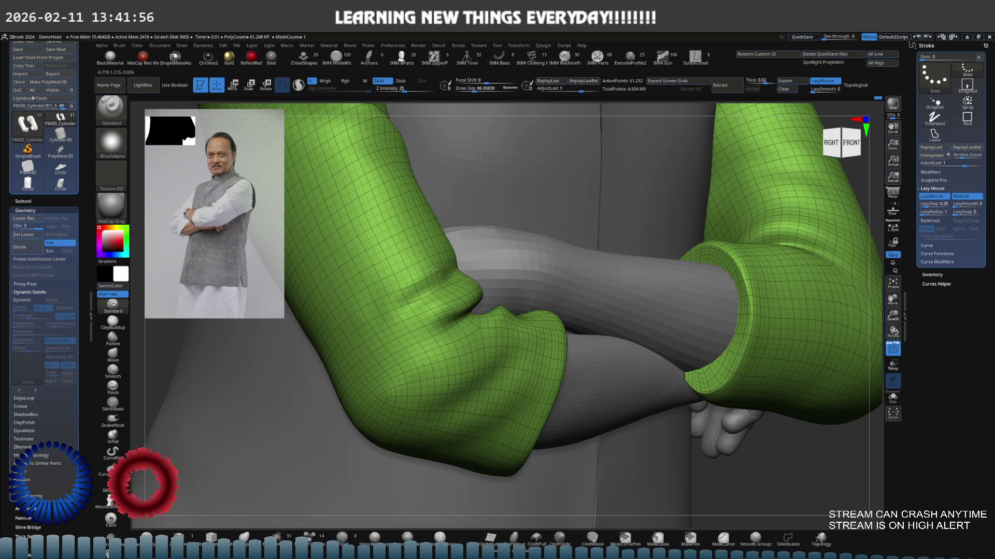
key(s)
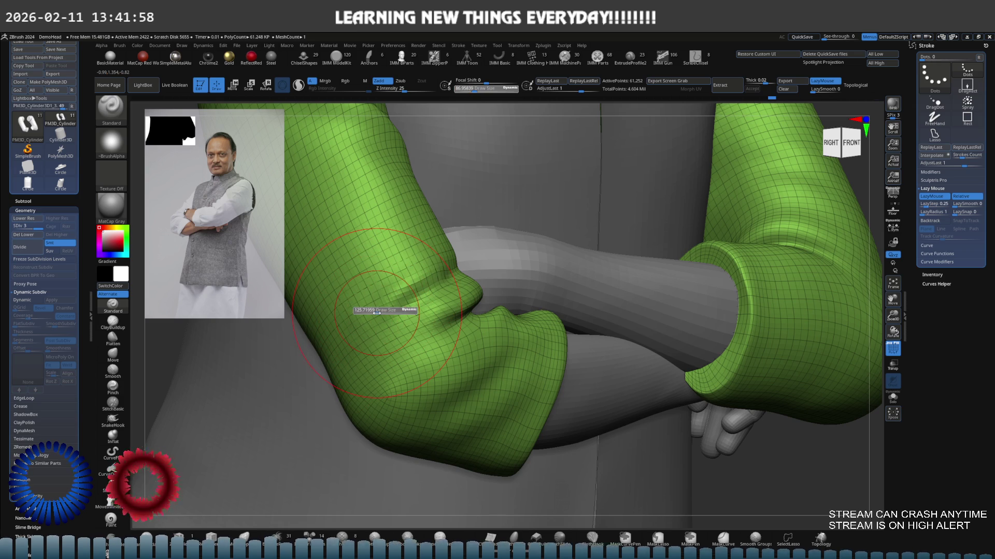
right_drag(376, 312, 441, 271)
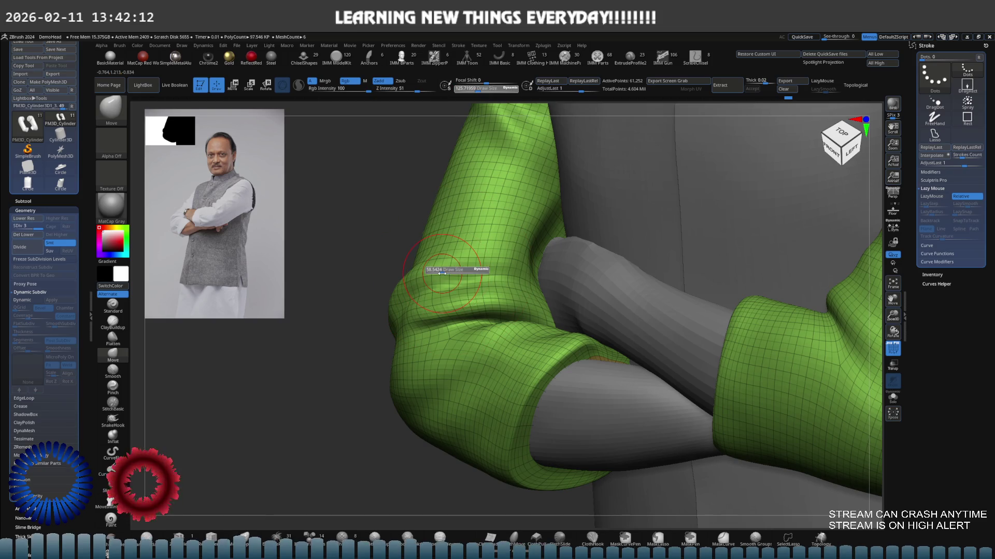
mouse_move(376, 264)
right_down()
mouse_move(403, 289)
mouse_move(396, 305)
right_up()
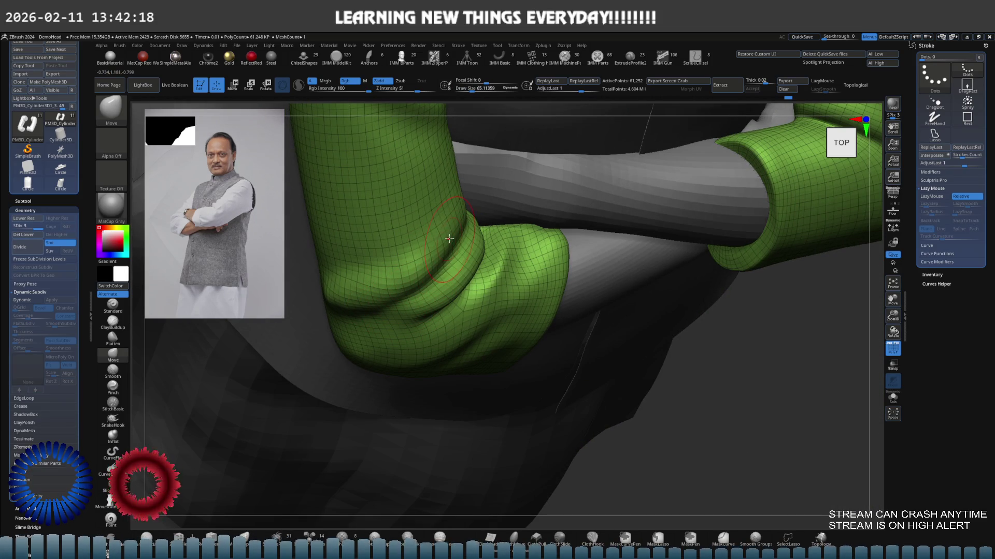
Undo stray strokes, then sculpt a fold and a crease across the green sleeve's elbow.
key(ctrl+z)
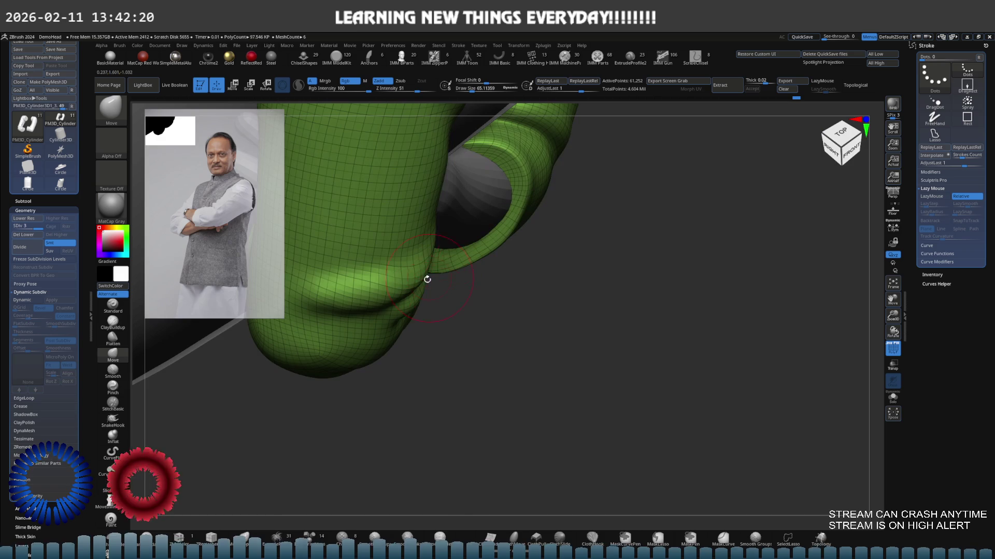
key(ctrl+z)
key(ctrl+z)
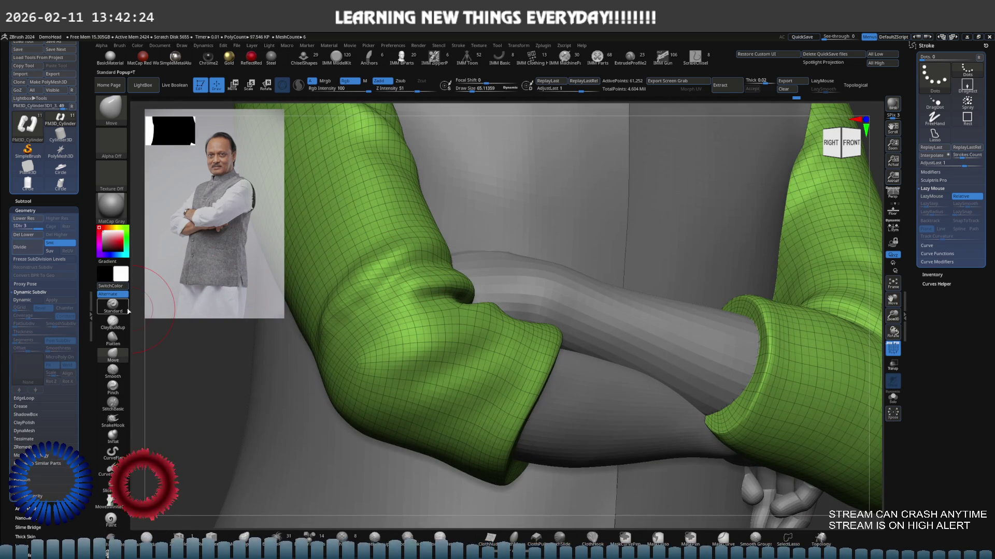
key(ctrl+z)
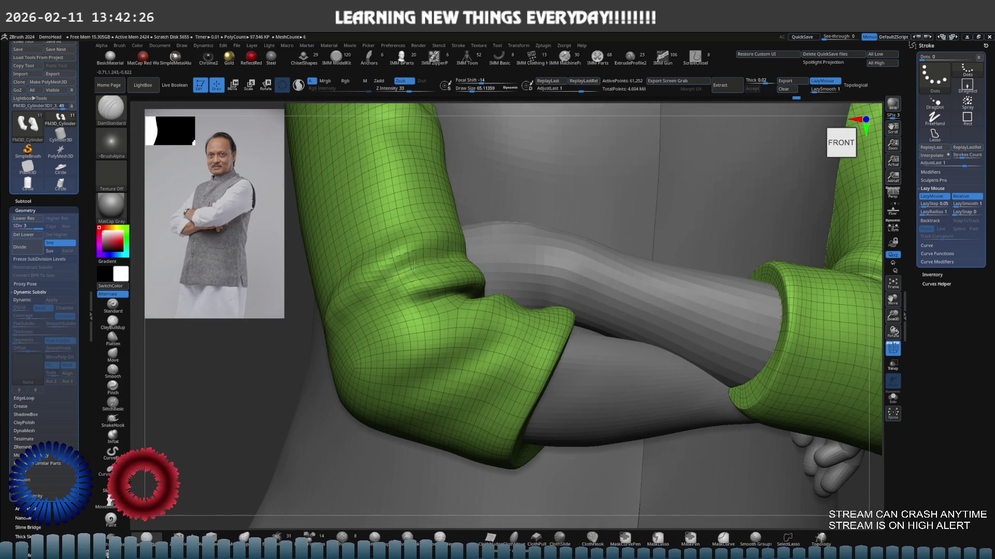
key(ctrl+z)
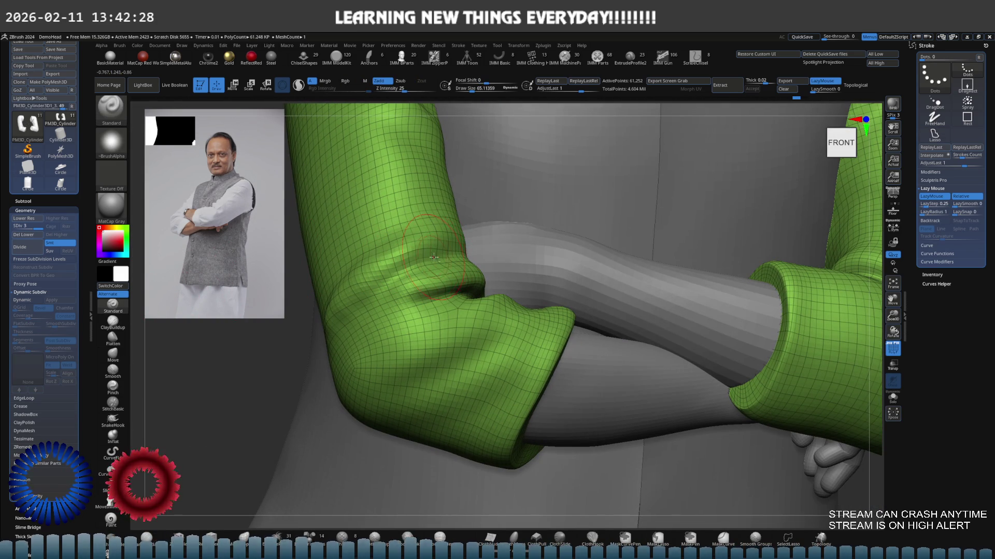
drag(433, 257, 409, 263)
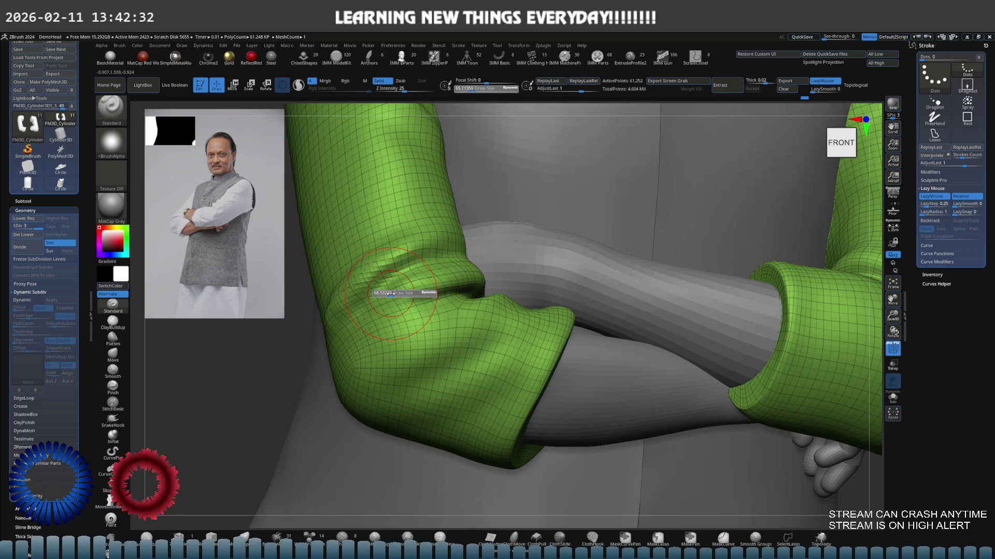
right_drag(350, 312, 382, 286)
drag(378, 284, 378, 280)
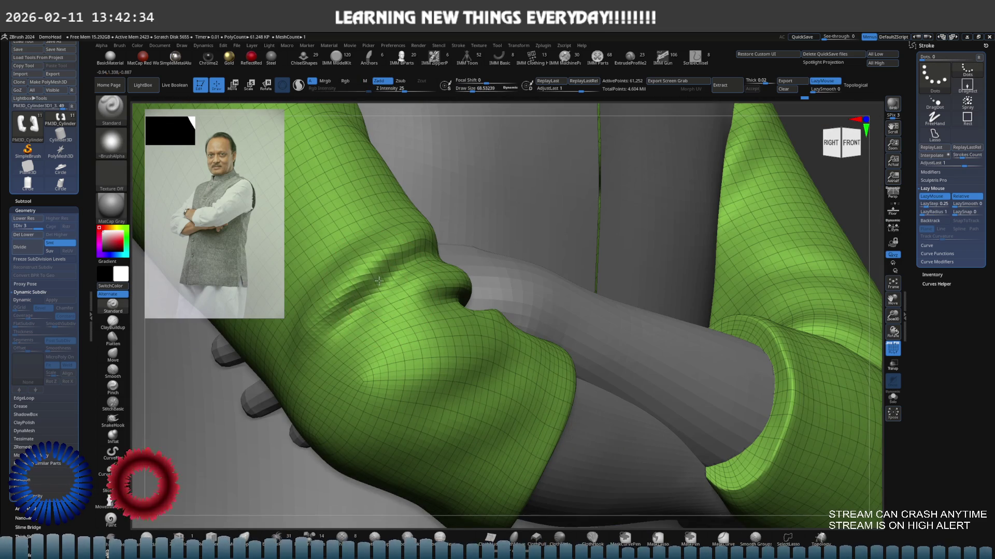
right_drag(351, 313, 362, 324)
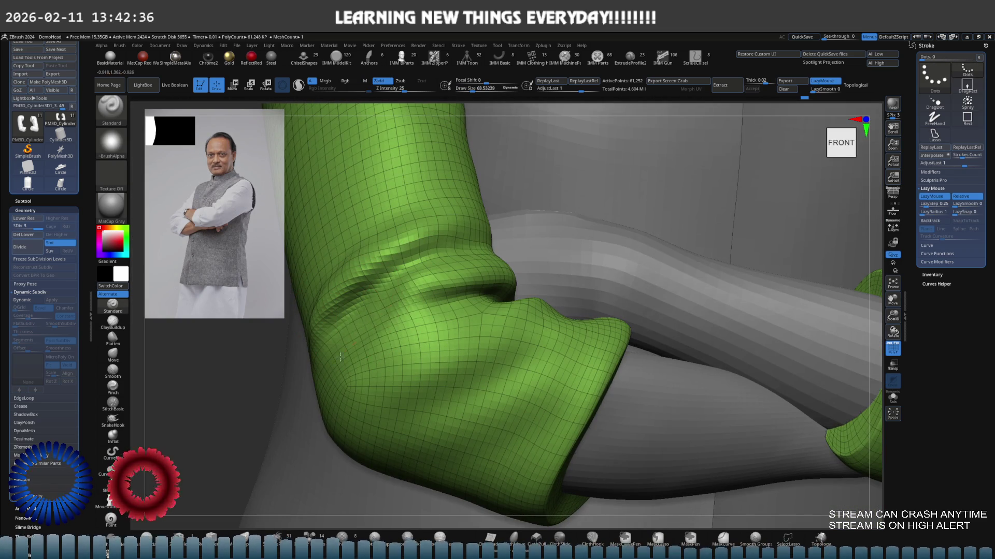
right_drag(339, 356, 381, 332)
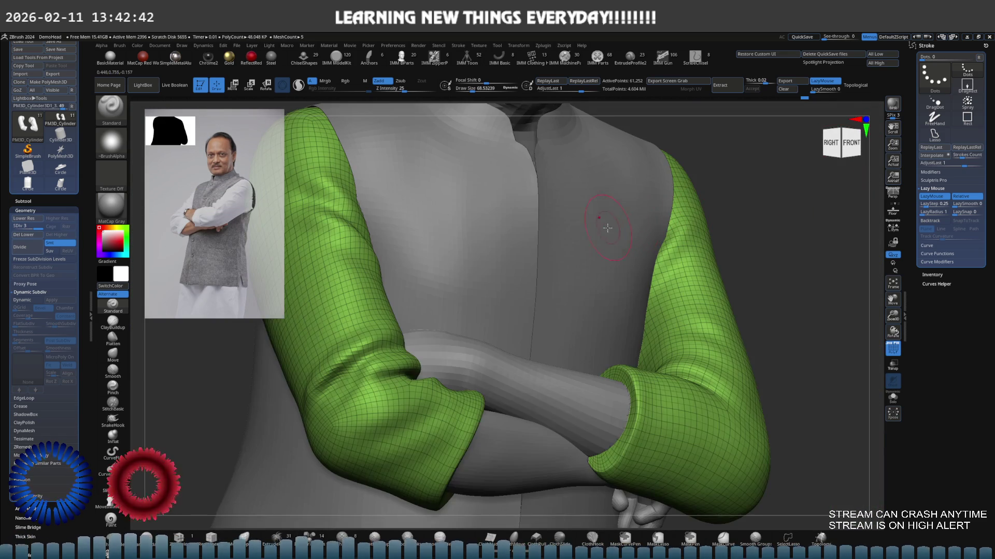
mouse_move(607, 228)
alt+right_down()
mouse_move(424, 267)
mouse_move(442, 263)
alt+right_up()
With the Move brush, deepen the elbow crease and reshape the fold beside it.
key(b)
key(m)
key(v)
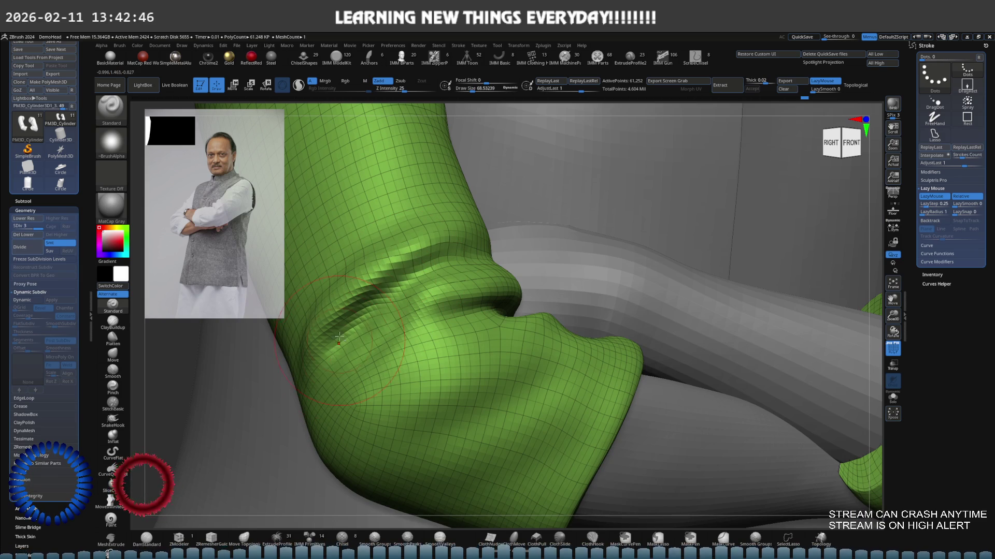
right_drag(329, 351, 352, 295)
drag(352, 294, 337, 354)
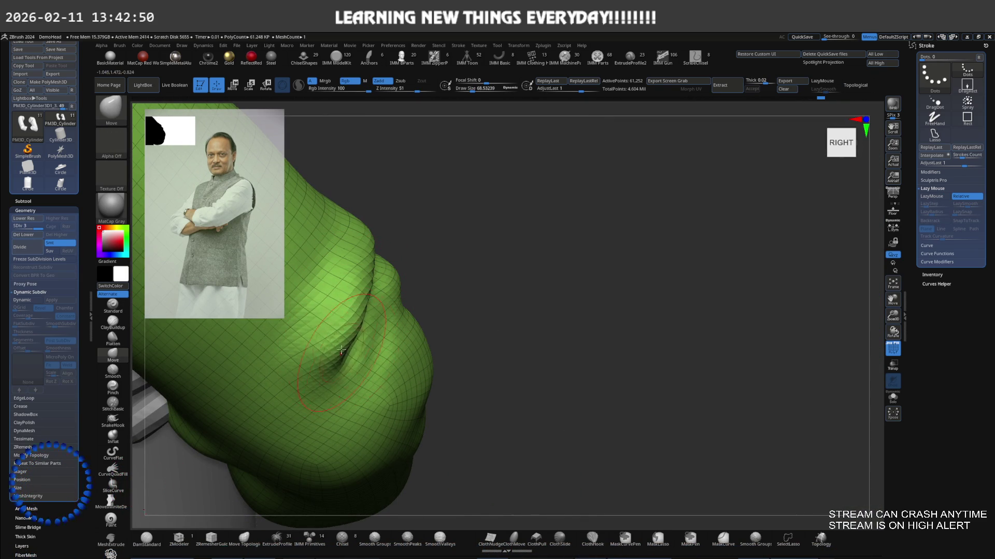
right_drag(336, 355, 396, 247)
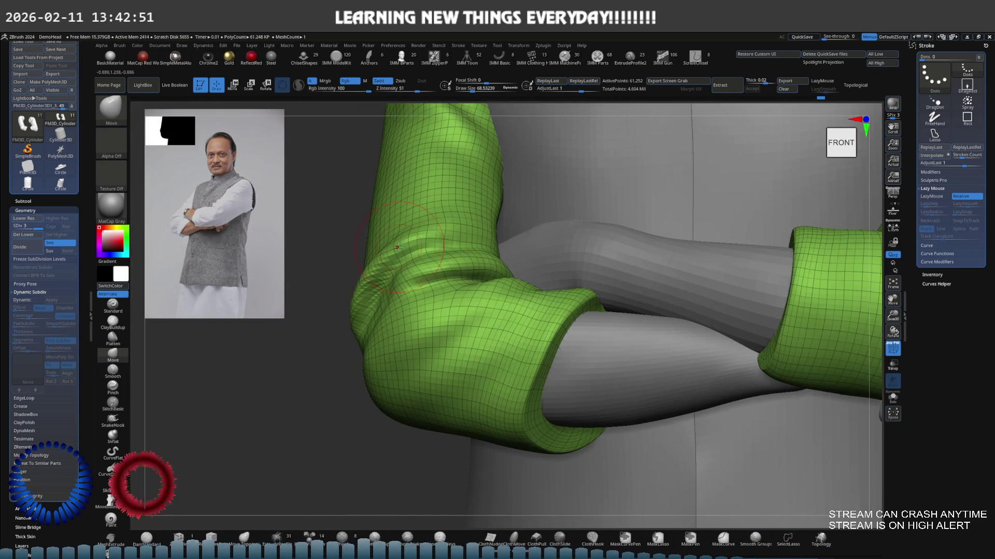
drag(396, 247, 393, 243)
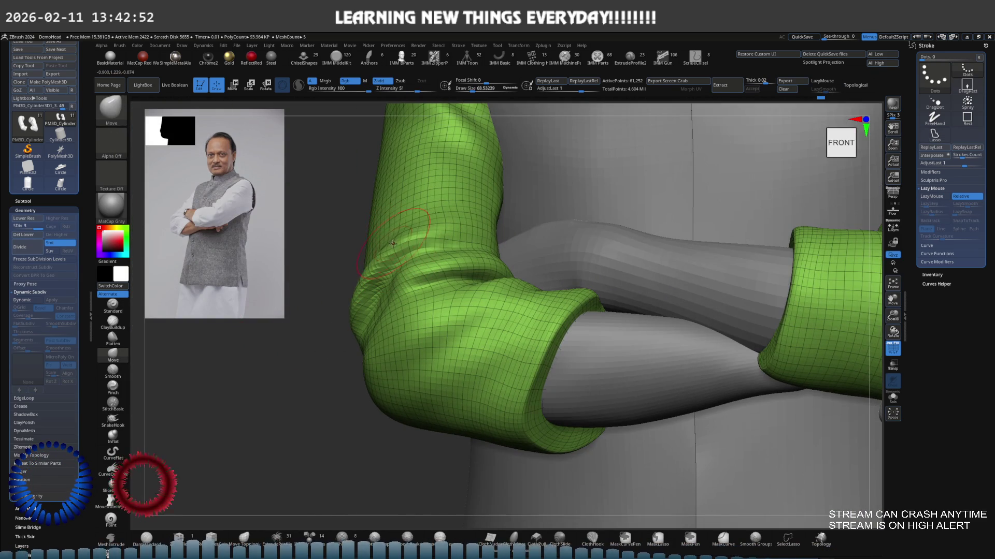
right_drag(386, 243, 373, 233)
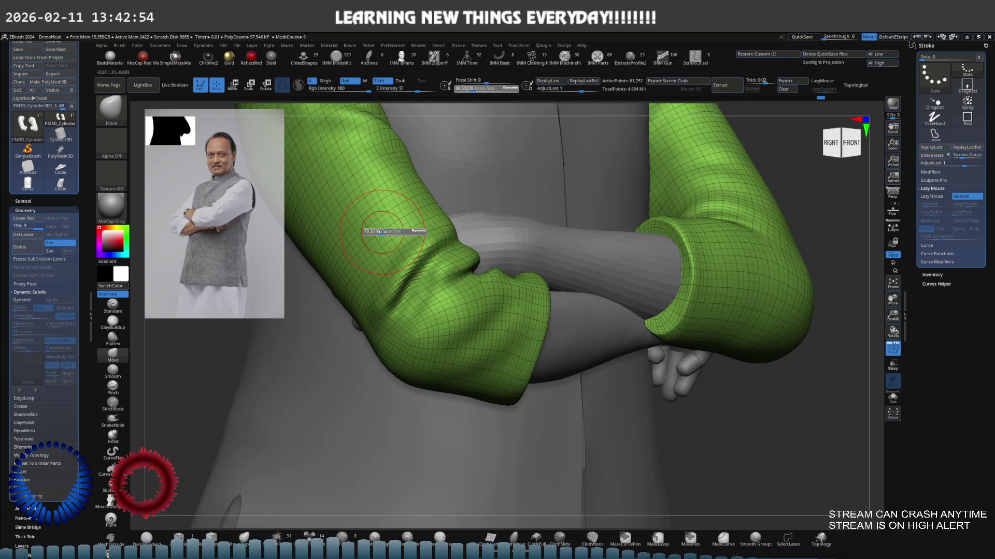
Return to Standard at about size 95 and check the sleeve from side, front-left and front.
click(113, 306)
key(s)
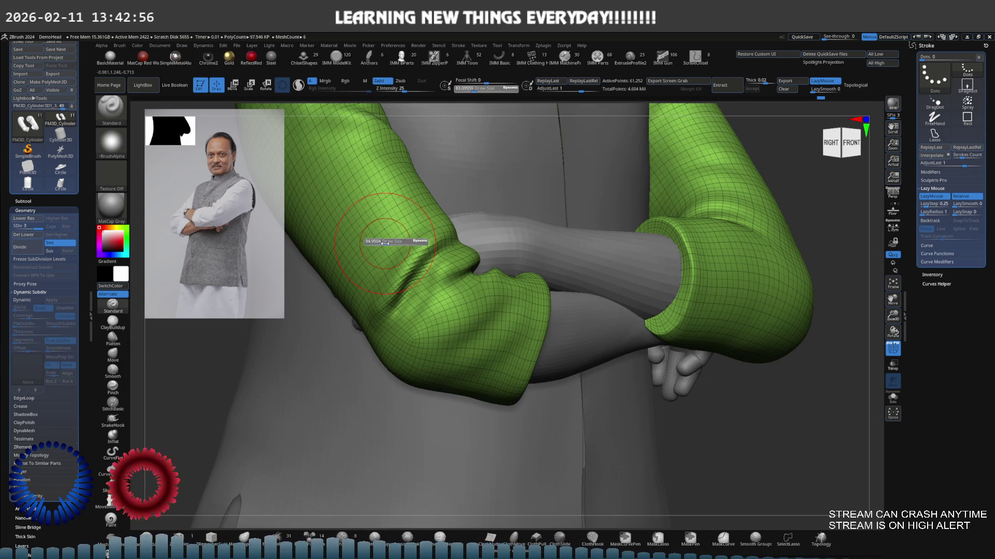
drag(368, 242, 419, 228)
mouse_move(369, 306)
right_down()
mouse_move(405, 241)
mouse_move(439, 213)
right_up()
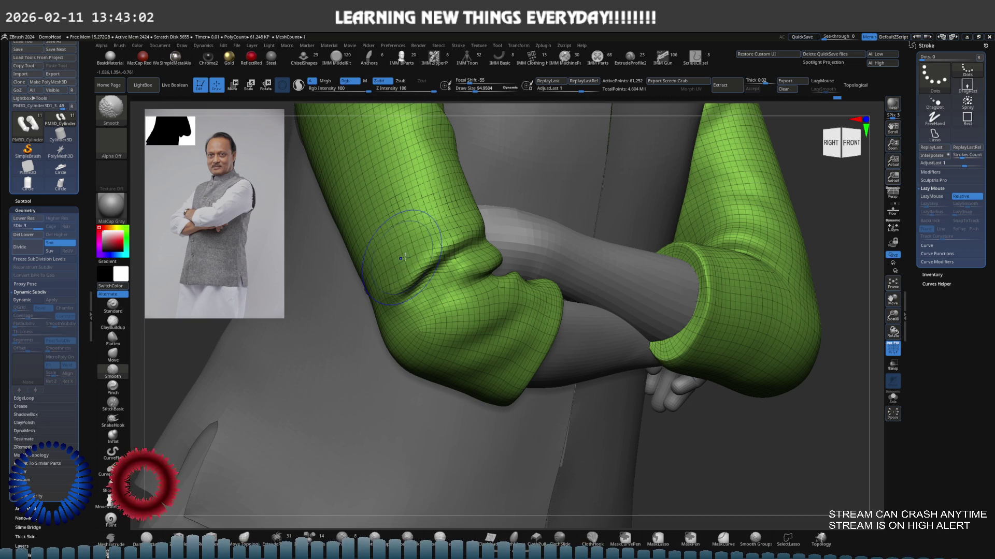
right_drag(408, 257, 417, 215)
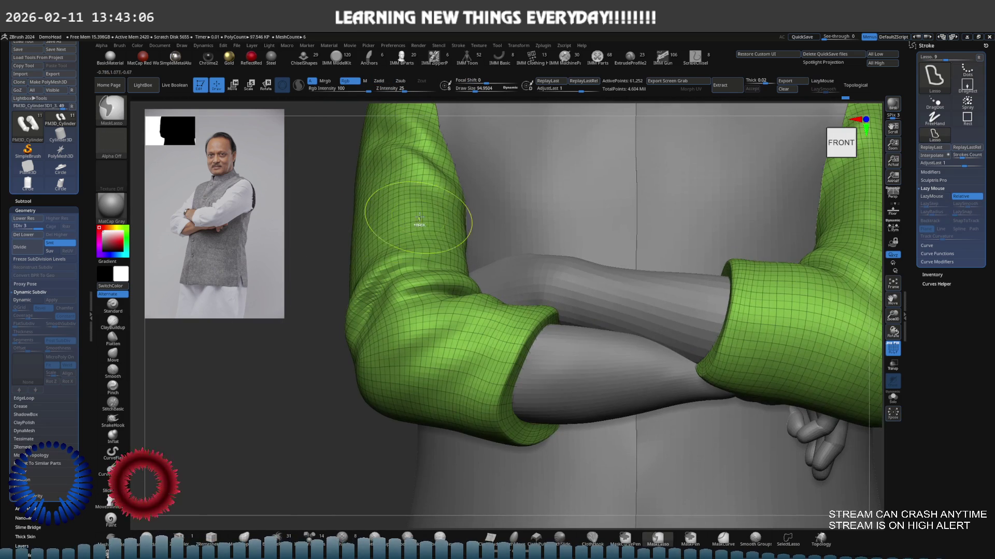
alt+right_drag(377, 243, 383, 246)
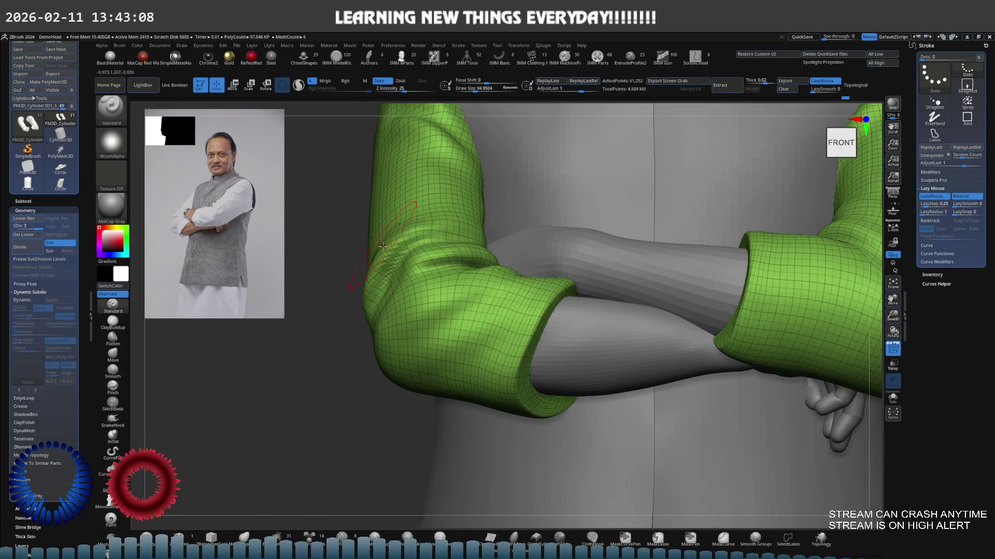
right_drag(389, 282, 365, 306)
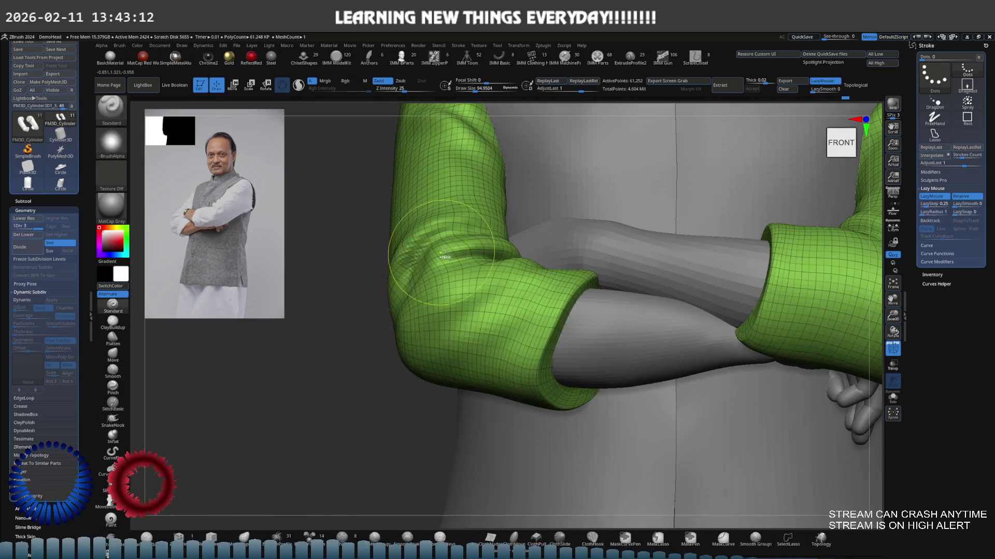
mouse_move(425, 332)
shift+right_down()
mouse_move(376, 284)
mouse_move(422, 255)
mouse_move(149, 313)
shift+right_up()
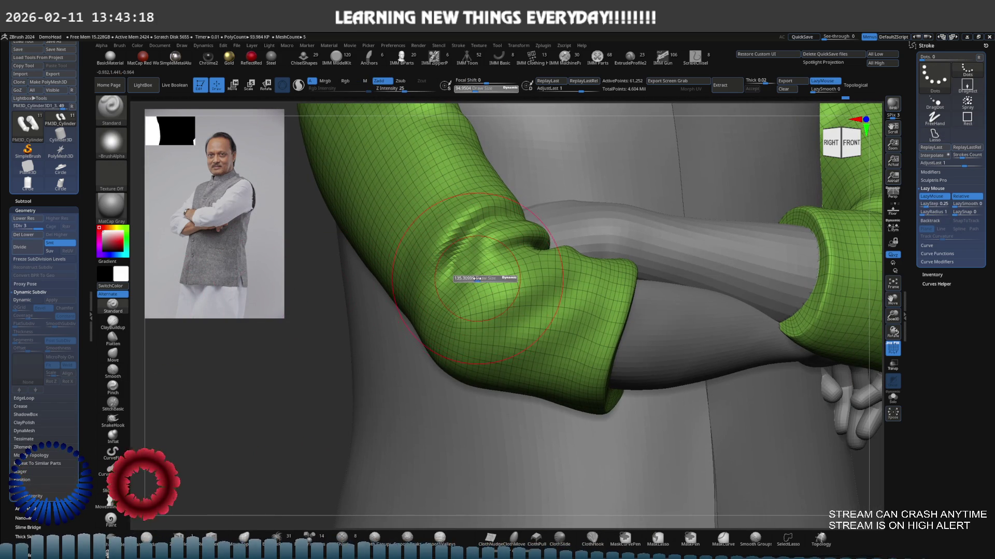
Cycle through DamStandard, Smooth and ClayBuildup over the elbow, ending on the Move brush.
key(b)
key(d)
key(s)
right_drag(498, 277, 512, 244)
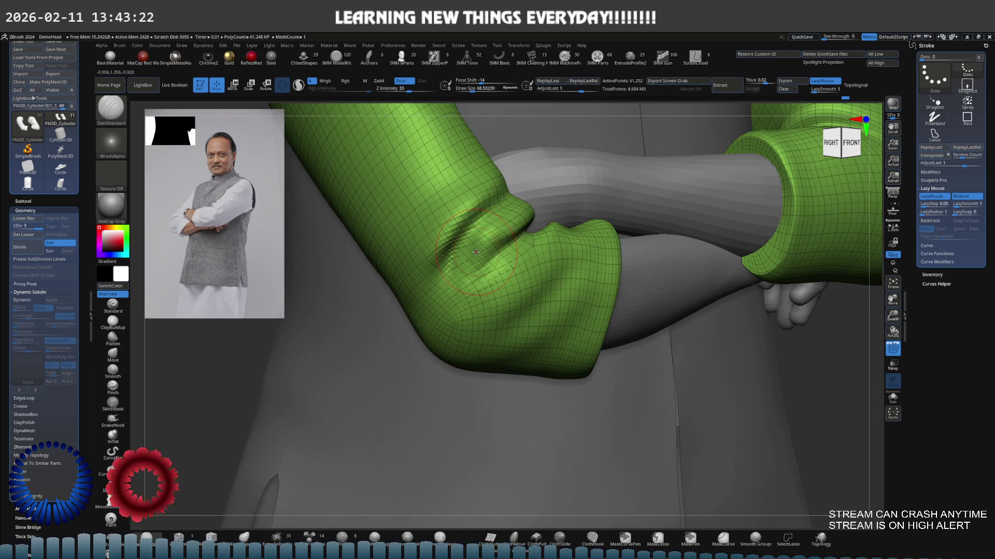
key(shift)
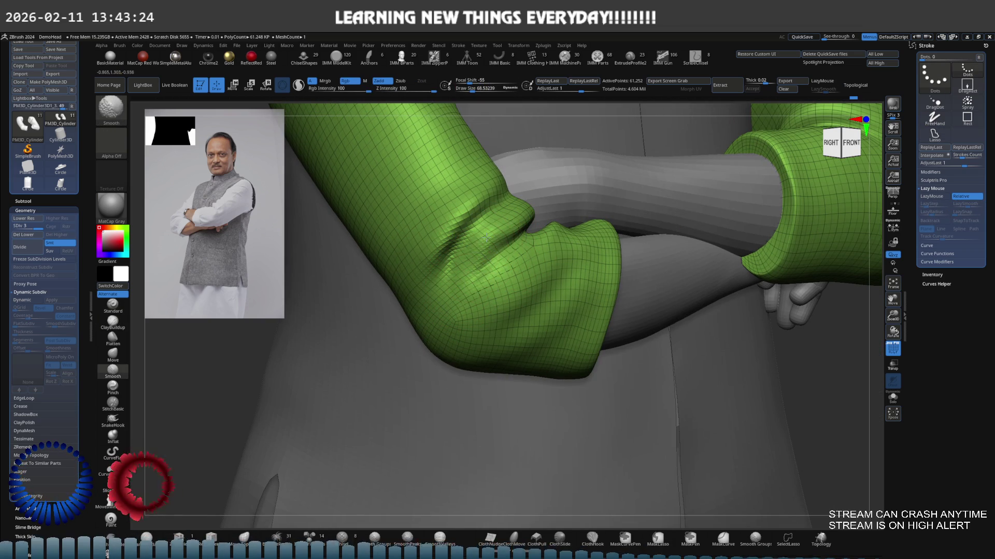
key(b)
key(c)
key(b)
mouse_move(474, 281)
right_down()
mouse_move(487, 244)
mouse_move(486, 278)
mouse_move(435, 302)
right_up()
key(s)
key(b)
key(m)
key(v)
key(space)
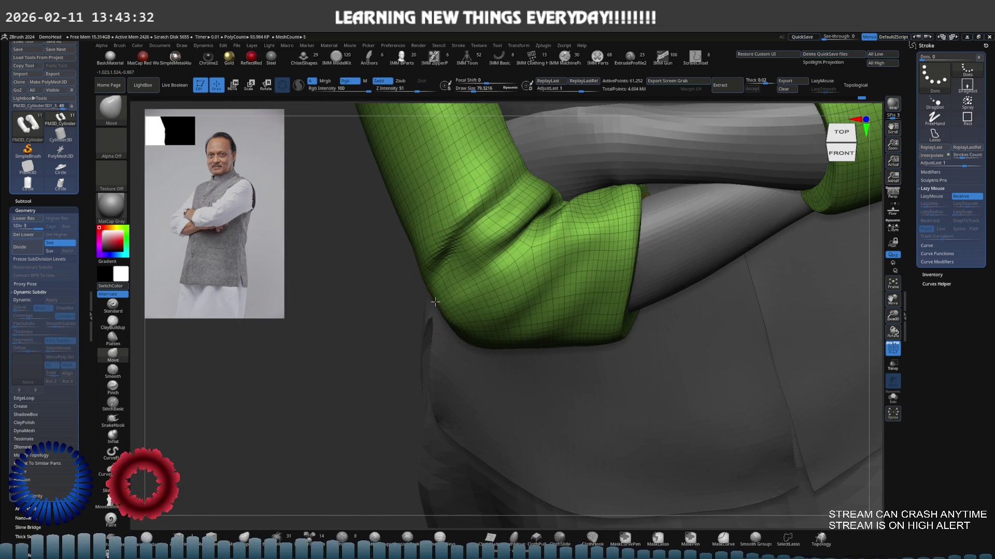
Pull the sleeve's elbow outline outward with Move and check it around both sleeves.
drag(445, 259, 411, 252)
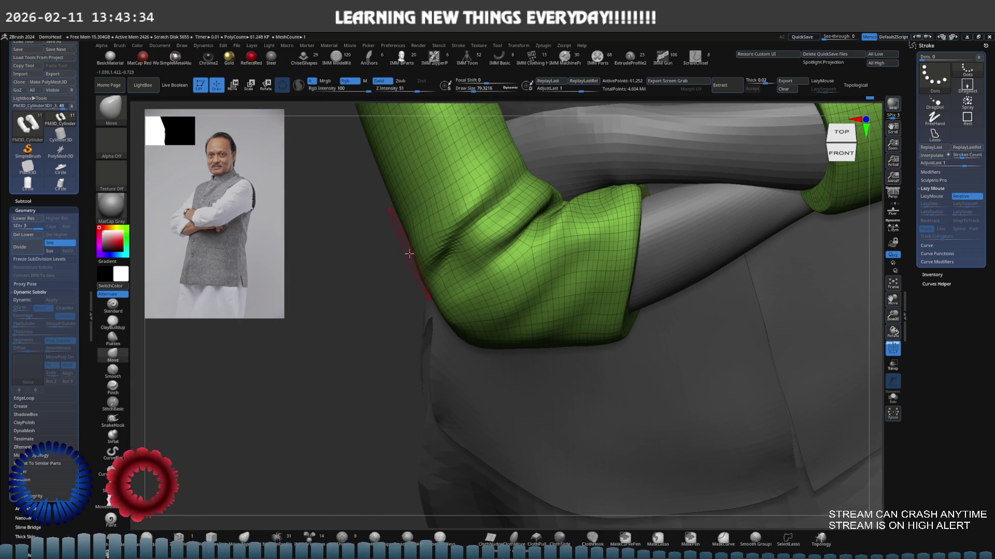
mouse_move(463, 282)
right_down()
mouse_move(415, 327)
mouse_move(461, 296)
mouse_move(475, 293)
mouse_move(440, 336)
mouse_move(476, 311)
right_up()
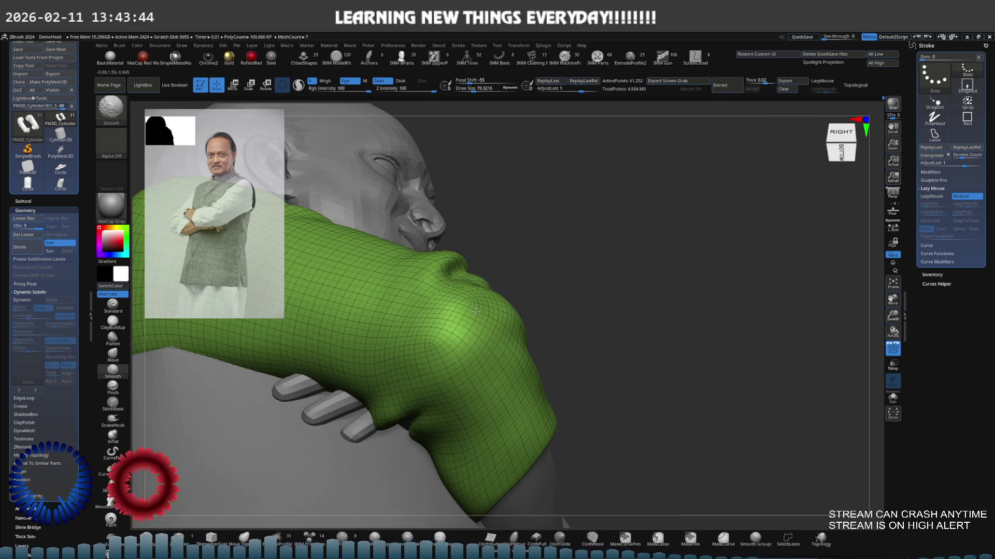
mouse_move(455, 351)
shift+right_down()
mouse_move(427, 269)
mouse_move(472, 283)
mouse_move(449, 276)
mouse_move(442, 295)
mouse_move(465, 281)
shift+right_up()
drag(471, 285, 460, 288)
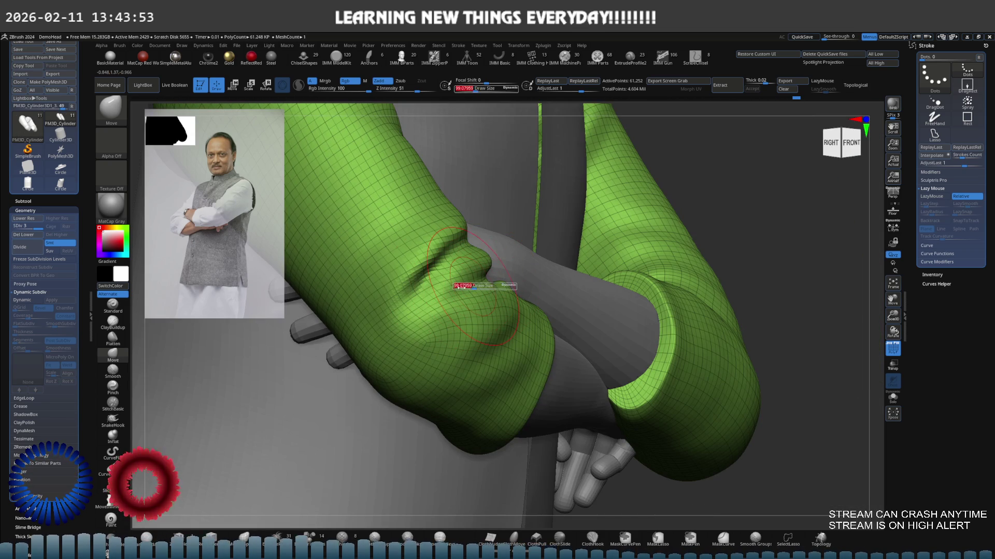
Switch to the Standard brush, inspect the sleeve toward the cuff and undo the last change.
click(113, 307)
mouse_move(467, 296)
right_down()
mouse_move(451, 280)
mouse_move(460, 289)
mouse_move(525, 283)
mouse_move(495, 320)
right_up()
right_drag(405, 393, 460, 319)
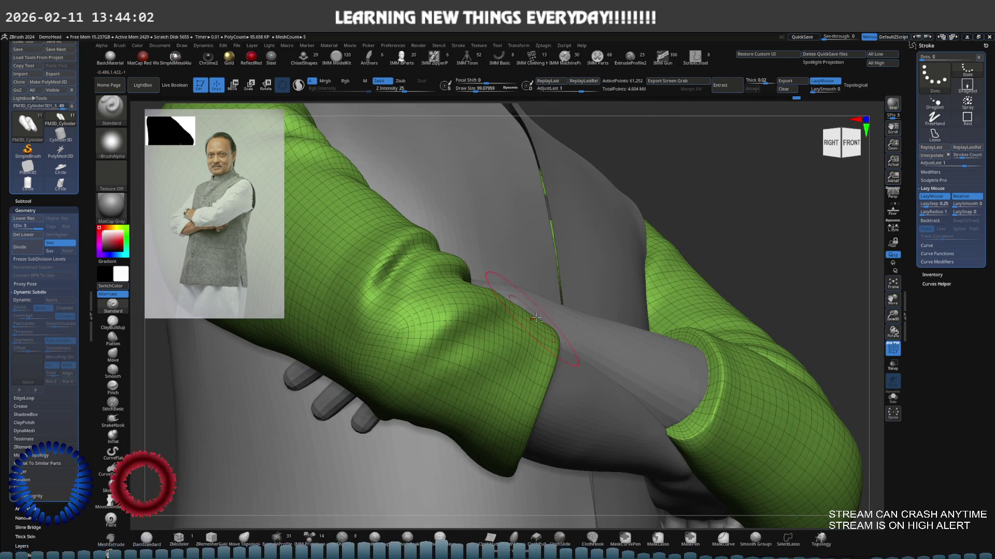
mouse_move(514, 336)
right_down()
mouse_move(387, 370)
mouse_move(485, 333)
mouse_move(554, 352)
right_up()
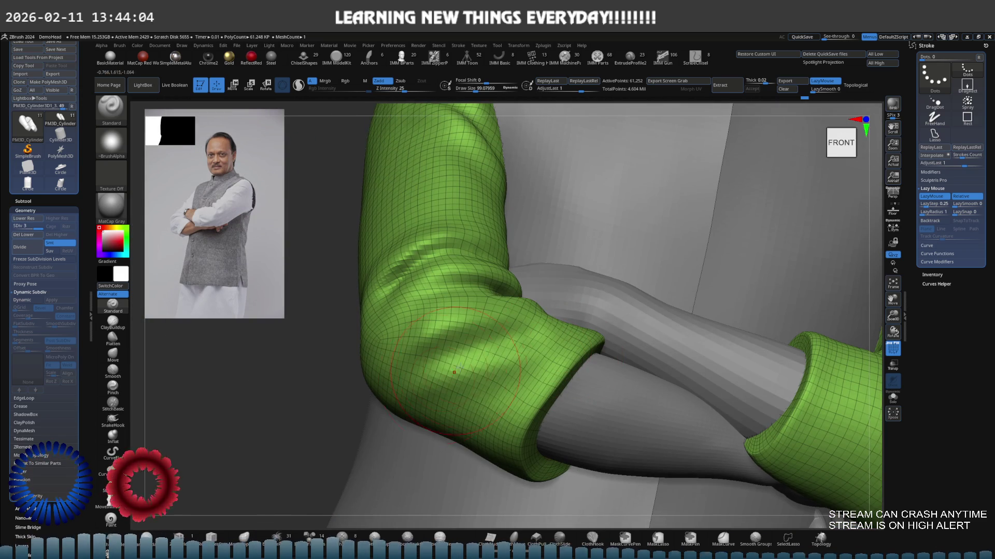
mouse_move(453, 371)
alt+right_down()
mouse_move(451, 319)
mouse_move(500, 288)
mouse_move(502, 298)
mouse_move(513, 265)
mouse_move(468, 285)
mouse_move(506, 275)
mouse_move(433, 344)
alt+right_up()
key(ctrl+z)
key(s)
With the Standard brush at about size 83, raise bumps onto the green cuff from the front.
click(480, 267)
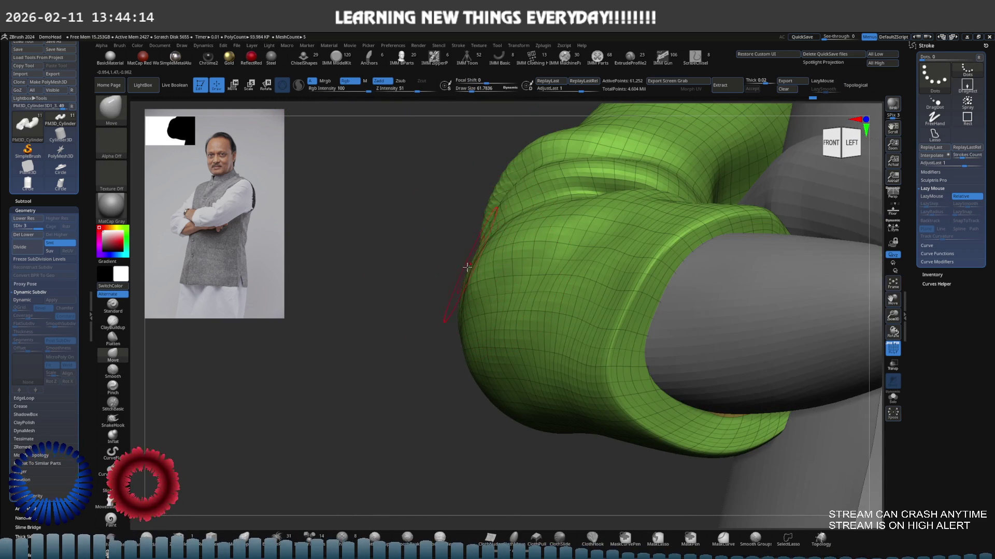
right_drag(482, 264, 497, 254)
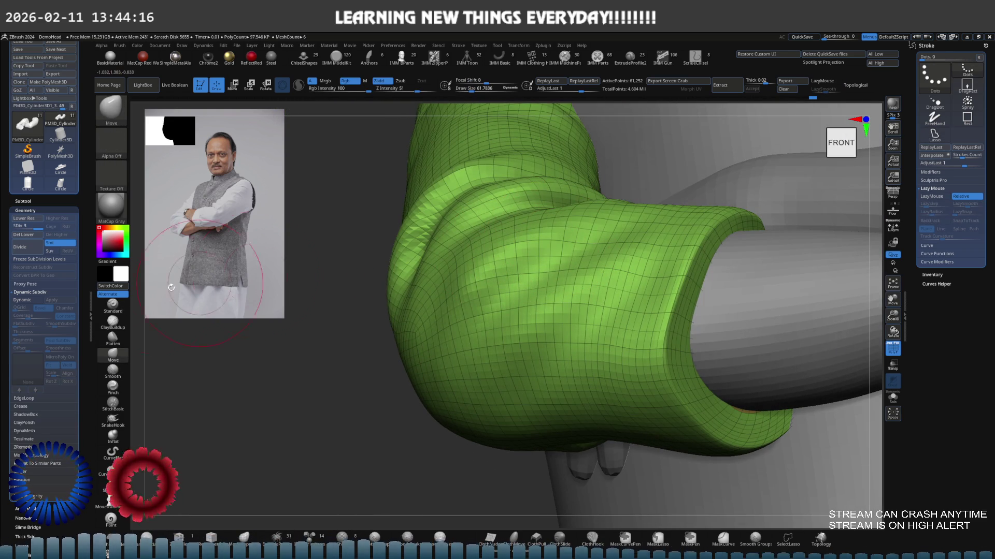
click(113, 307)
key(s)
click(506, 267)
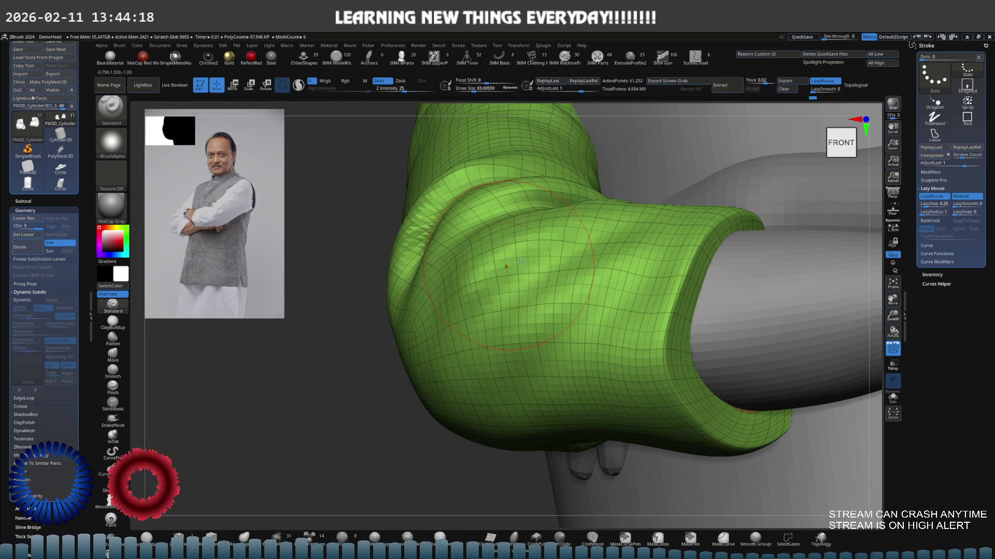
drag(522, 259, 560, 240)
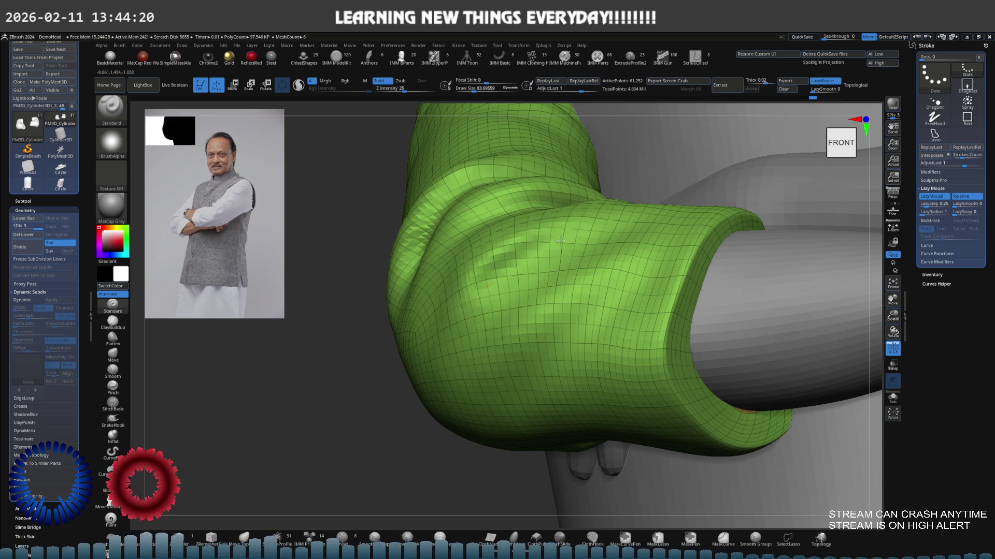
right_drag(529, 258, 576, 256)
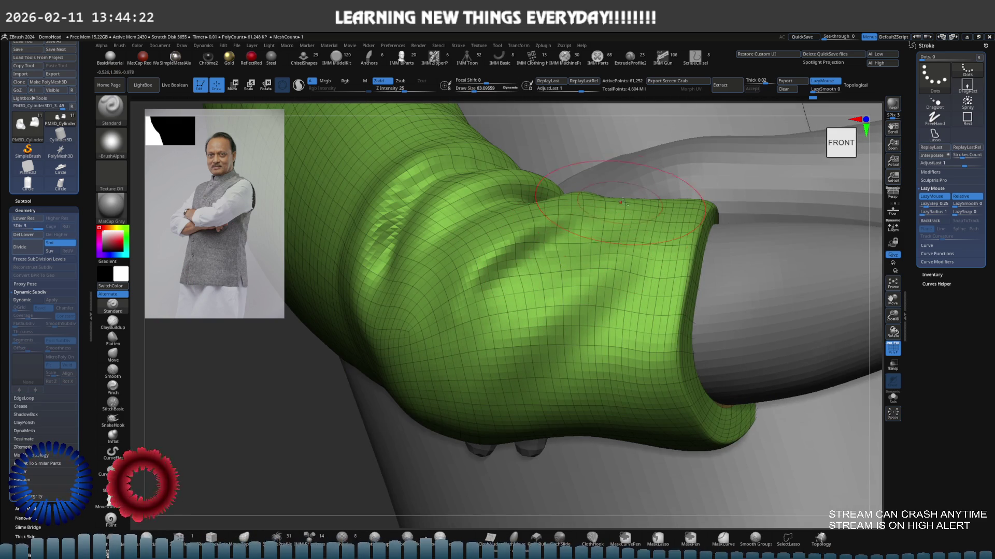
mouse_move(464, 300)
right_down()
mouse_move(448, 315)
mouse_move(430, 304)
mouse_move(512, 308)
right_up()
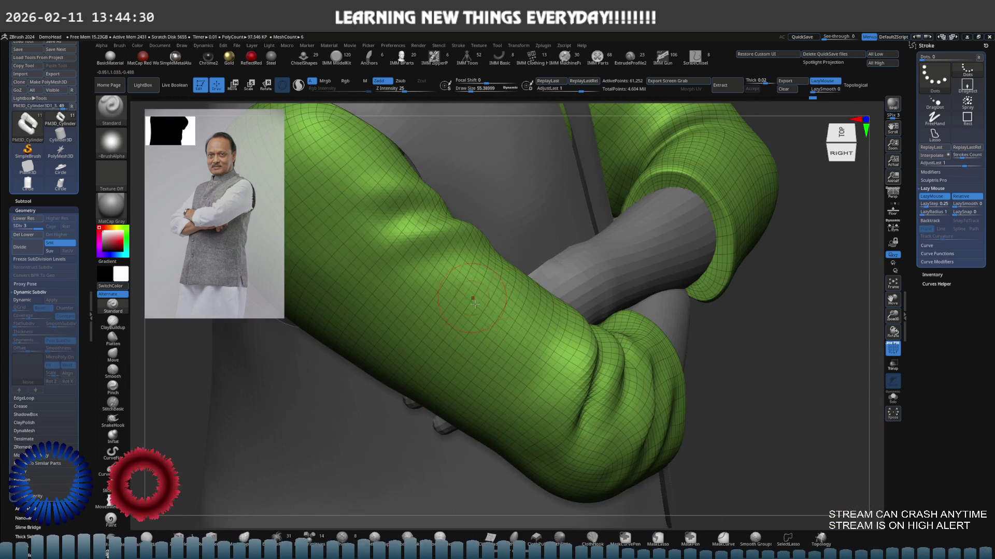
Smooth the sleeve surface while checking it from top, below and side angles, brush near 79.
right_drag(474, 302, 474, 302)
key(shift)
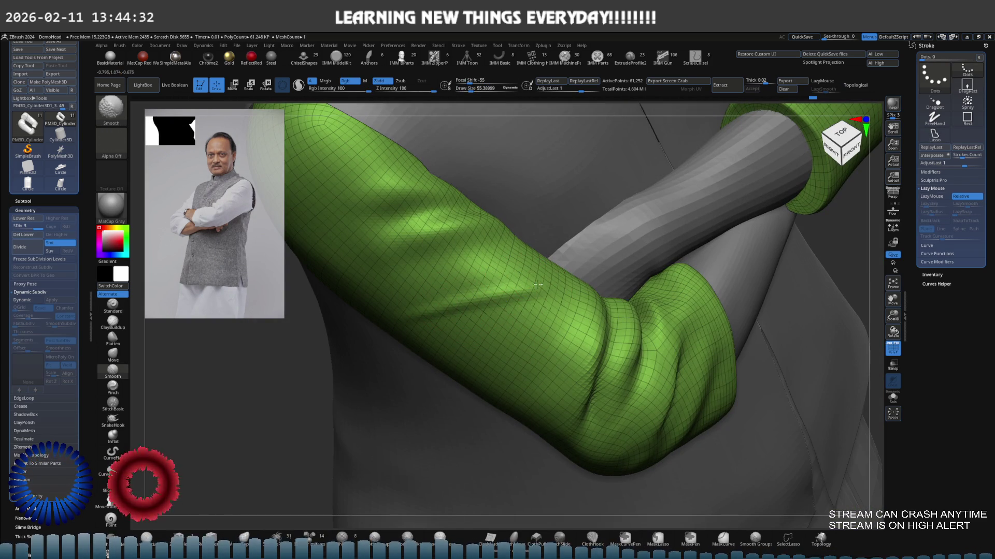
shift+right_drag(454, 316, 466, 289)
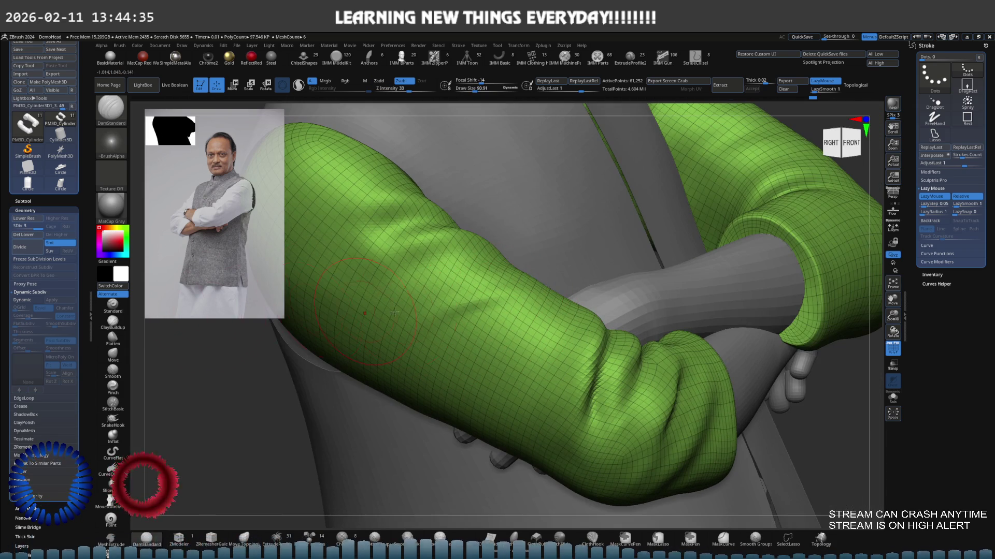
right_drag(287, 294, 495, 285)
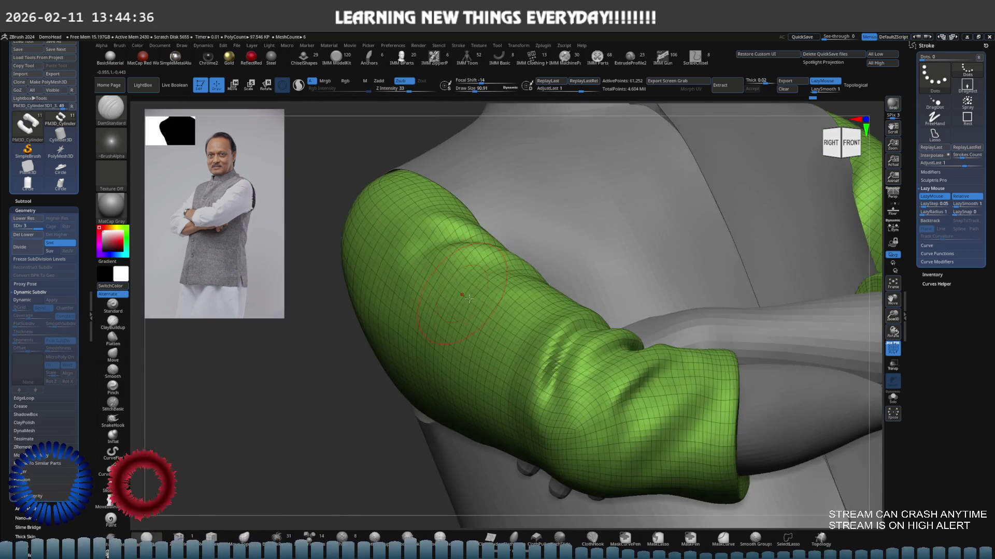
shift+right_drag(424, 324, 467, 330)
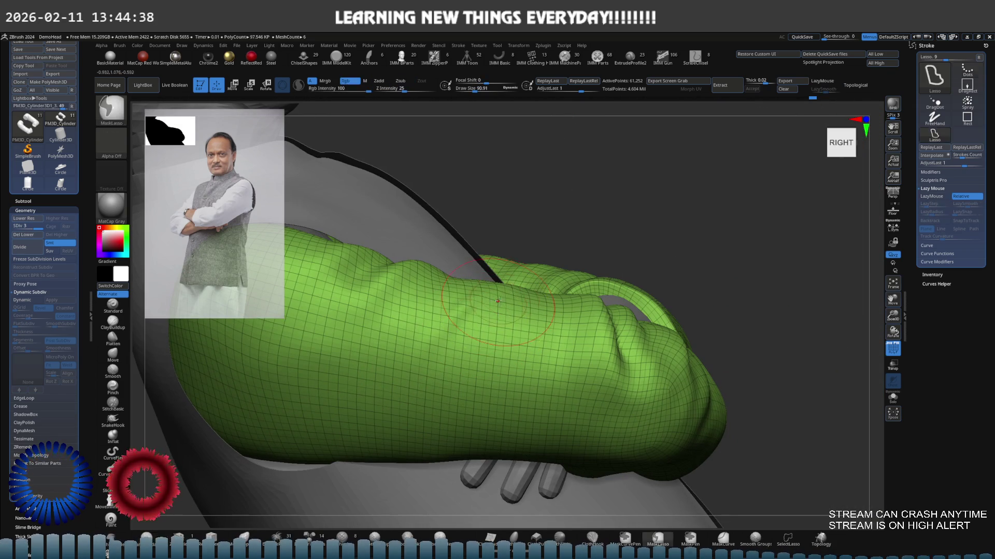
key(s)
drag(476, 336, 426, 339)
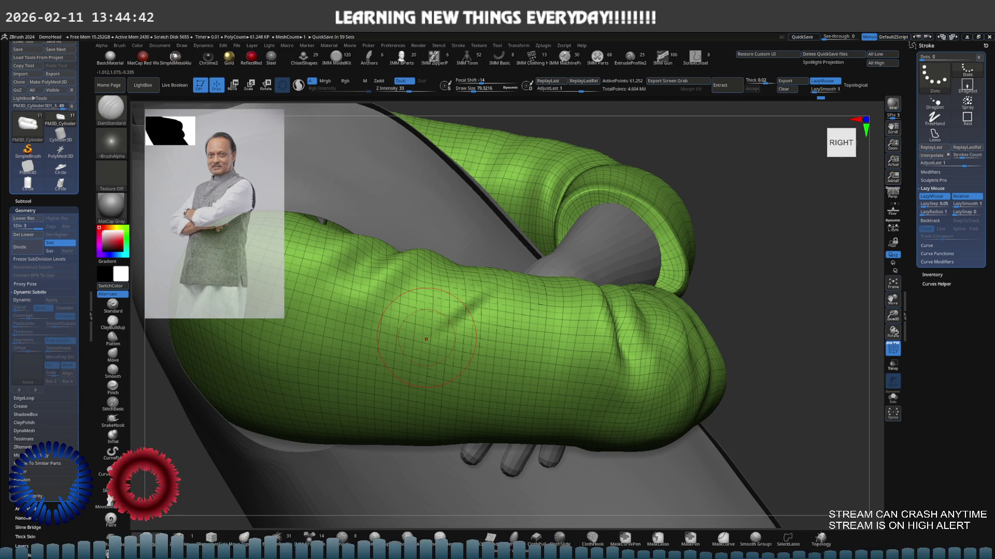
click(113, 305)
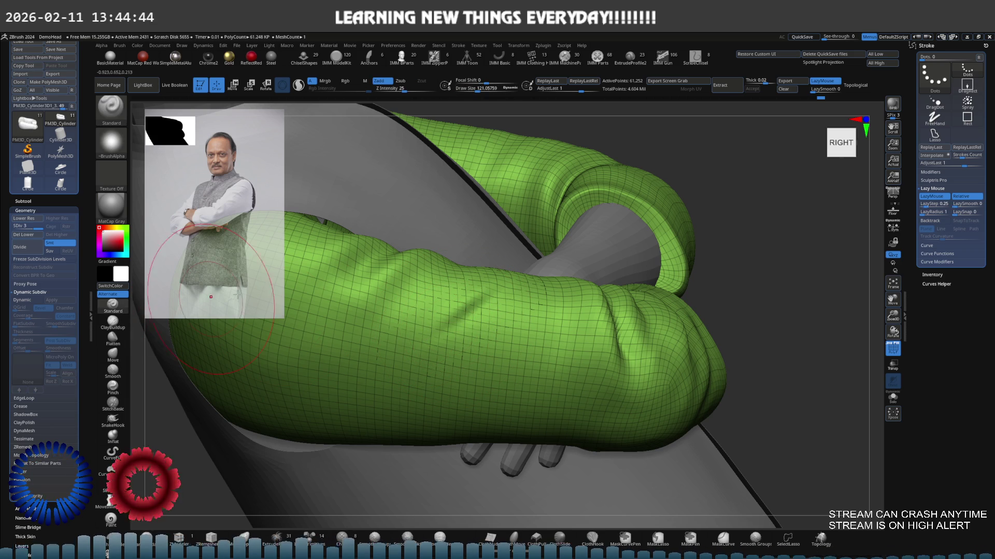
mouse_move(210, 296)
right_down()
mouse_move(439, 294)
mouse_move(391, 310)
right_up()
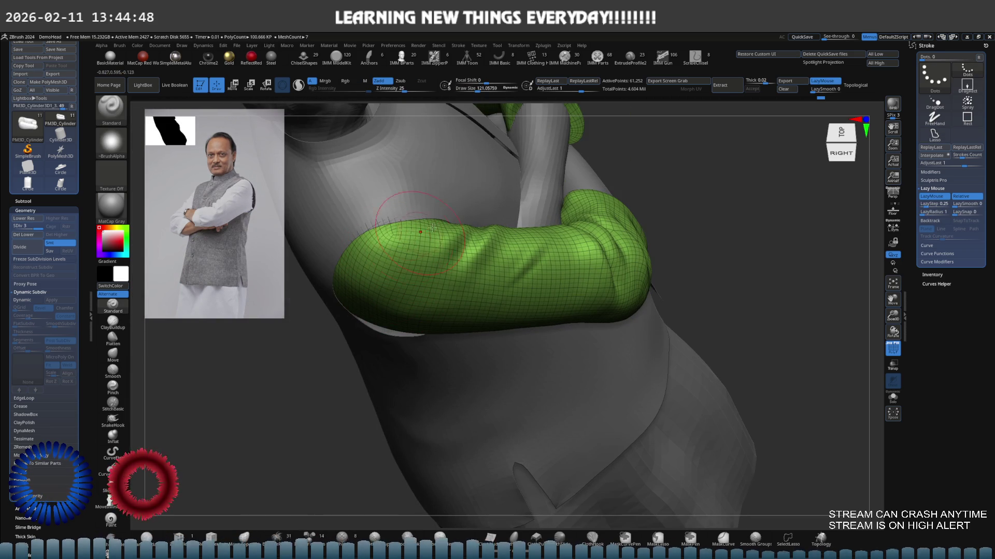
right_drag(419, 232, 446, 214)
Solo the sleeves, enable LazyMouse and drop to a lower subdivision level facing the front.
key(alt+shift+s)
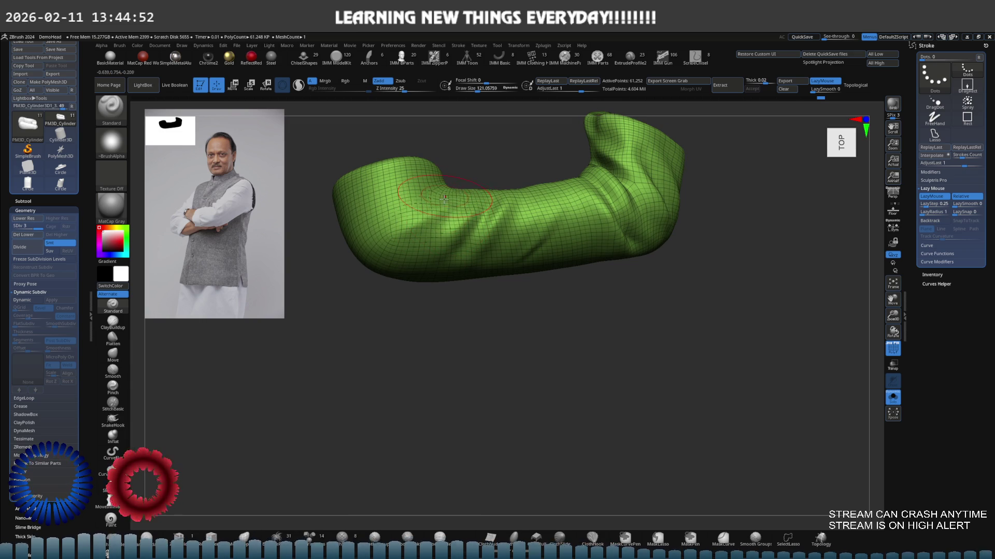
mouse_move(445, 198)
right_down()
mouse_move(416, 216)
mouse_move(421, 201)
mouse_move(459, 205)
right_up()
key(l)
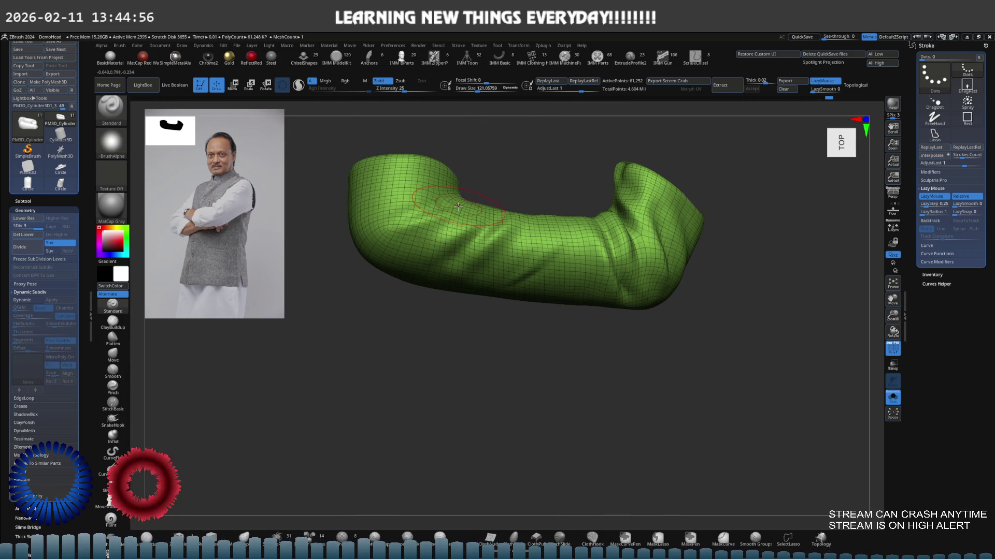
key(shift+d)
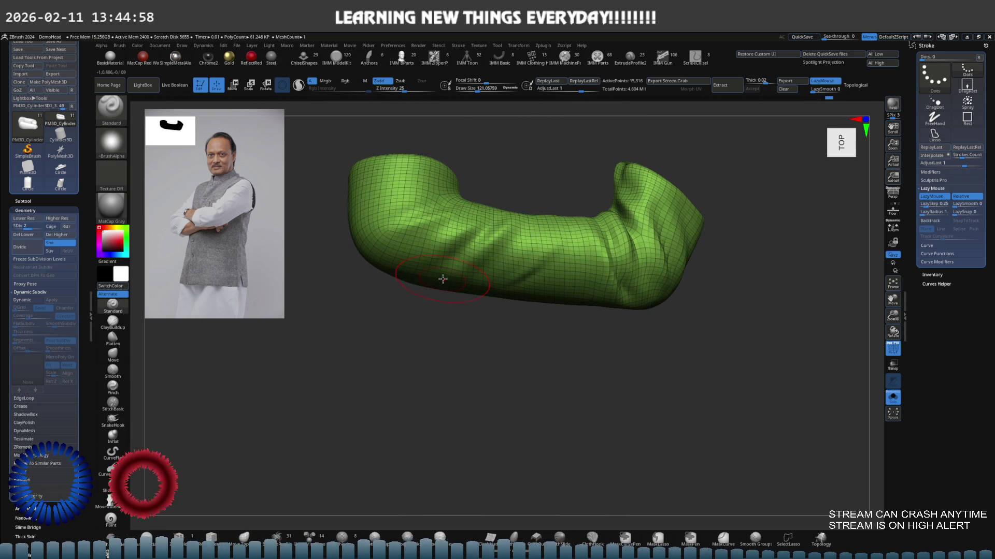
mouse_move(455, 271)
shift+right_down()
mouse_move(474, 242)
mouse_move(405, 241)
shift+right_up()
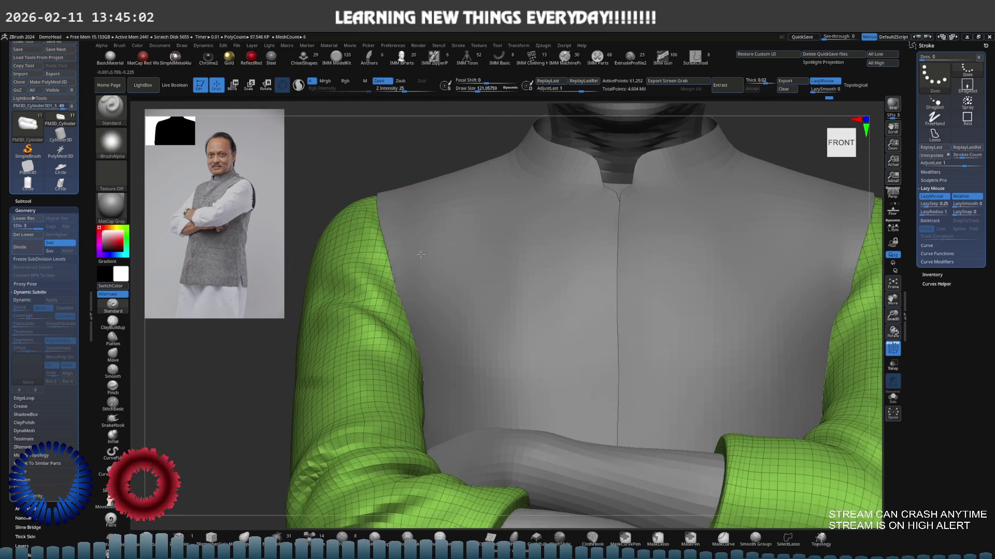
ctrl+shift+click(399, 241)
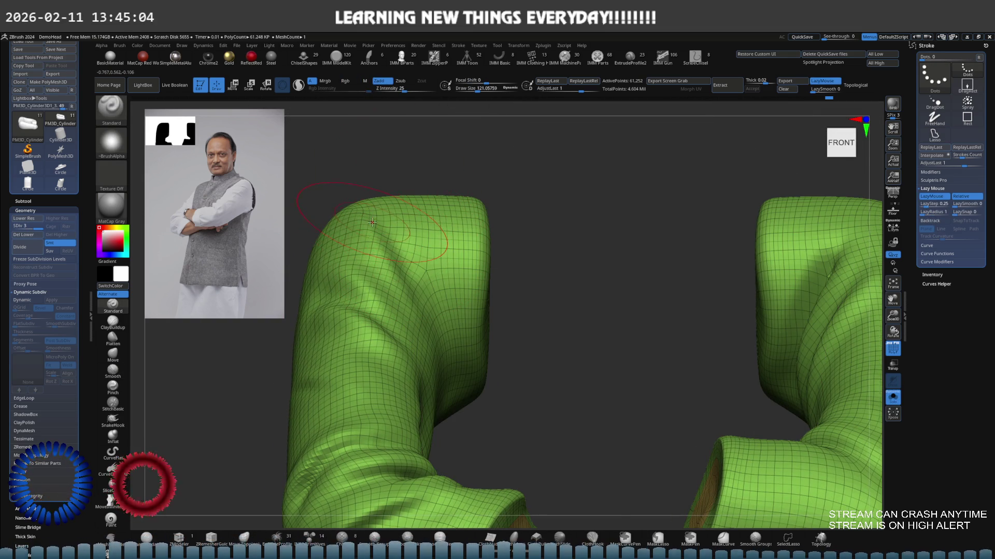
right_drag(373, 206, 386, 323)
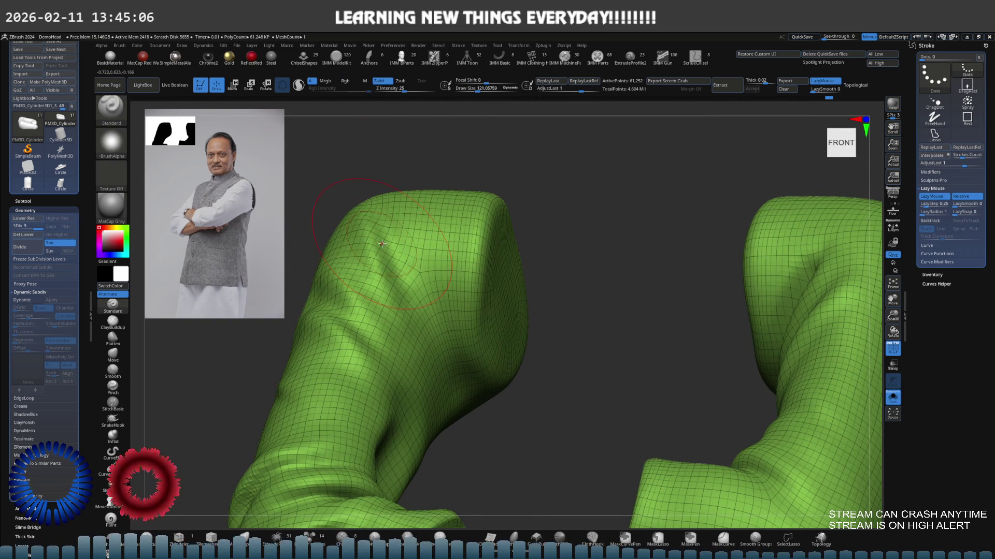
Carve a diagonal fold crease into the upper left sleeve with a smaller brush.
key(bracketleft)
key(bracketleft)
drag(420, 237, 374, 276)
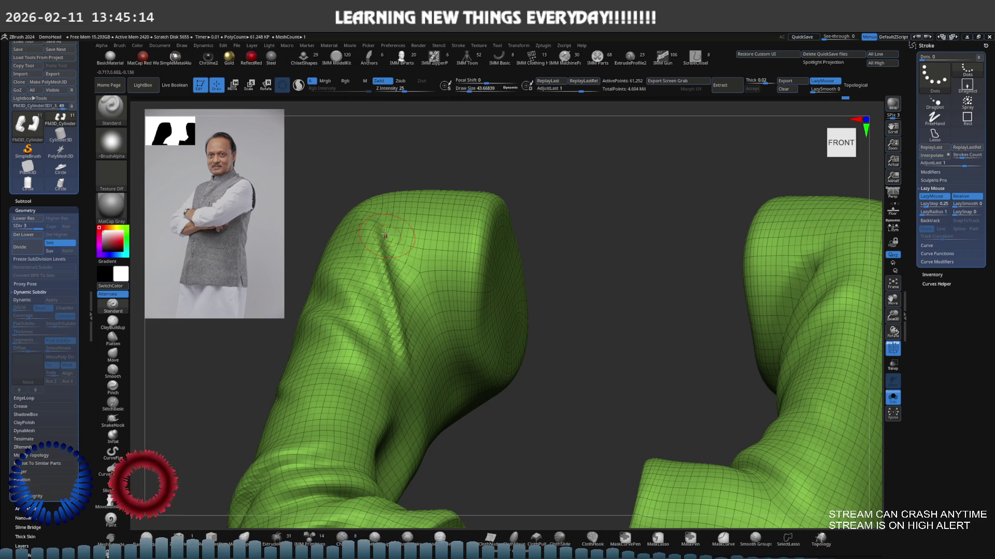
key(s)
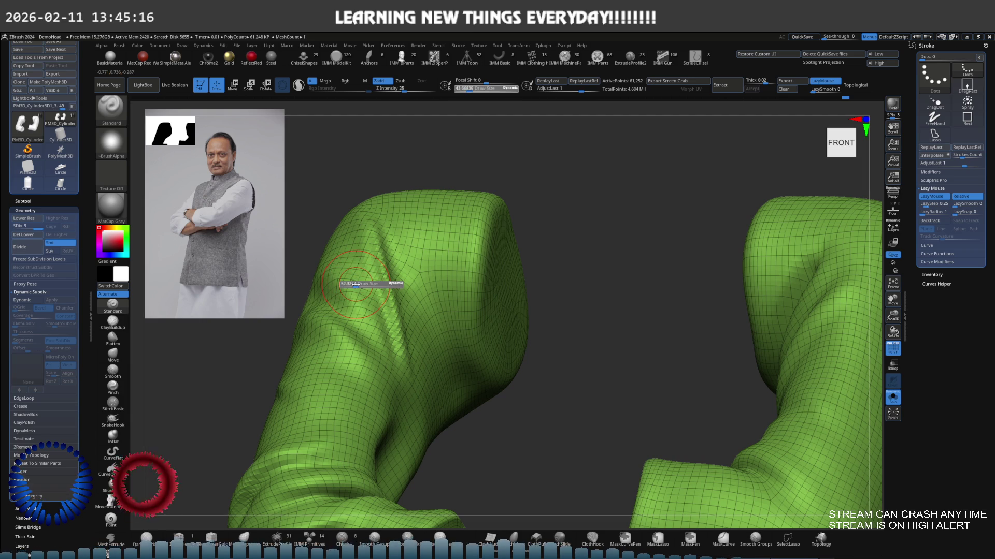
drag(365, 282, 371, 281)
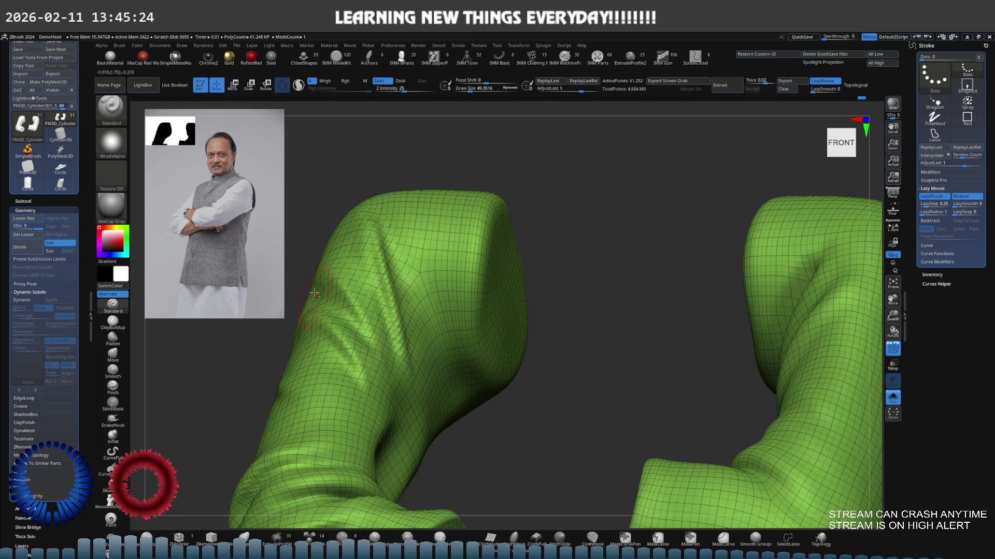
alt+drag(418, 178, 417, 242)
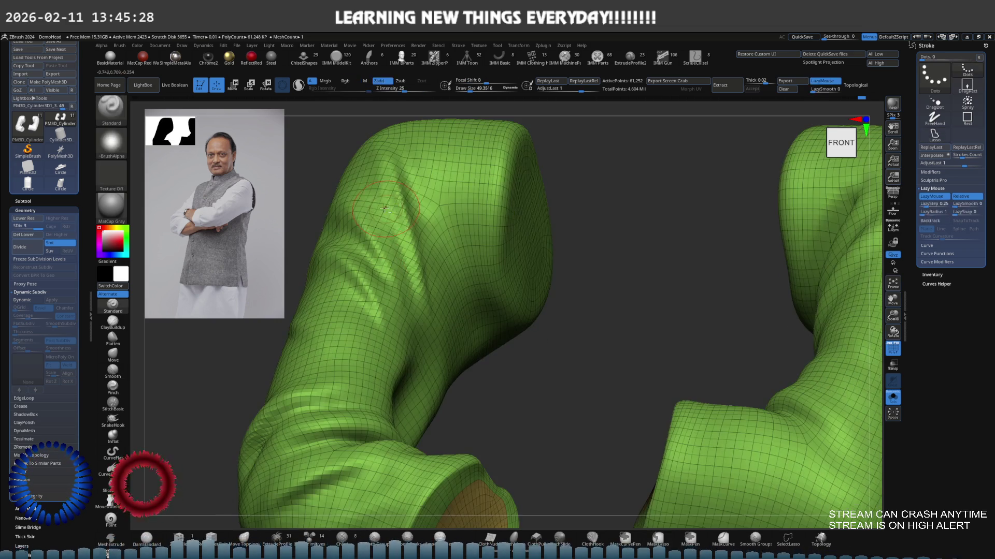
Frame the sleeves, toggle the body's visibility, and select the Move brush.
key(f)
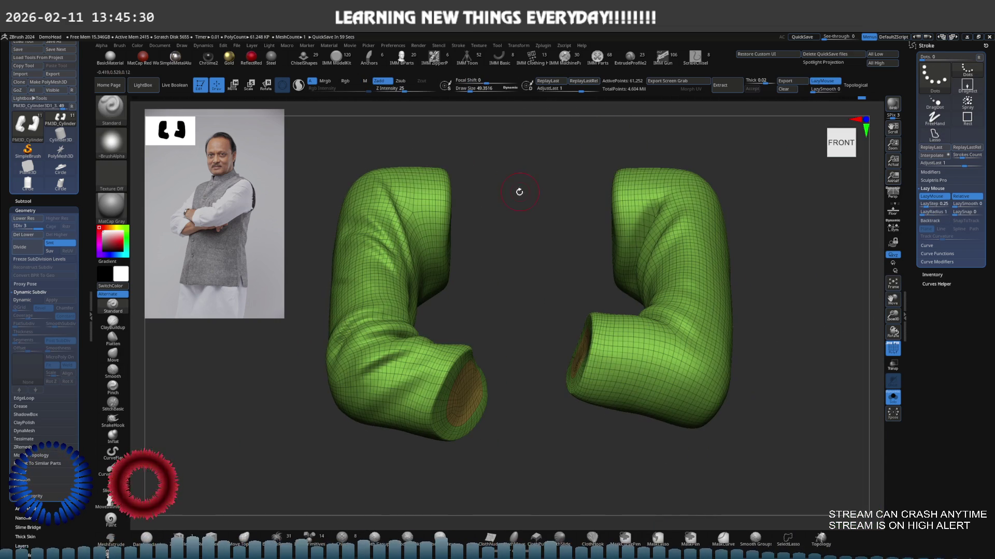
key(alt+s)
mouse_move(476, 225)
alt+mouse_down()
mouse_move(455, 215)
mouse_move(471, 200)
alt+mouse_up()
key(alt+s)
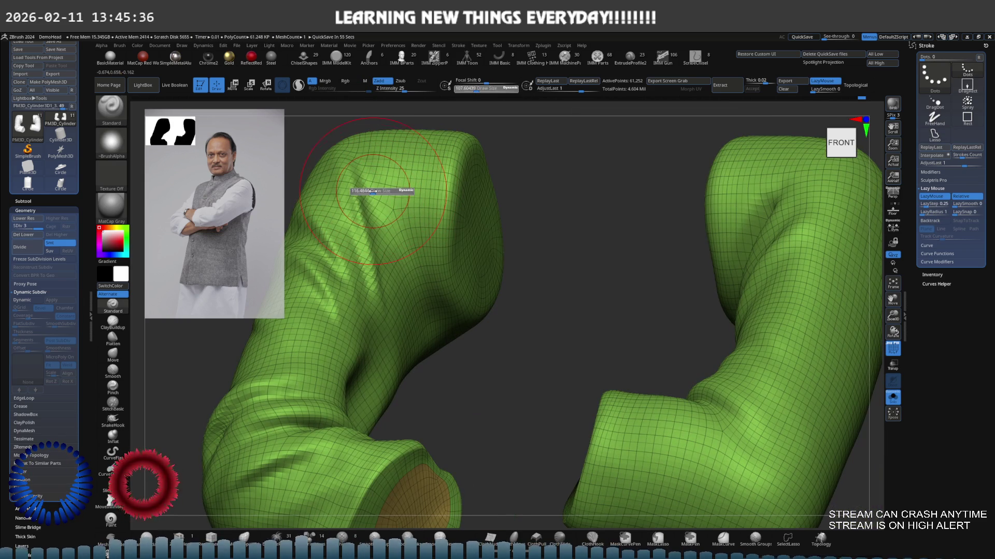
key(b)
key(m)
key(v)
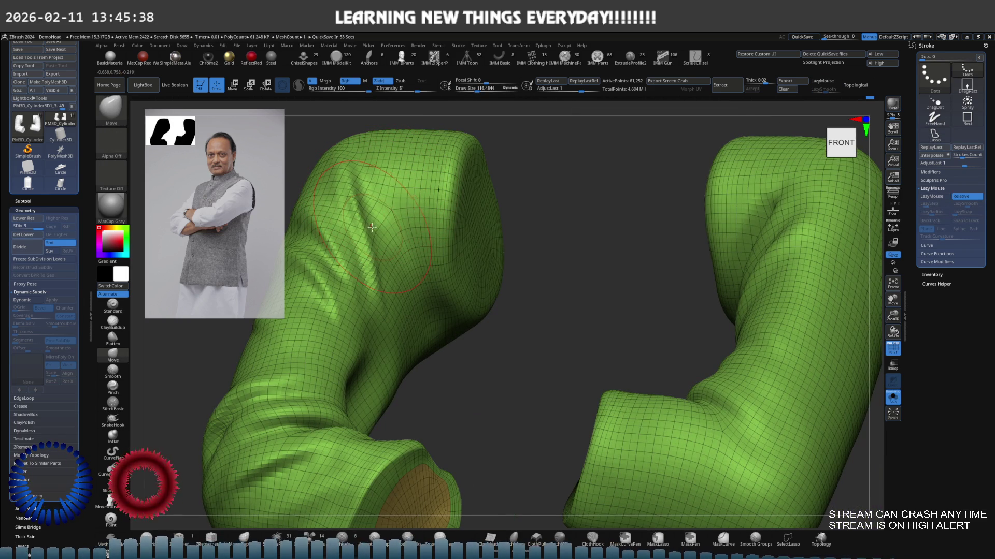
ctrl+shift+click(393, 250)
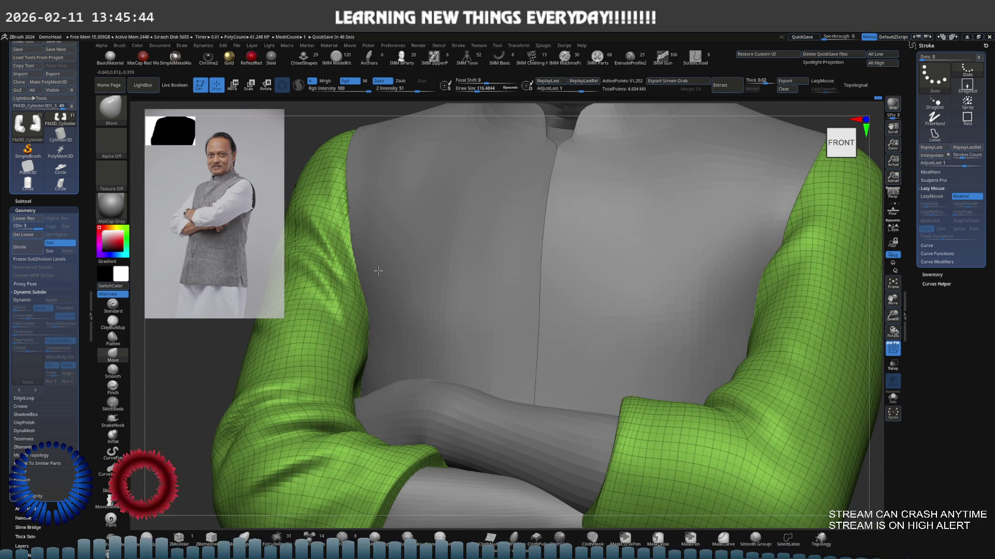
Subdivide the sleeves to SDiv 4 and zoom around the arms to check the inner elbow.
right_drag(378, 271, 400, 206)
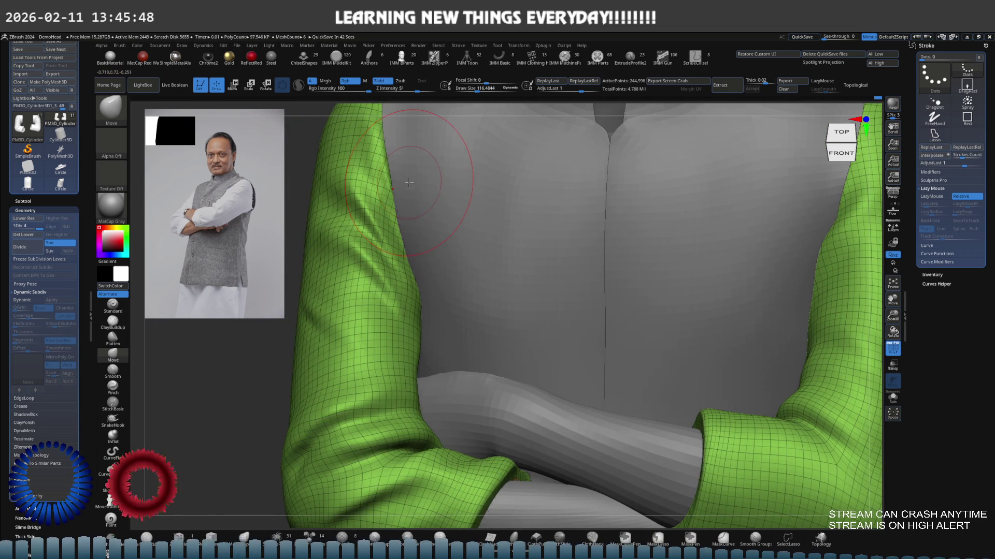
key(d)
key(f)
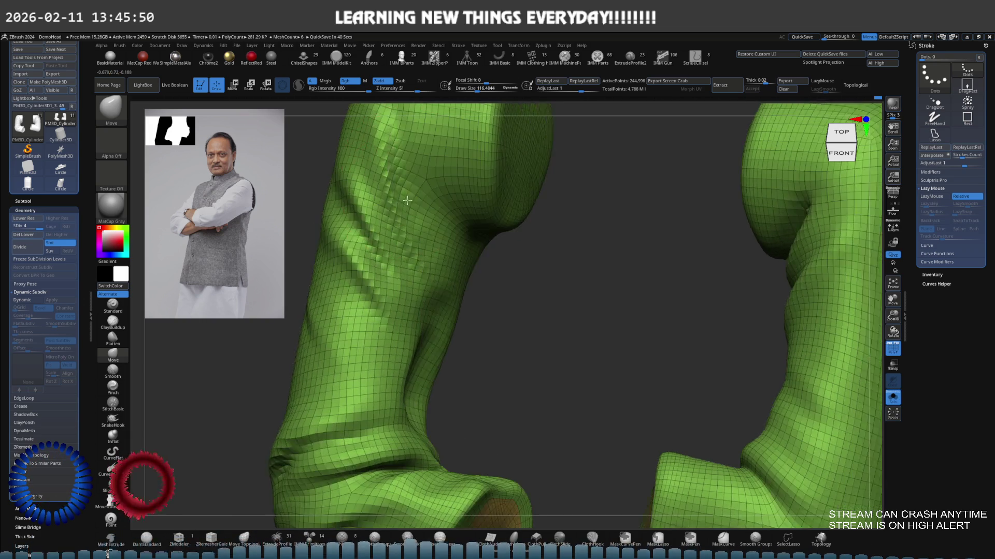
ctrl+right_drag(412, 226, 487, 212)
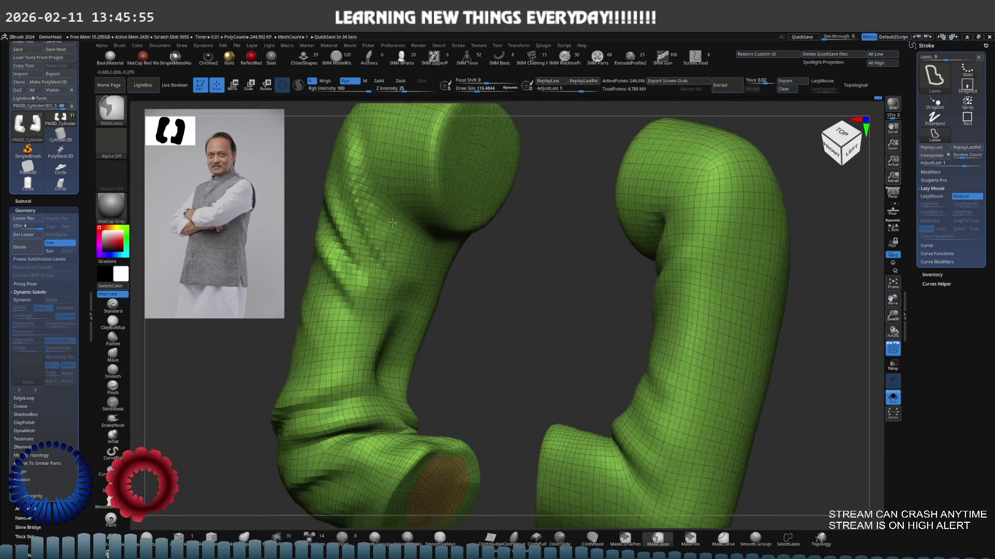
ctrl+right_drag(487, 211, 391, 231)
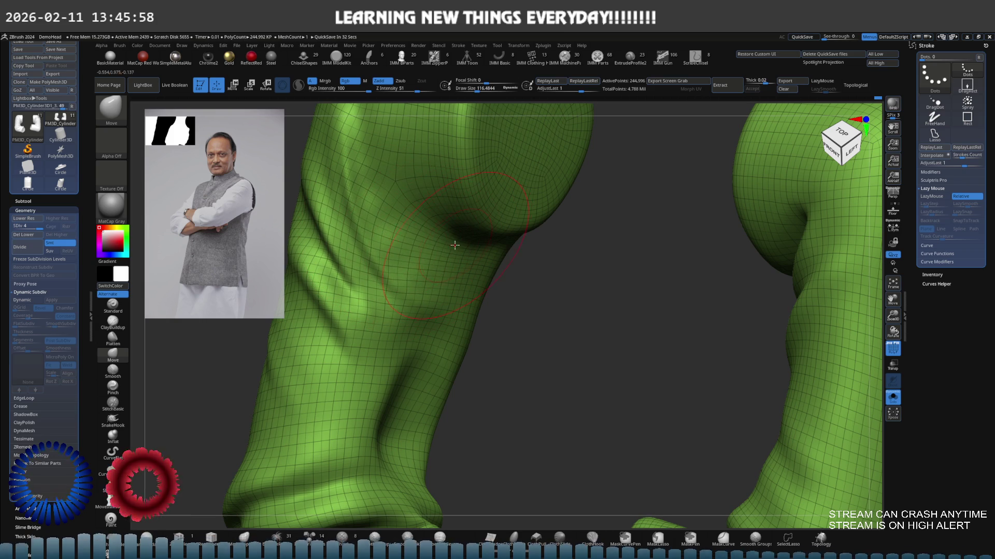
mouse_move(454, 245)
ctrl+right_down()
mouse_move(386, 194)
mouse_move(400, 189)
ctrl+right_up()
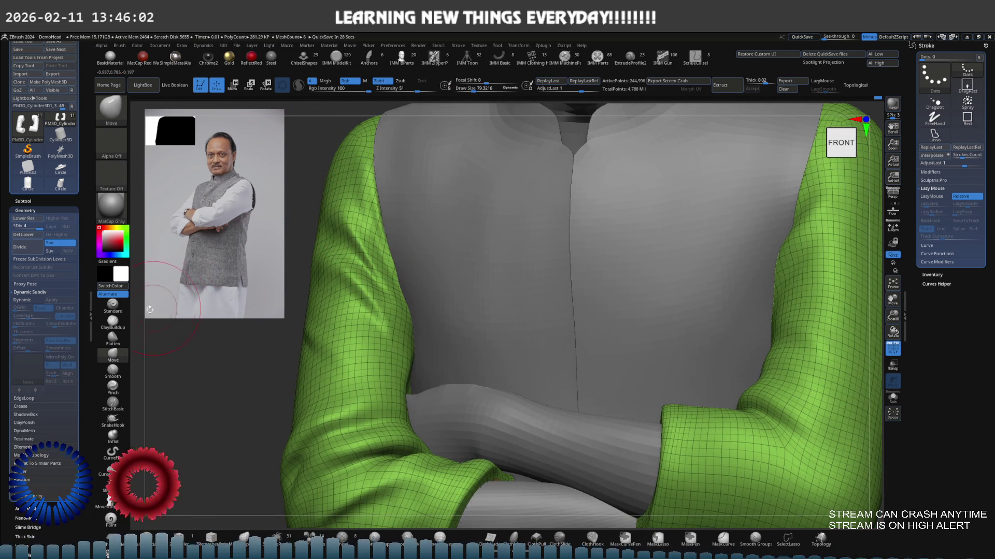
Select the Standard brush and rotate to a front-left close-up of the sleeve and back.
click(113, 305)
key(alt+s)
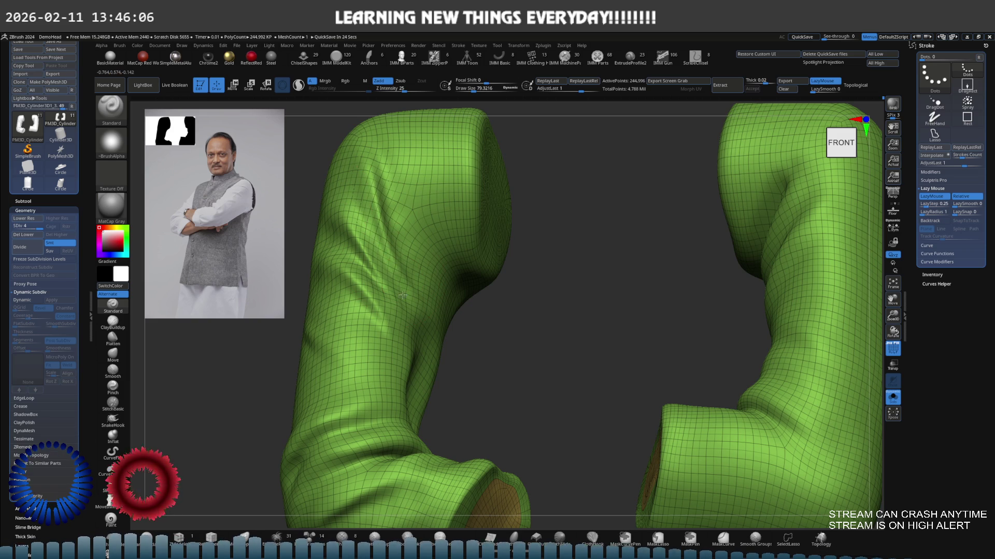
key(alt+s)
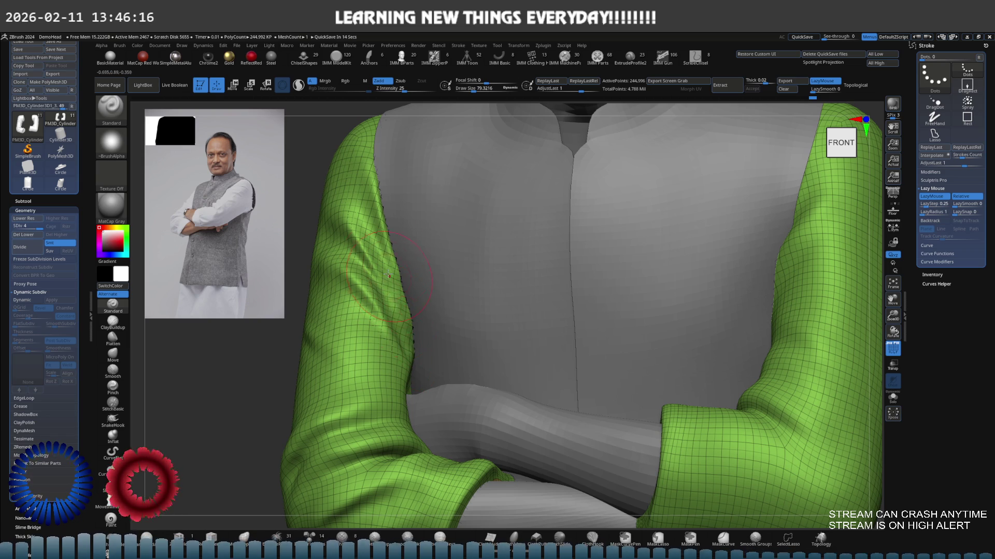
right_drag(391, 292, 377, 187)
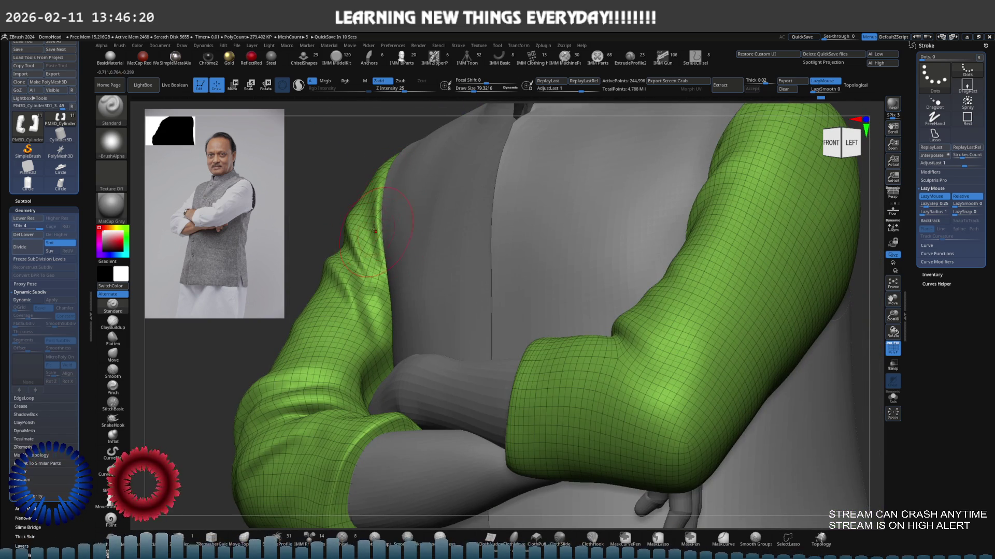
alt+right_drag(371, 265, 411, 277)
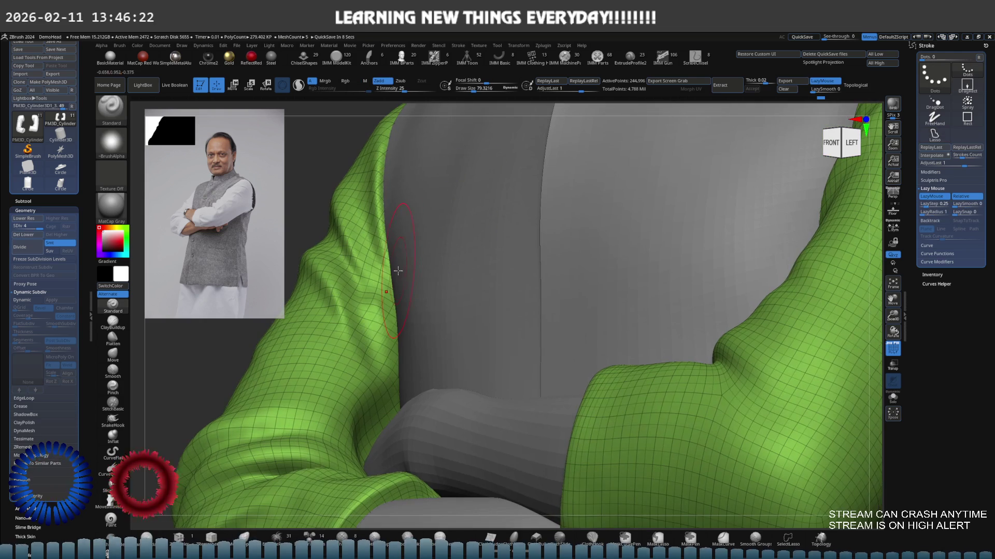
Zoom to the sleeve edge by the back and set the Draw Size to about 27 for the folds.
key(s)
alt+right_drag(392, 274, 416, 236)
key(s)
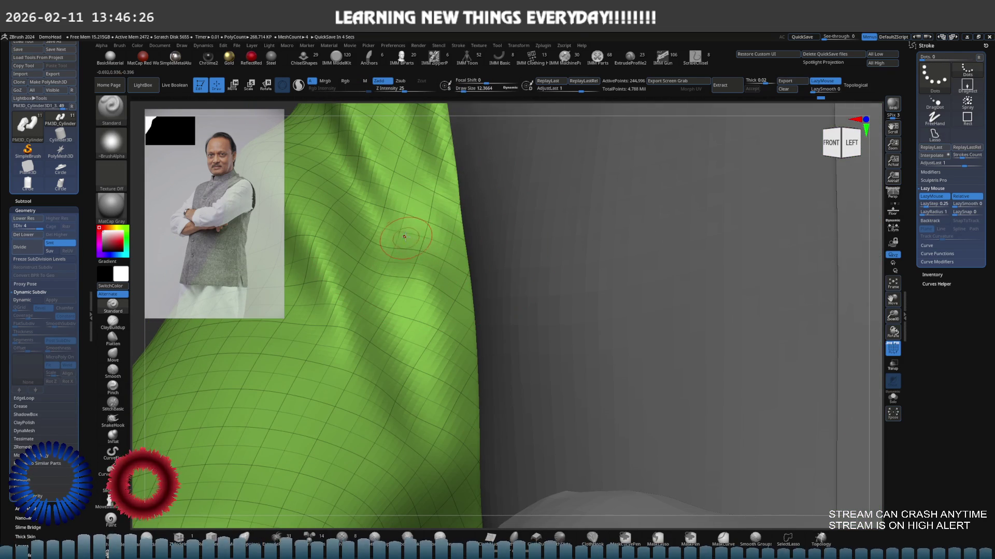
key(s)
click(412, 232)
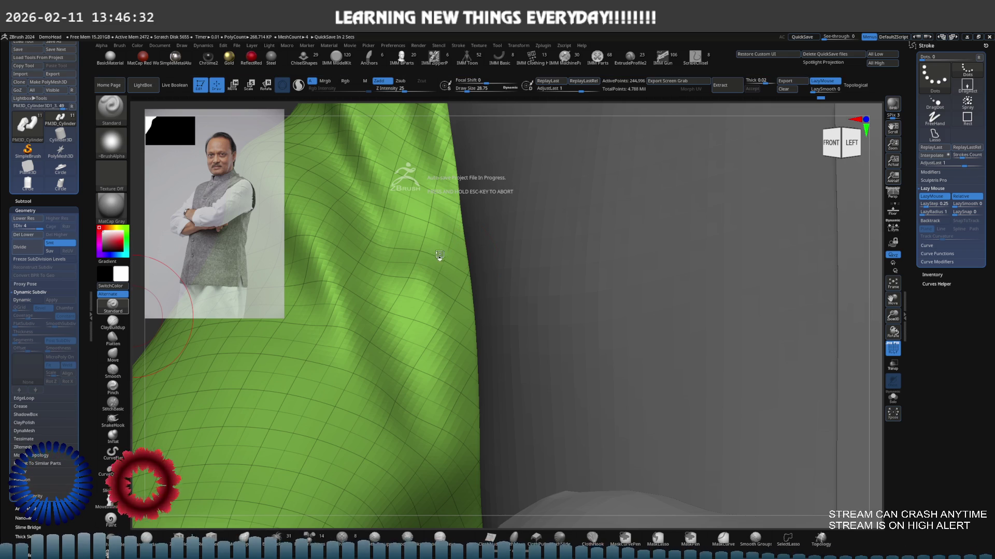
key(b)
scroll(449, 213, up, 3)
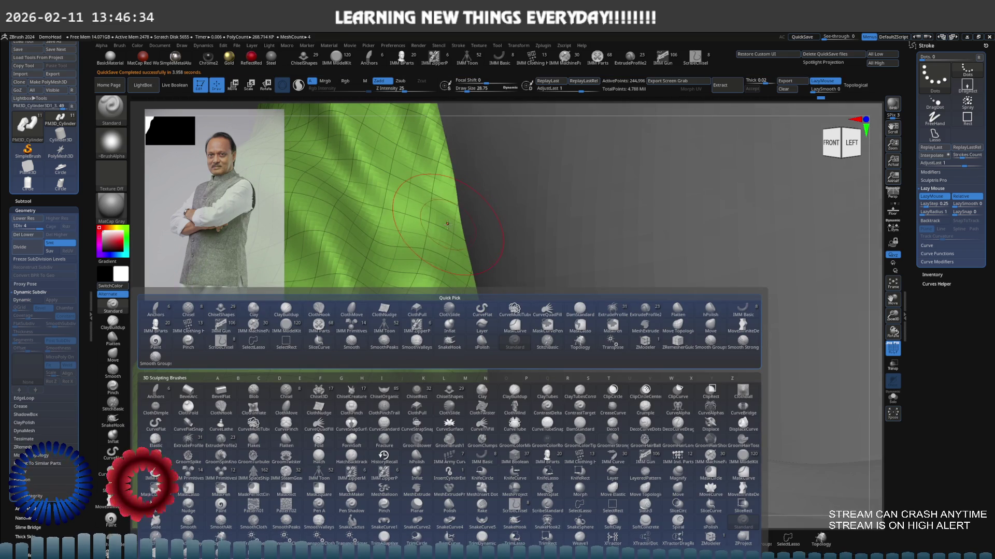
Pick a Smooth brush variant from the picker and rotate onto the sleeve fold.
key(s)
key(c)
key(comma)
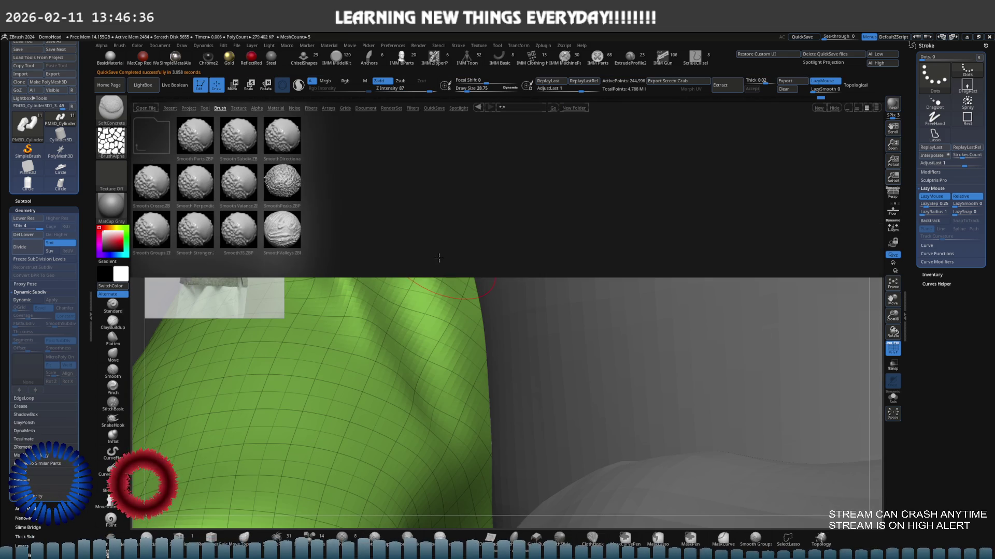
key(comma)
drag(441, 256, 426, 253)
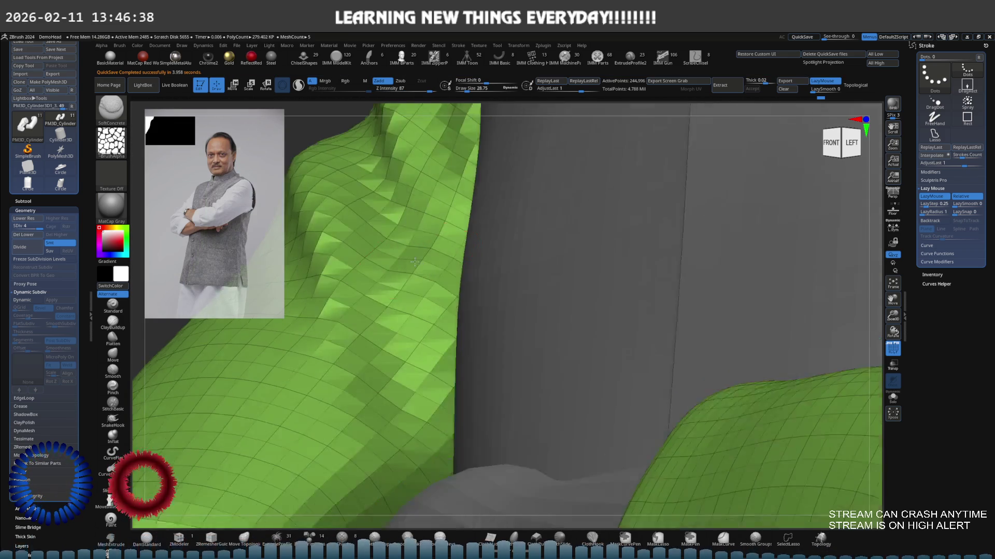
key(s)
scroll(431, 269, up, 3)
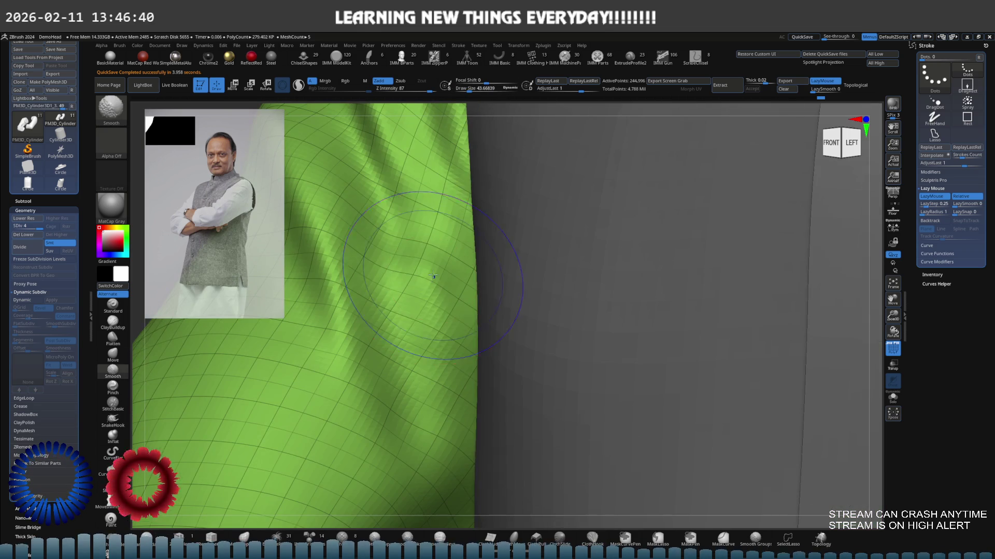
mouse_move(432, 260)
mouse_down()
mouse_move(430, 207)
mouse_move(271, 259)
mouse_up()
Switch back to Standard, smooth the underarm fold along the sleeve edge, then zoom out to both arms.
key(b)
key(s)
key(t)
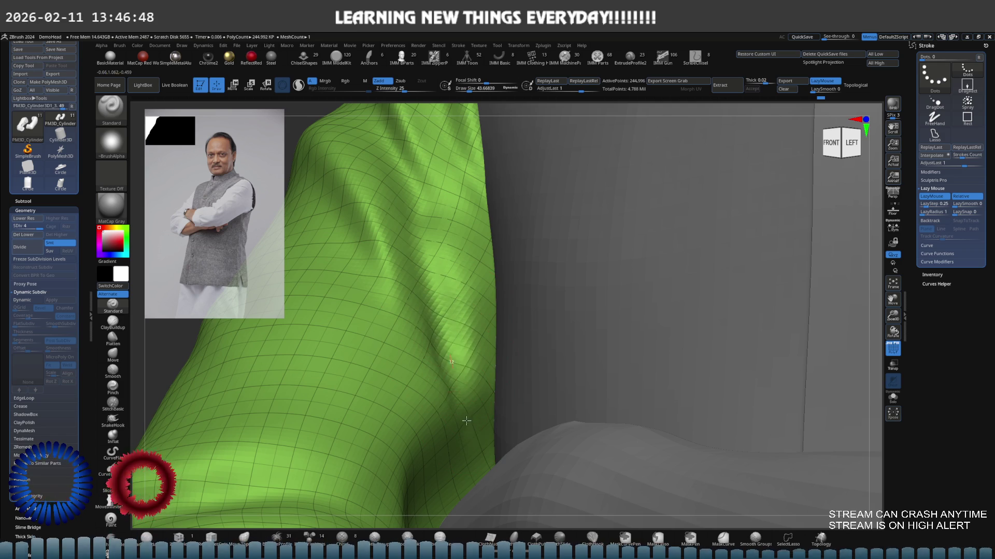
mouse_move(466, 299)
right_down()
mouse_move(455, 215)
mouse_move(456, 253)
right_up()
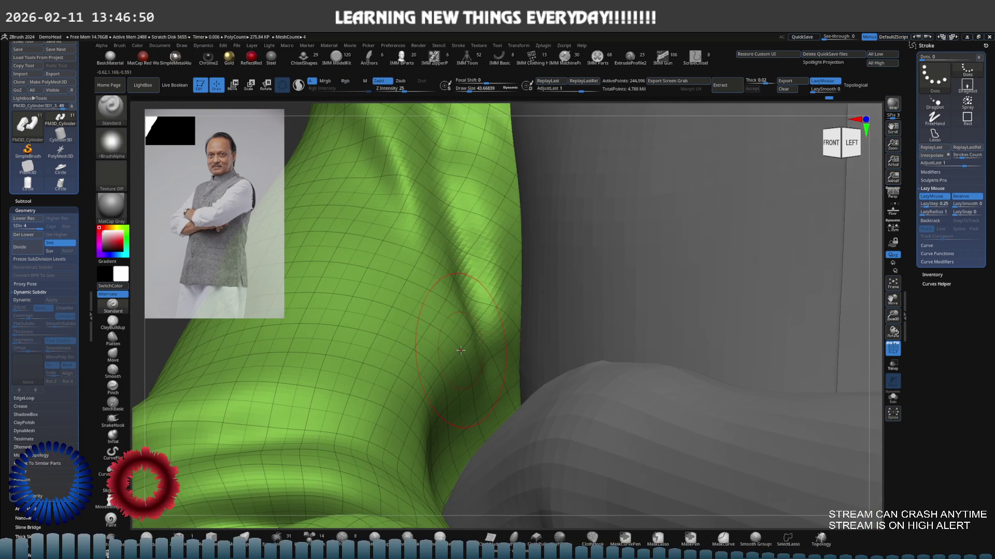
shift+drag(461, 351, 463, 367)
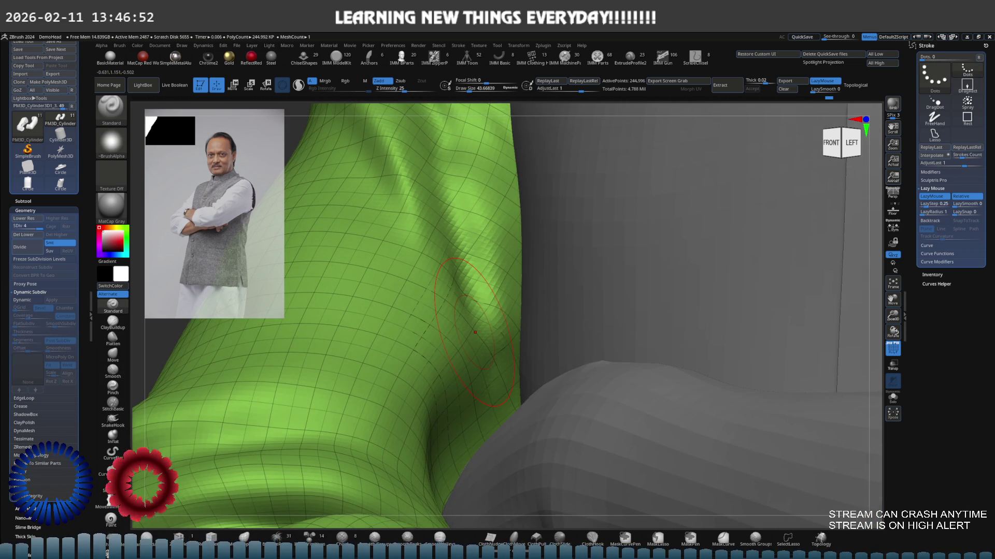
mouse_move(505, 220)
ctrl+right_down()
mouse_move(430, 191)
mouse_move(465, 184)
mouse_move(395, 192)
mouse_move(447, 183)
mouse_move(500, 203)
mouse_move(493, 177)
mouse_move(483, 213)
ctrl+right_up()
key(s)
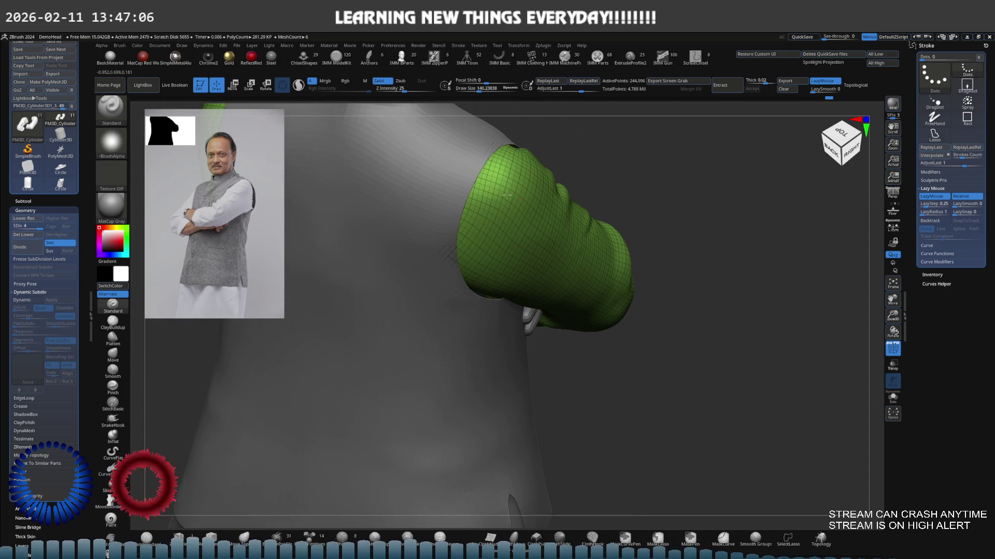
With brush size about 95, Shift-smooth the upper sleeve, checking it from behind and the side.
key(s)
drag(507, 194, 482, 194)
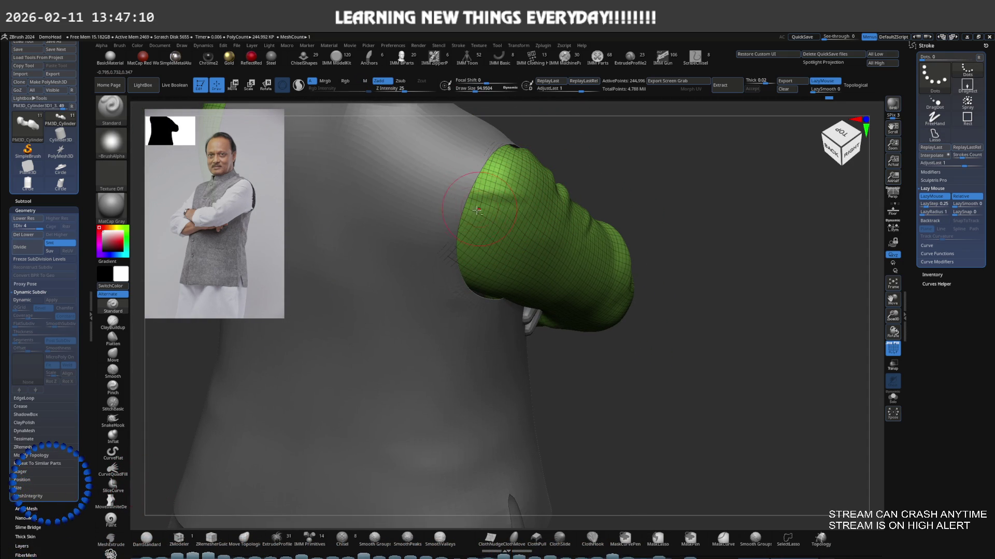
key(shift)
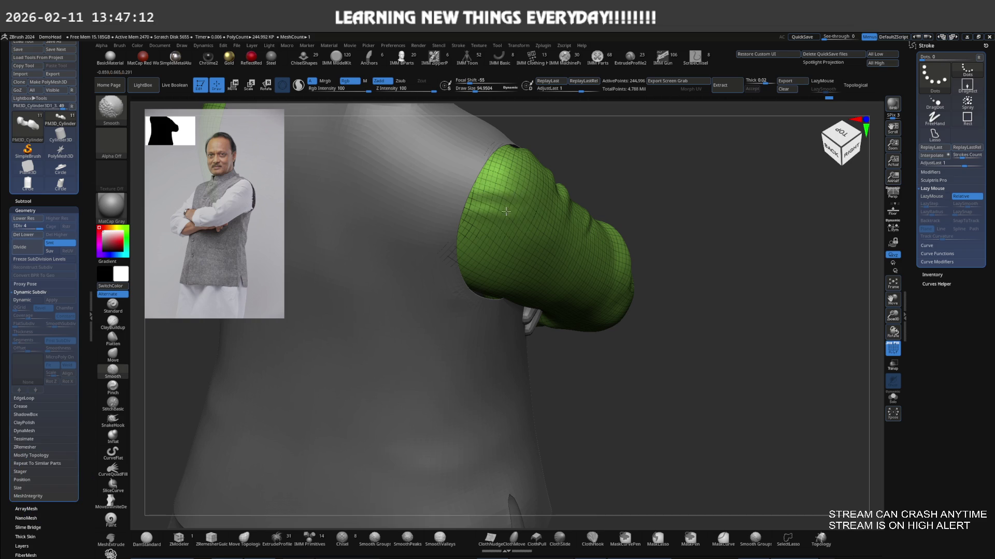
shift+right_drag(506, 211, 470, 249)
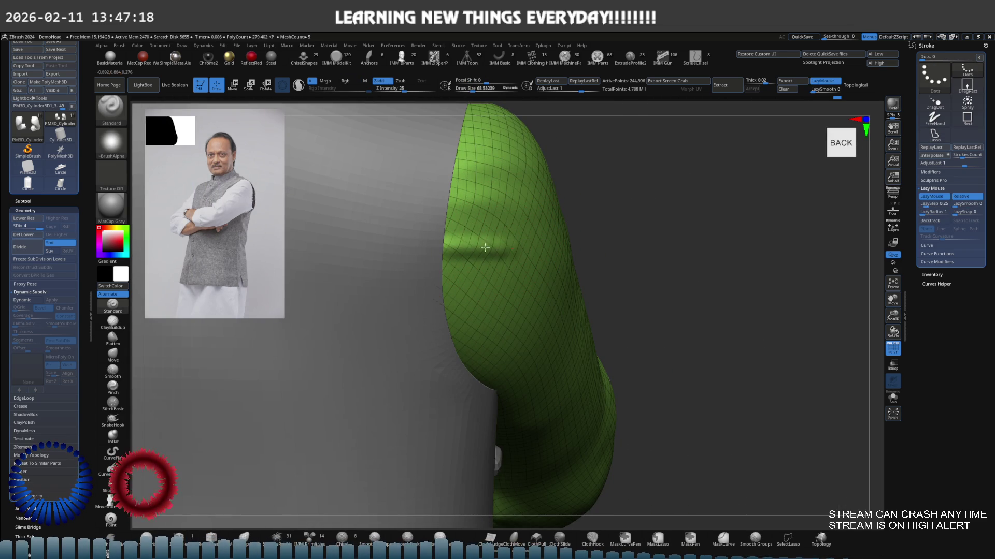
key(shift)
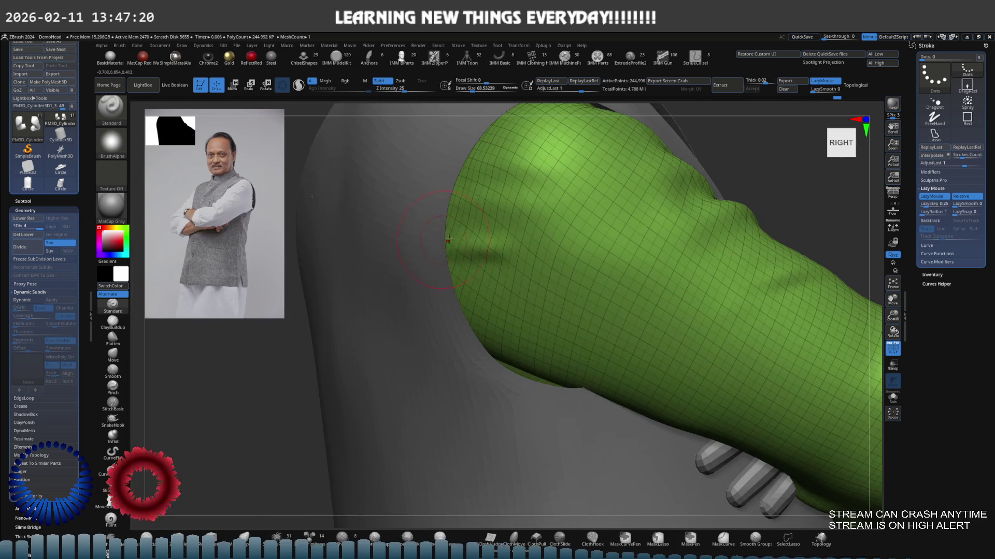
mouse_move(425, 250)
shift+right_down()
mouse_move(447, 232)
mouse_move(532, 238)
mouse_move(535, 259)
mouse_move(589, 266)
mouse_move(466, 287)
shift+right_up()
key(s)
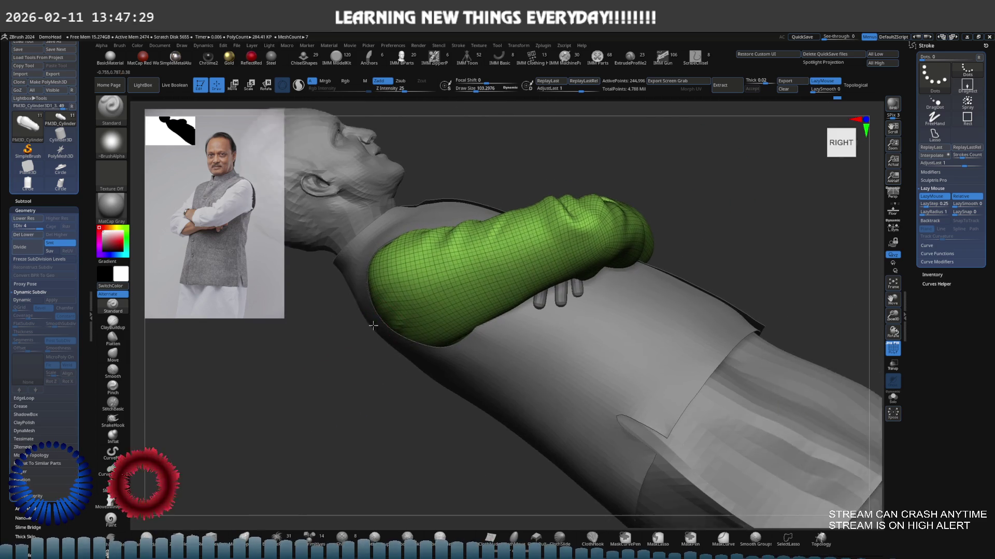
Set brush size near 99 and Shift-smooth the sleeve from side and underside views.
key(s)
mouse_move(466, 288)
right_down()
mouse_move(454, 299)
mouse_move(502, 313)
right_up()
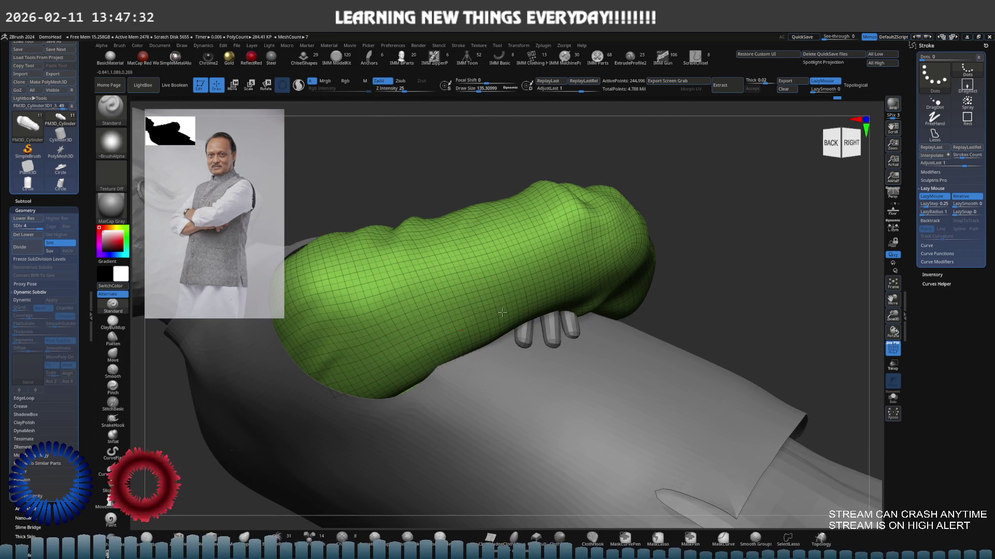
key(s)
drag(482, 325, 458, 316)
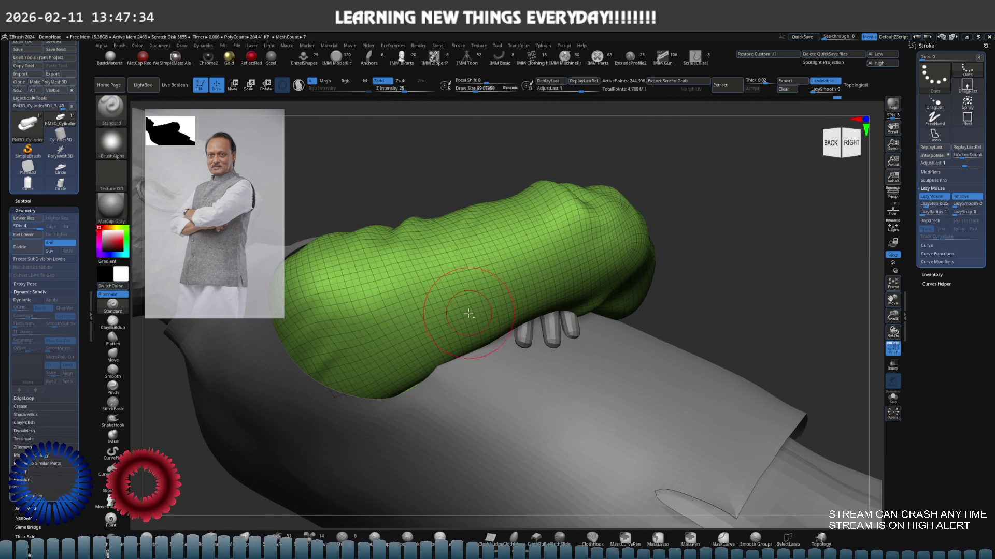
mouse_move(446, 318)
right_down()
mouse_move(457, 315)
mouse_move(447, 346)
right_up()
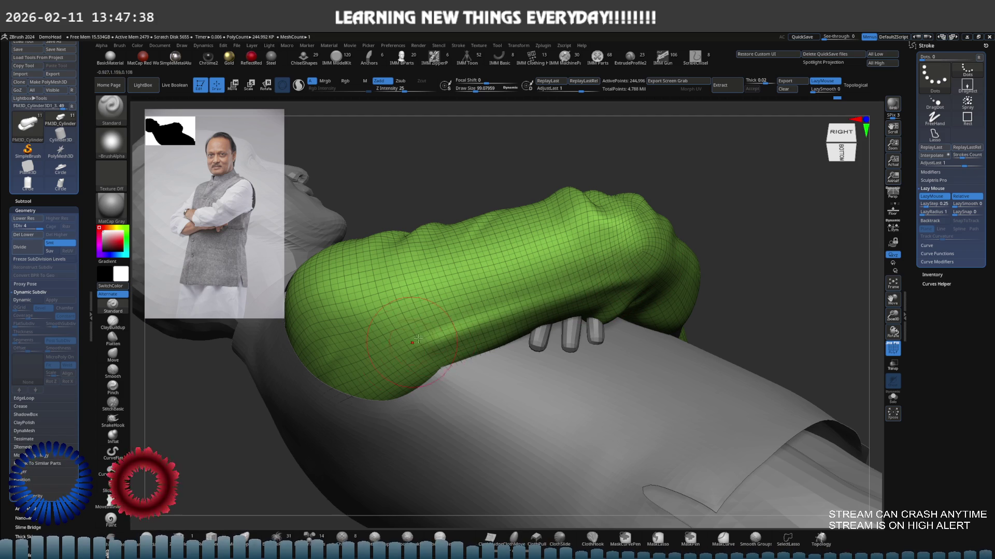
key(shift)
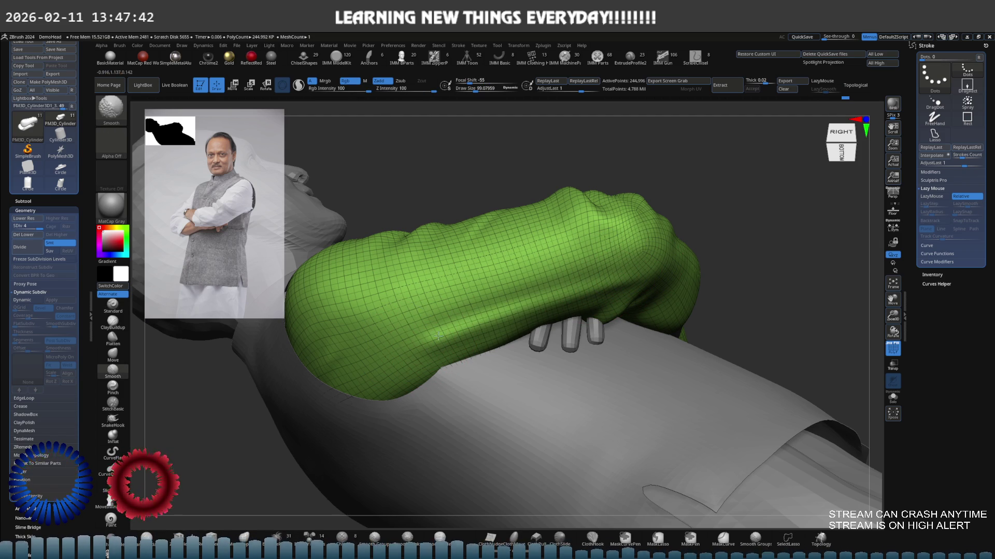
mouse_move(602, 267)
right_down()
mouse_move(586, 293)
mouse_move(542, 302)
mouse_move(595, 256)
mouse_move(578, 265)
mouse_move(629, 302)
right_up()
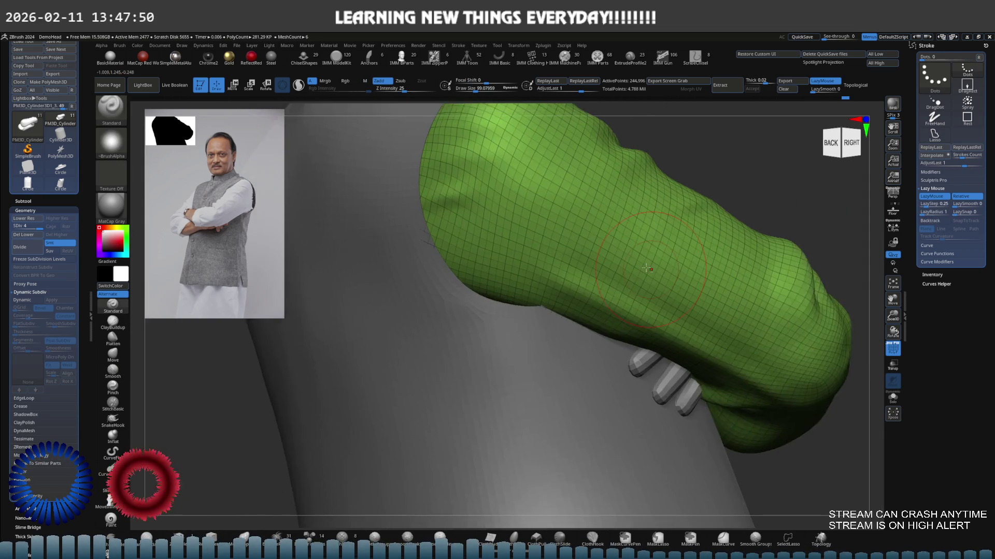
Subdivide the sleeve one more level and smooth it, viewing from behind.
key(ctrl+d)
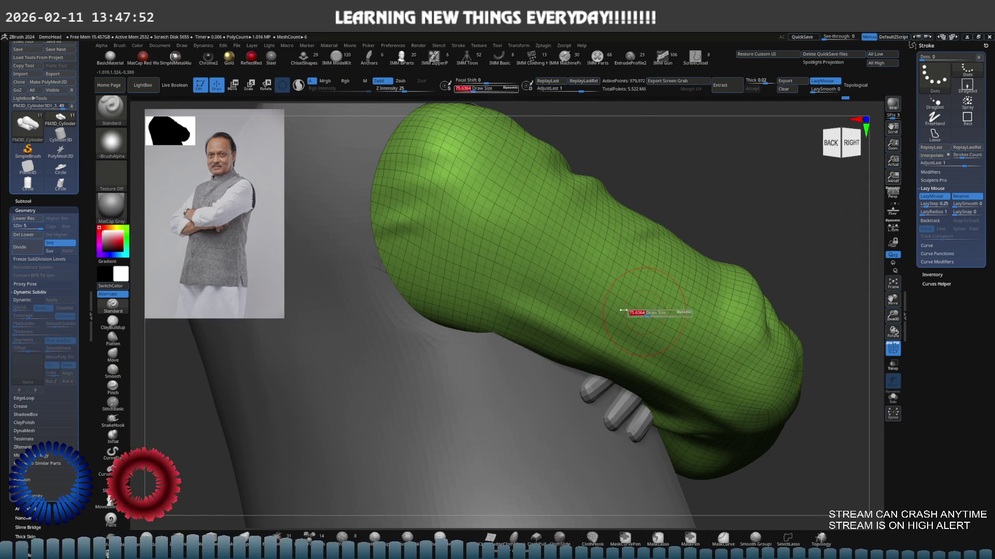
key(shift)
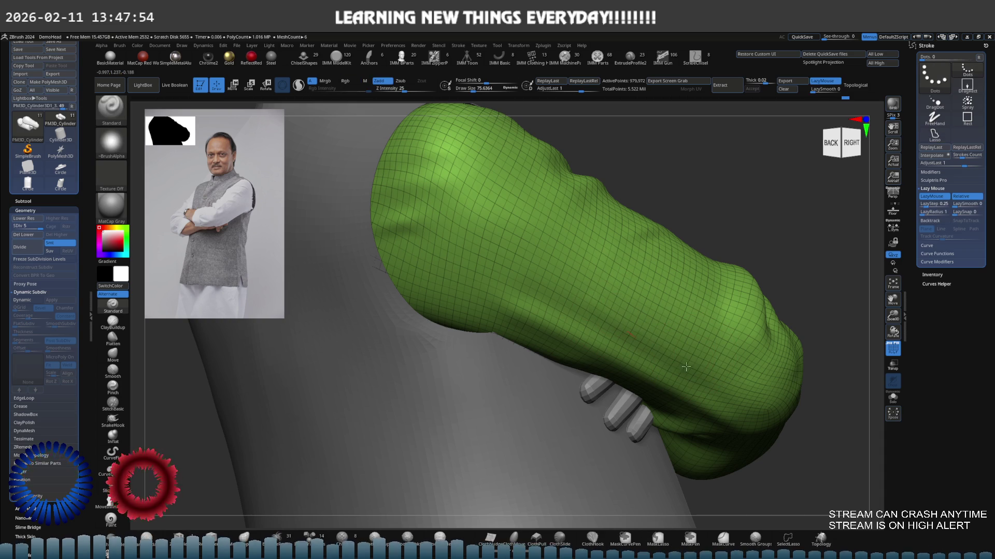
key(shift)
right_drag(568, 301, 594, 298)
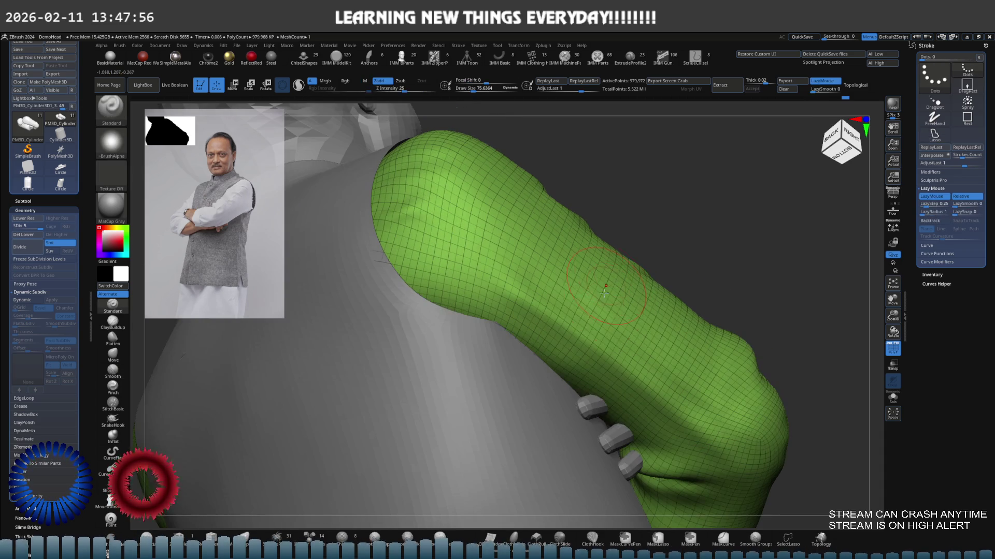
key(shift)
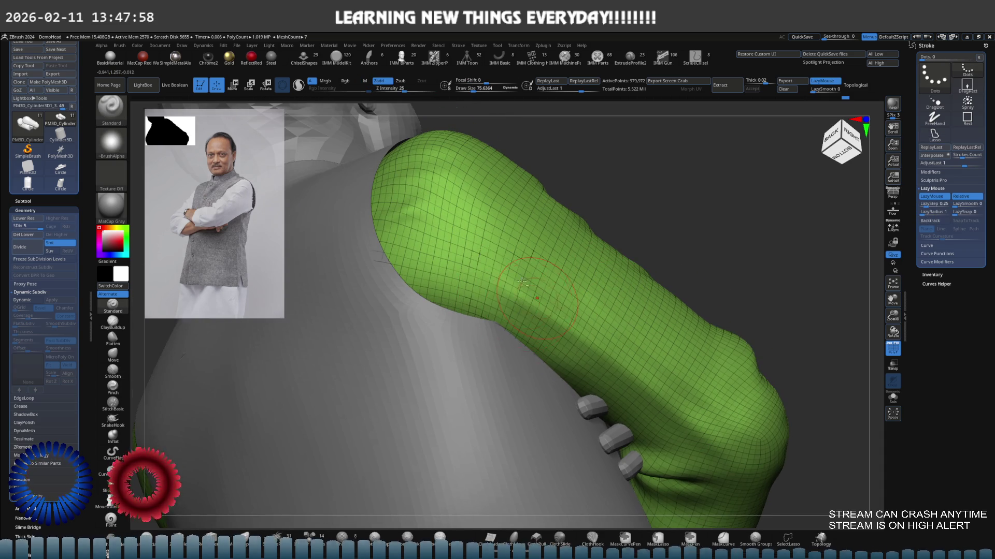
right_drag(499, 285, 529, 339)
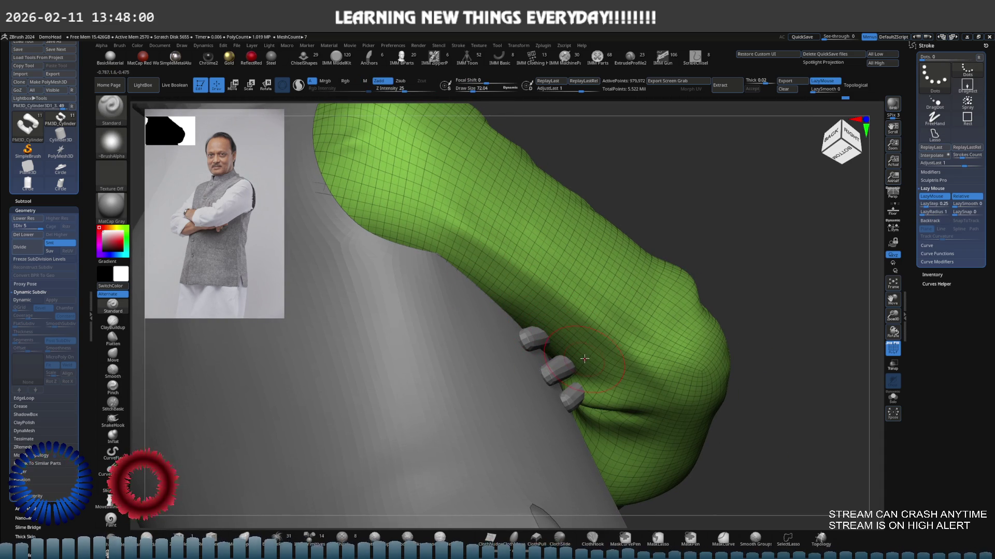
Solo the sleeve, smooth the forearm crease with two strokes, then bring the body back into view.
key(ctrl+shift+s)
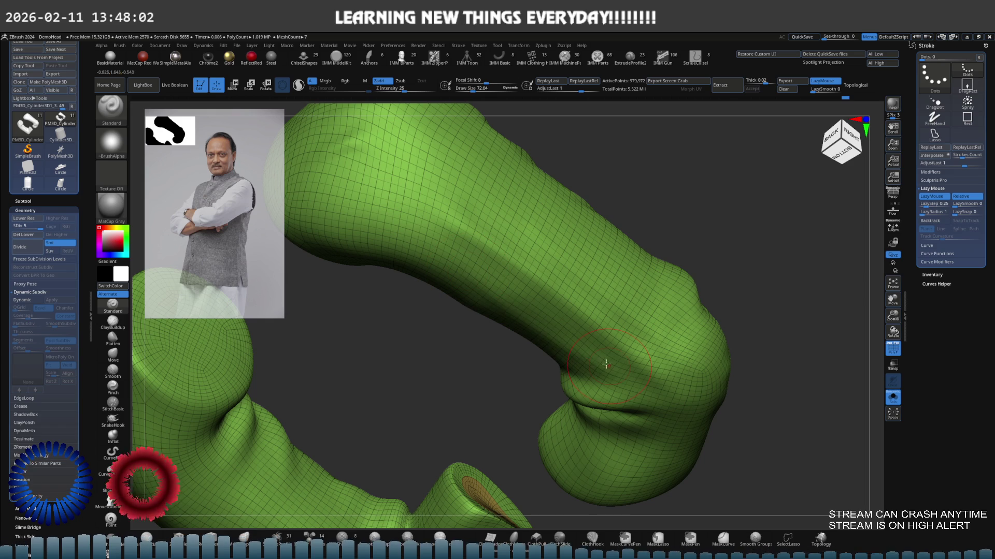
shift+drag(595, 378, 536, 331)
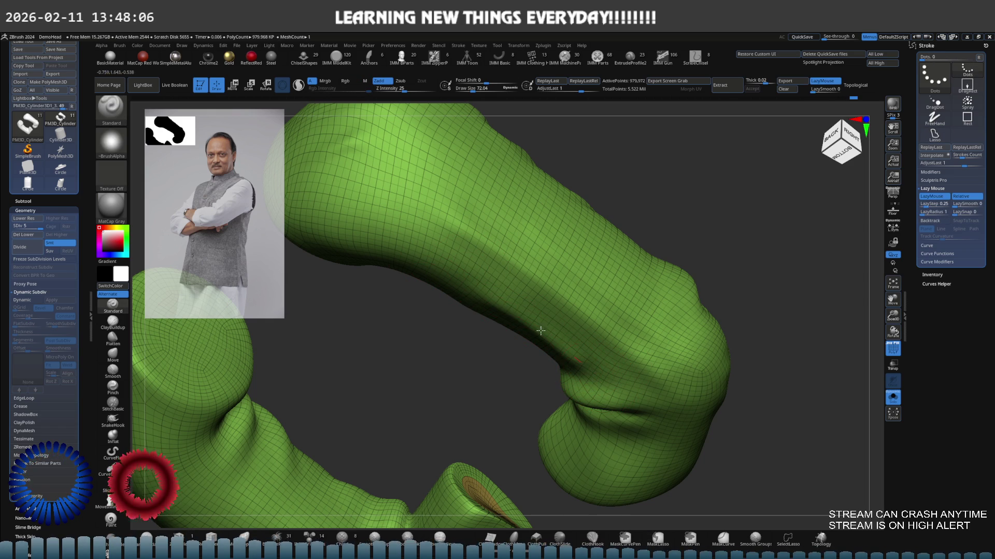
shift+drag(595, 365, 534, 323)
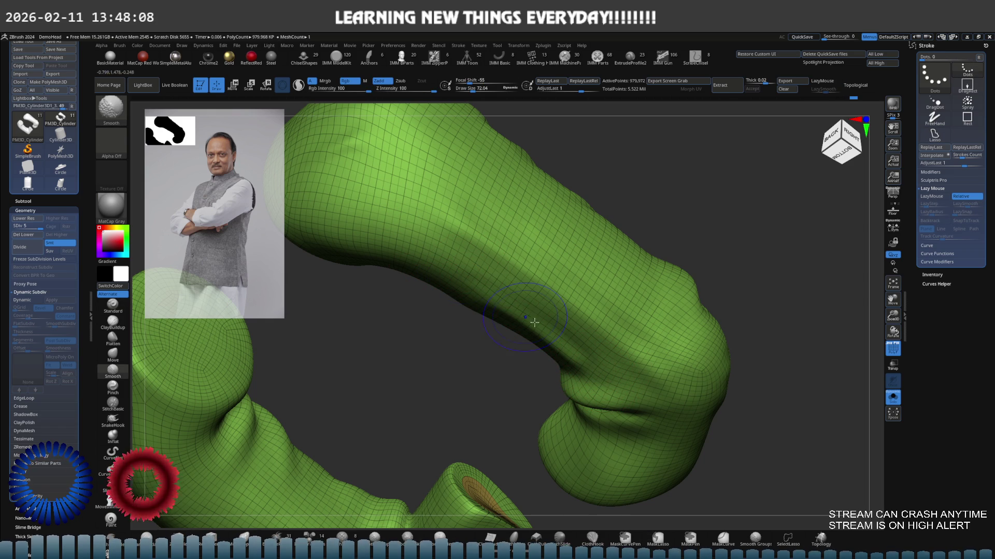
mouse_move(673, 358)
right_down()
mouse_move(641, 333)
mouse_move(505, 346)
right_up()
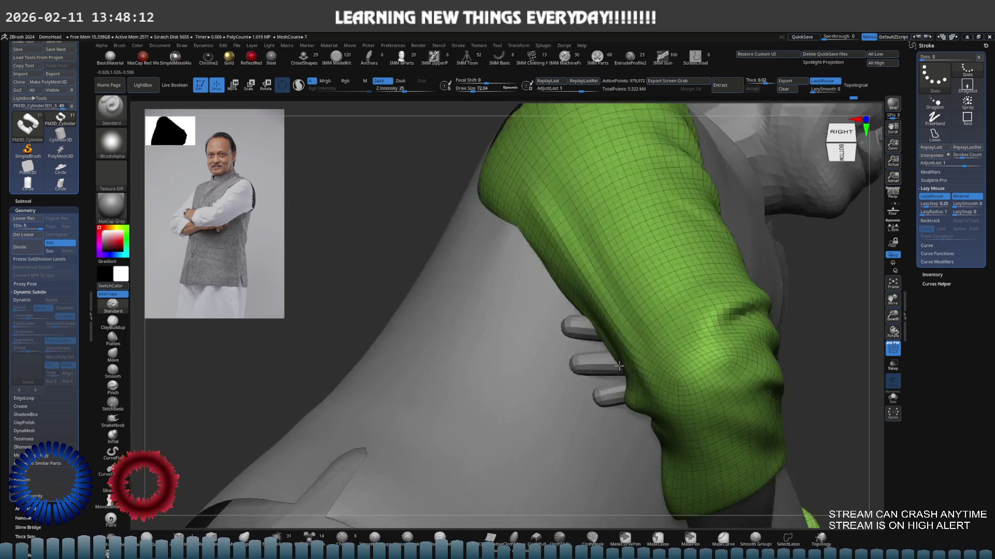
Frame the torso, zoom to the elbow and set a smaller brush size of about 55.
key(f)
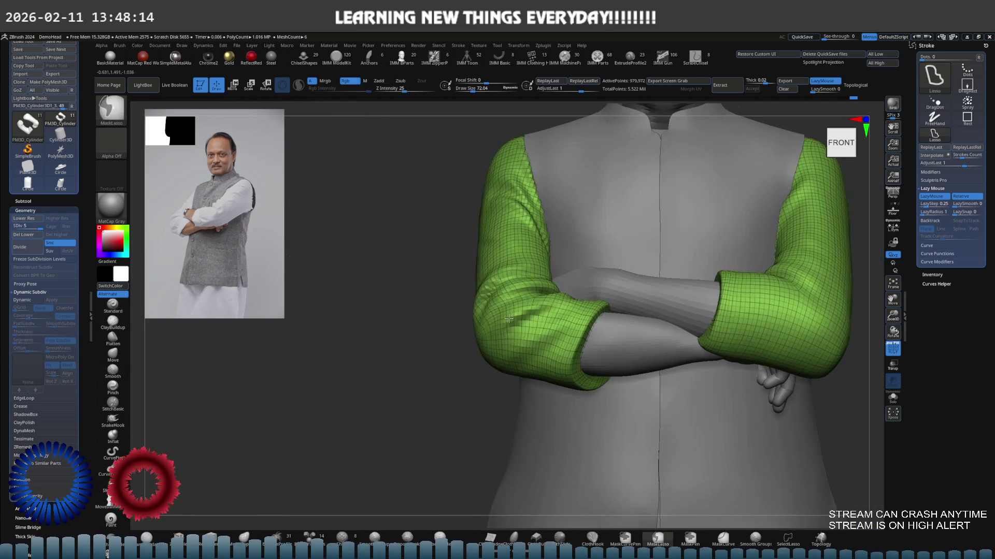
alt+right_drag(513, 311, 420, 355)
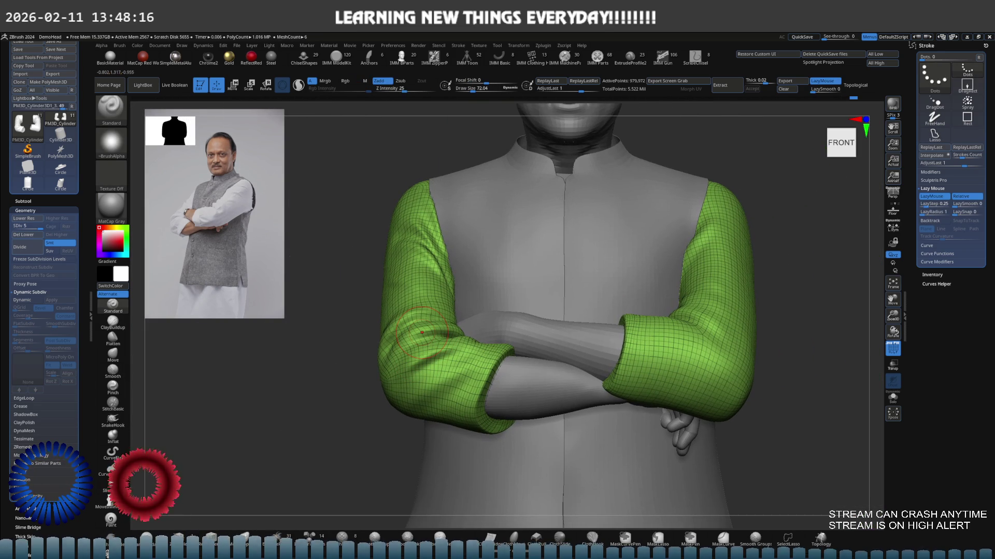
key(s)
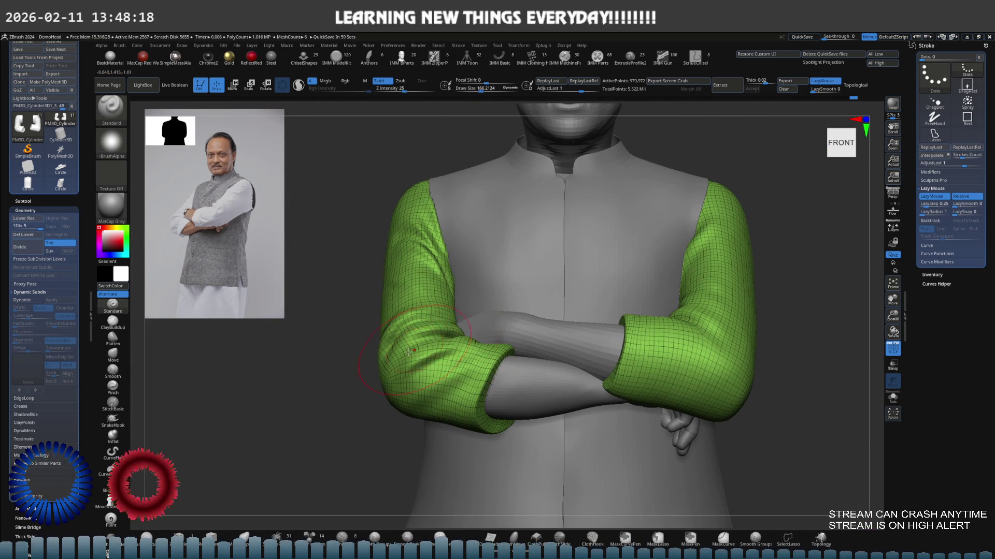
mouse_move(461, 327)
ctrl+right_down()
mouse_move(450, 347)
mouse_move(404, 329)
mouse_move(441, 283)
ctrl+right_up()
key(s)
click(426, 346)
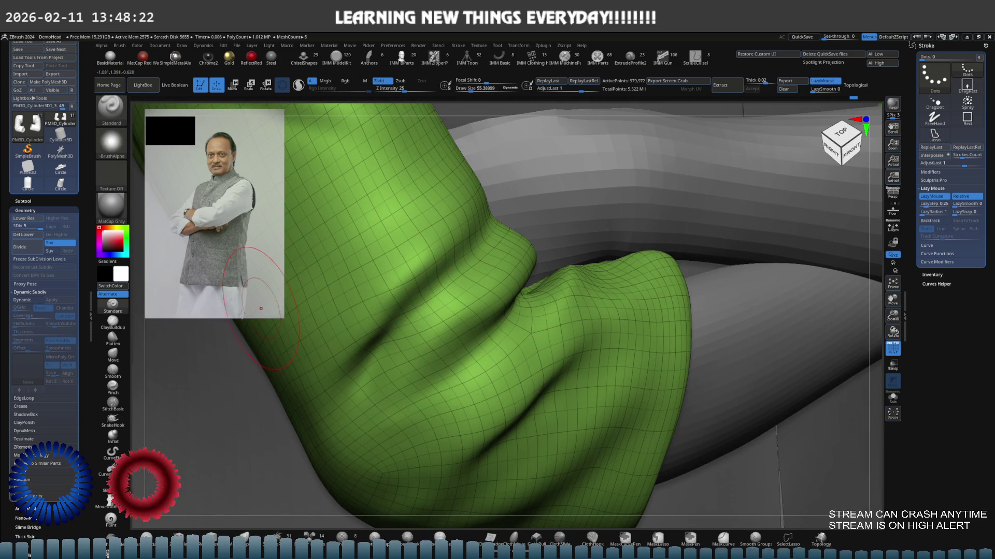
right_drag(149, 334, 464, 256)
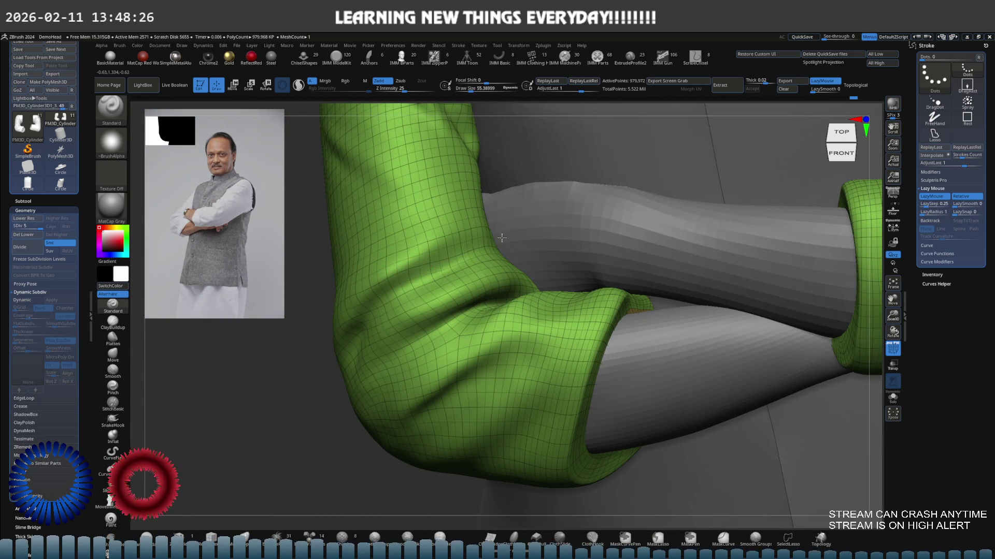
right_drag(396, 285, 408, 279)
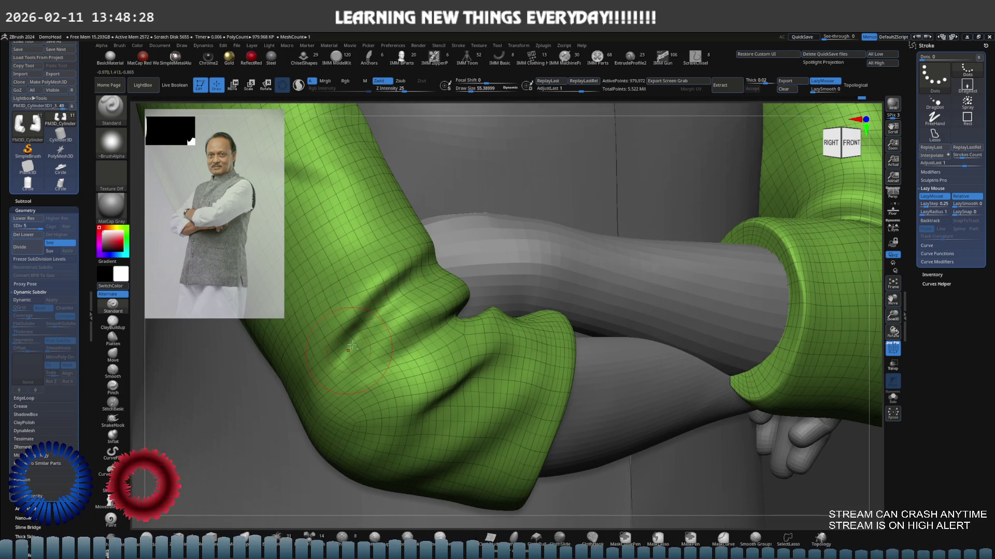
right_drag(350, 348, 361, 297)
Try the Move brush on the sleeve from the front, then return to the Standard brush.
key(b)
key(m)
key(v)
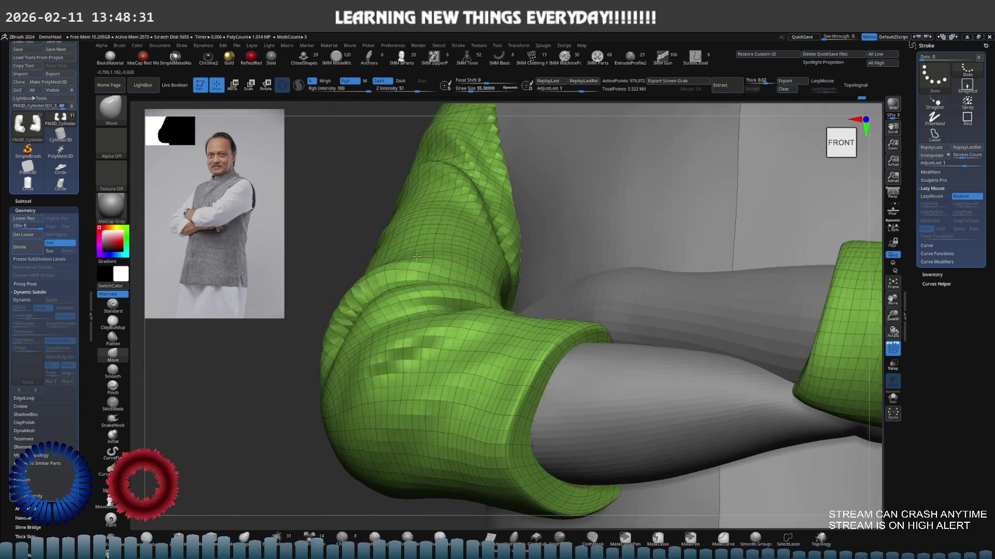
right_drag(362, 297, 413, 259)
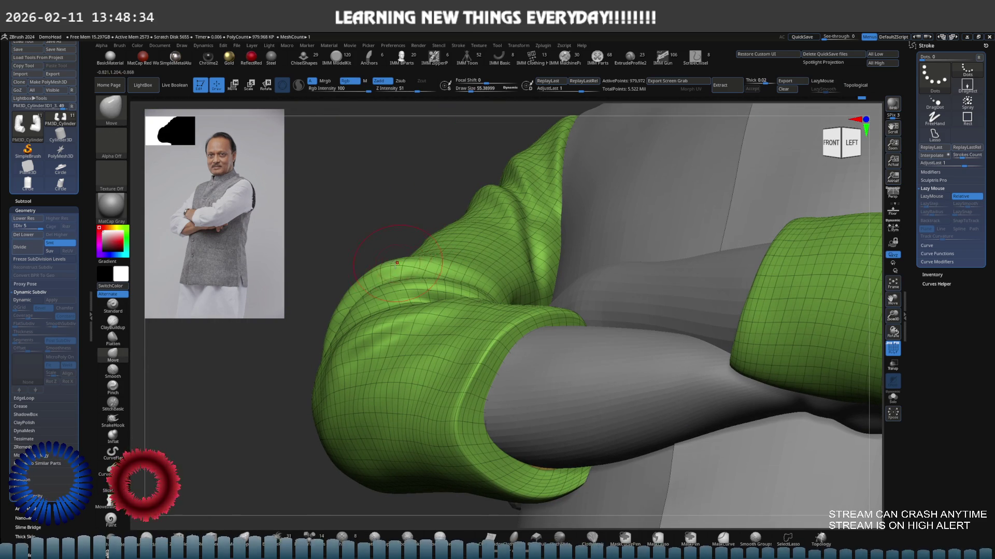
mouse_move(364, 279)
right_down()
mouse_move(402, 256)
mouse_move(432, 269)
mouse_move(435, 258)
right_up()
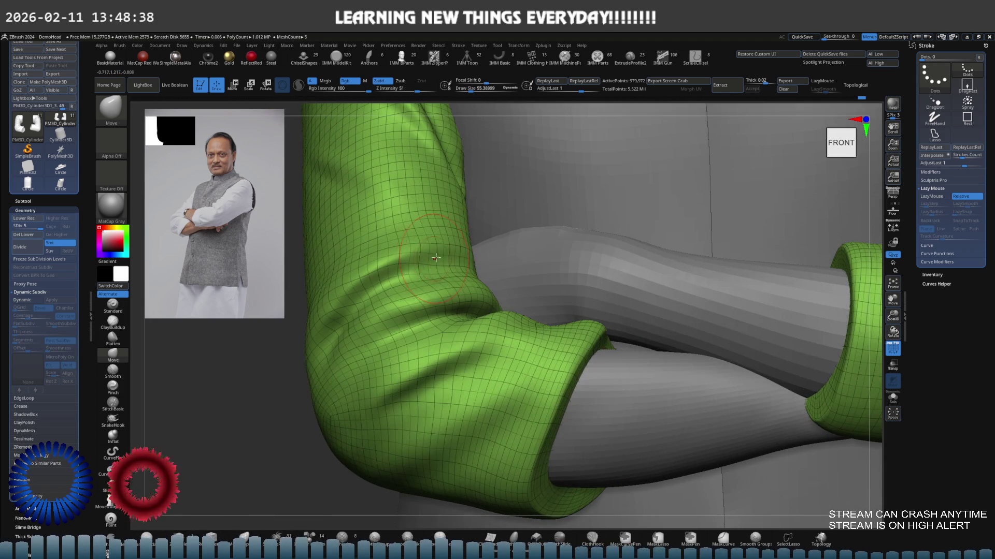
click(123, 307)
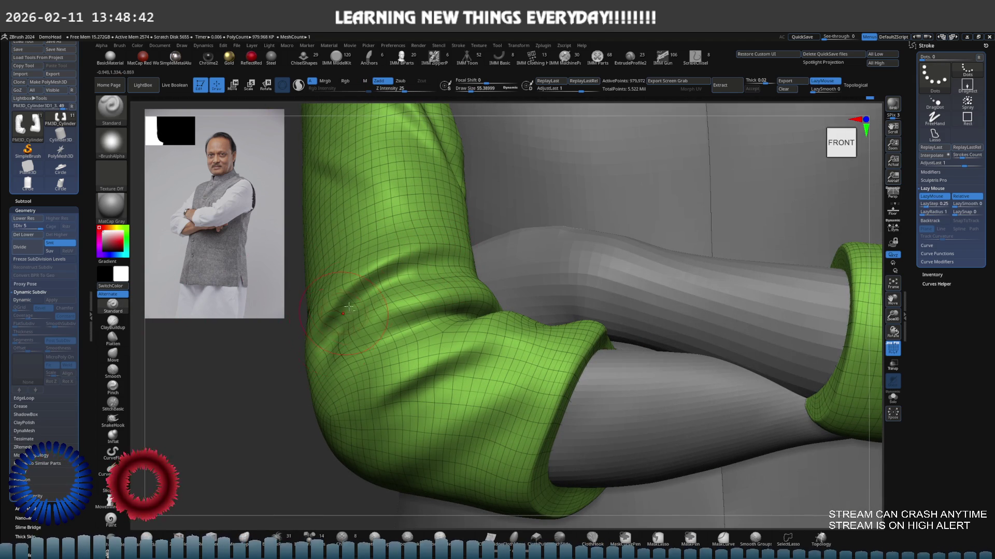
mouse_move(344, 312)
right_down()
mouse_move(363, 304)
mouse_move(436, 321)
right_up()
Sculpt and smooth a fold at the sleeve's elbow, orbiting to check it, then zoom to the sleeve end.
drag(474, 320, 389, 320)
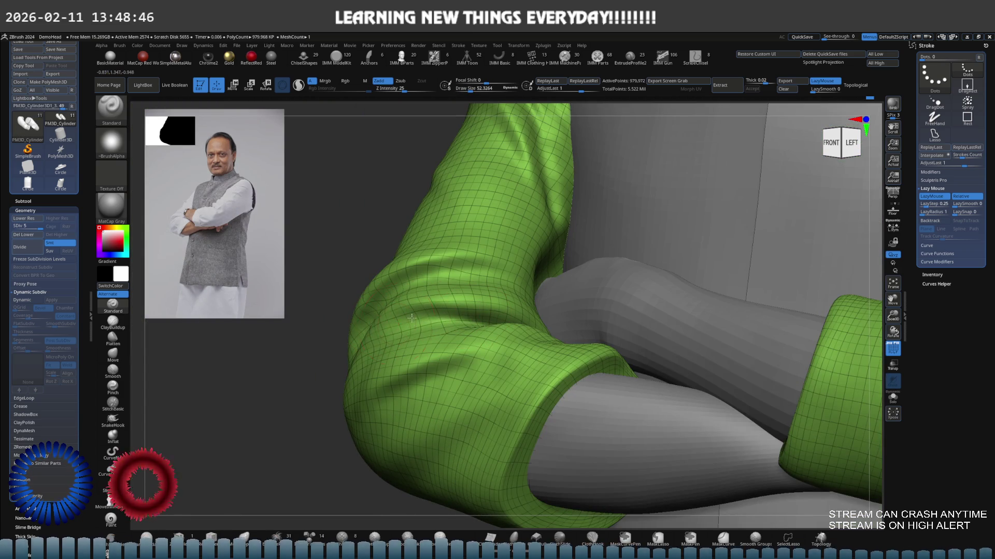
right_drag(411, 318, 416, 318)
drag(392, 335, 373, 340)
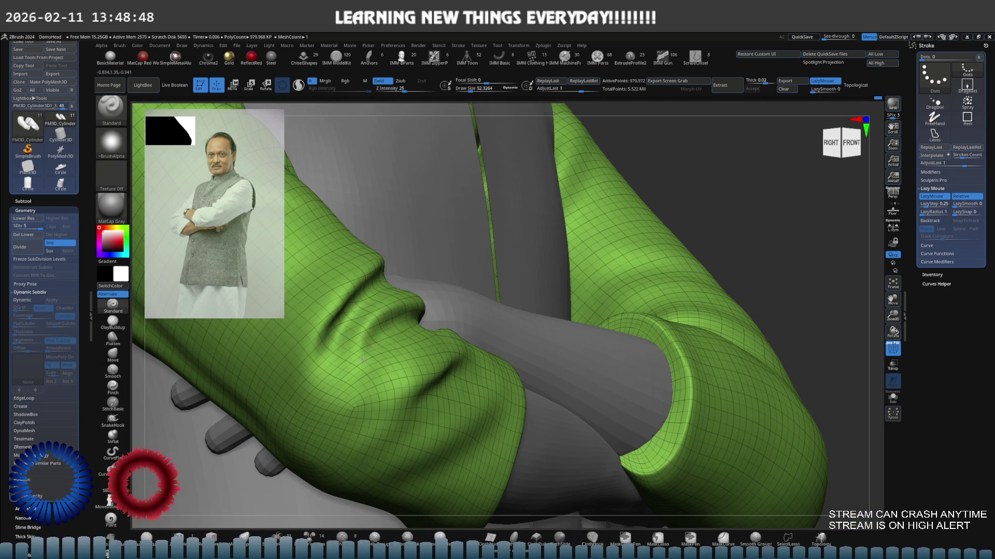
right_drag(363, 330, 365, 351)
drag(480, 301, 435, 311)
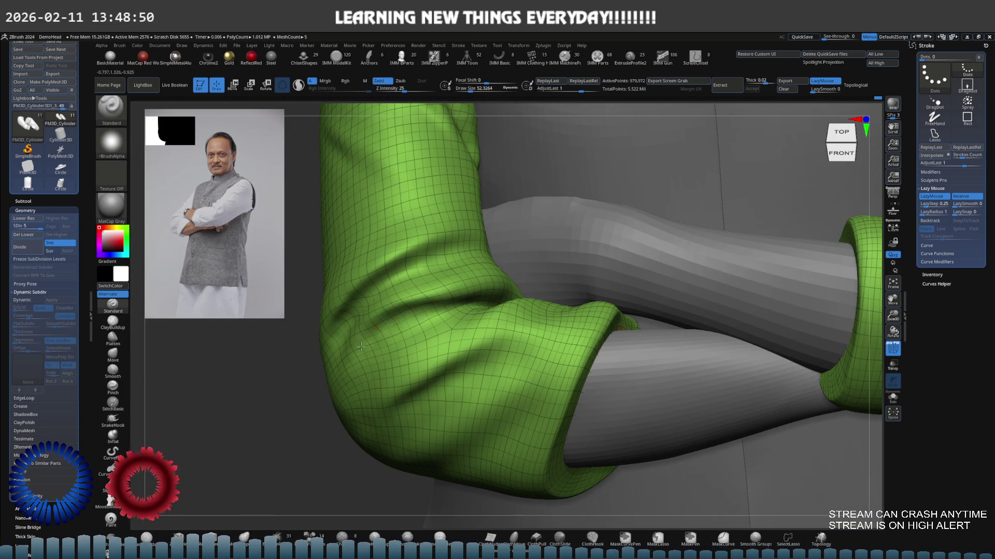
right_drag(356, 378, 365, 365)
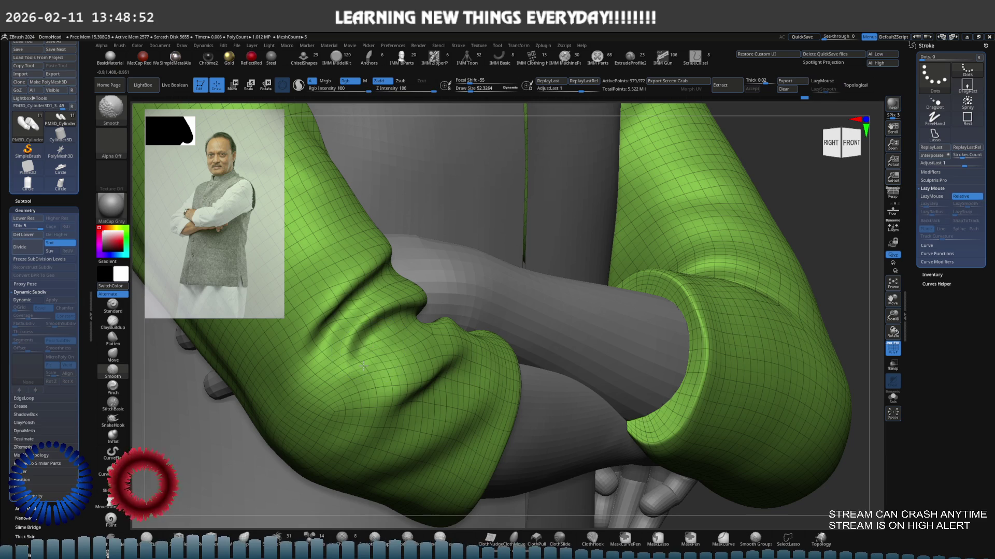
right_drag(396, 328, 404, 318)
mouse_move(428, 285)
alt+right_down()
mouse_move(523, 241)
mouse_move(514, 268)
alt+right_up()
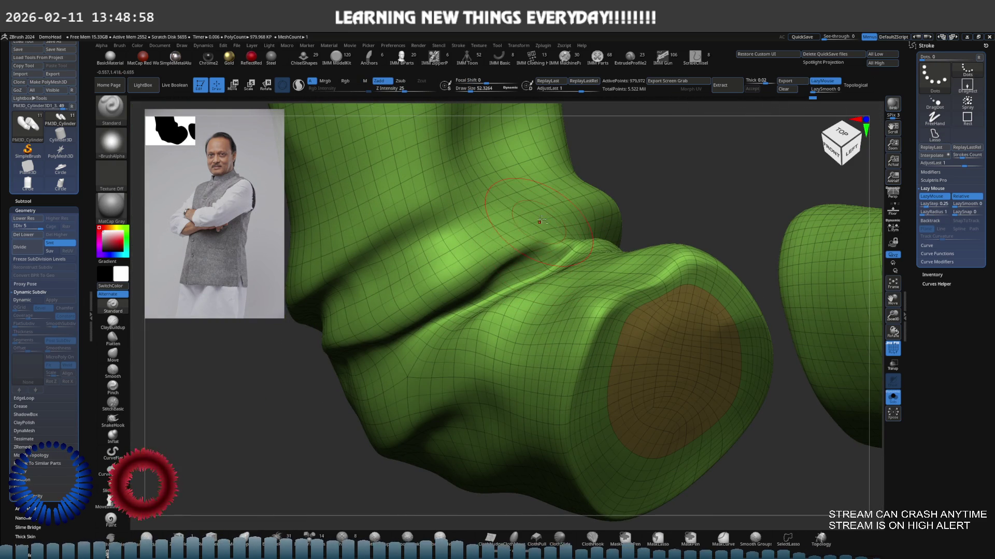
Toggle the body parts off again and zoom onto the sleeve's inner bend from above.
mouse_move(486, 285)
right_down()
mouse_move(519, 208)
mouse_move(475, 332)
mouse_move(430, 355)
right_up()
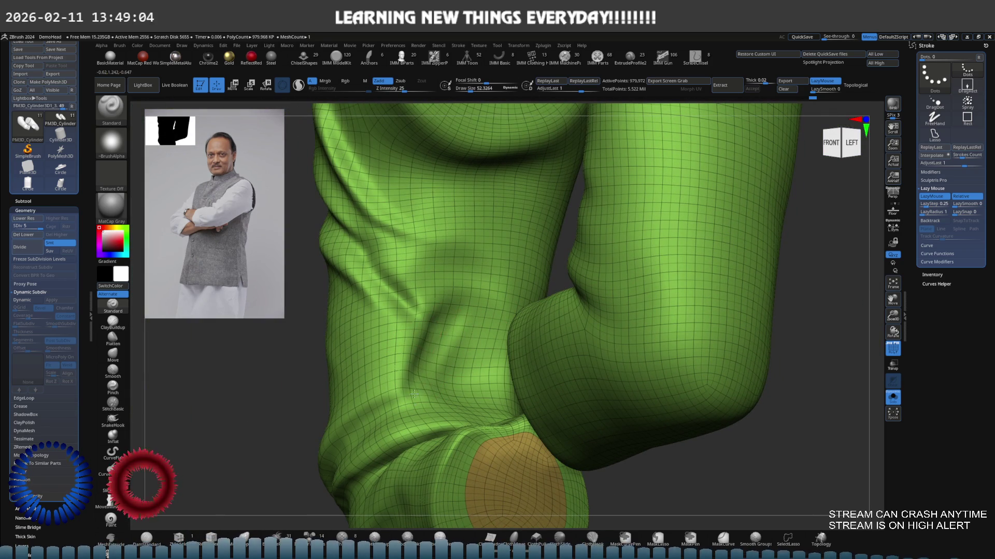
key(shift)
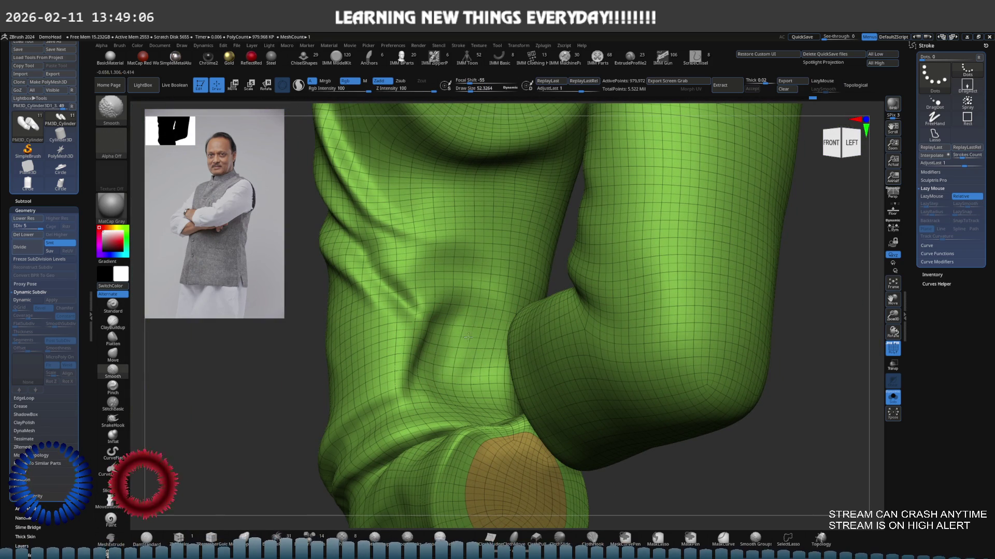
key(shift+ctrl+s)
right_drag(469, 317, 444, 311)
key(ctrl)
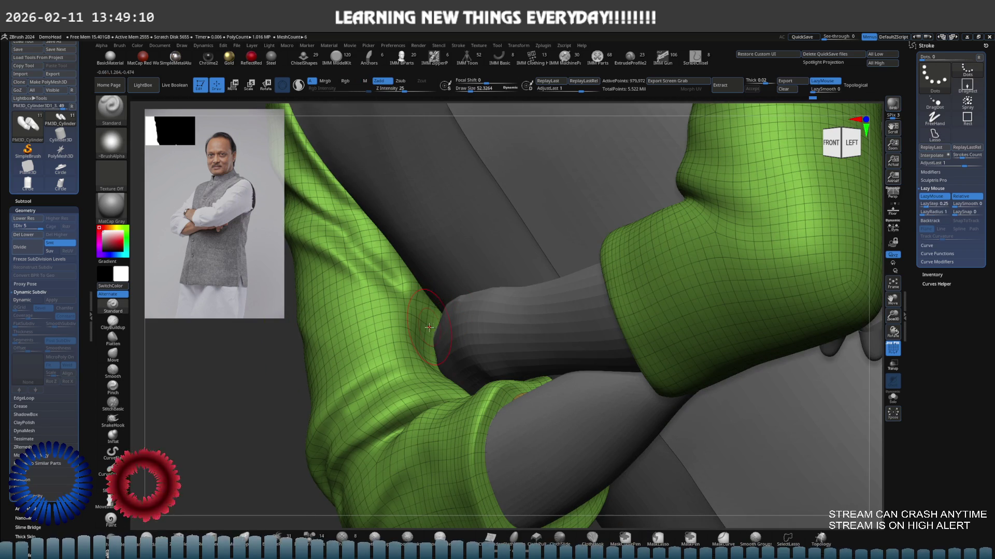
key(shift+ctrl+s)
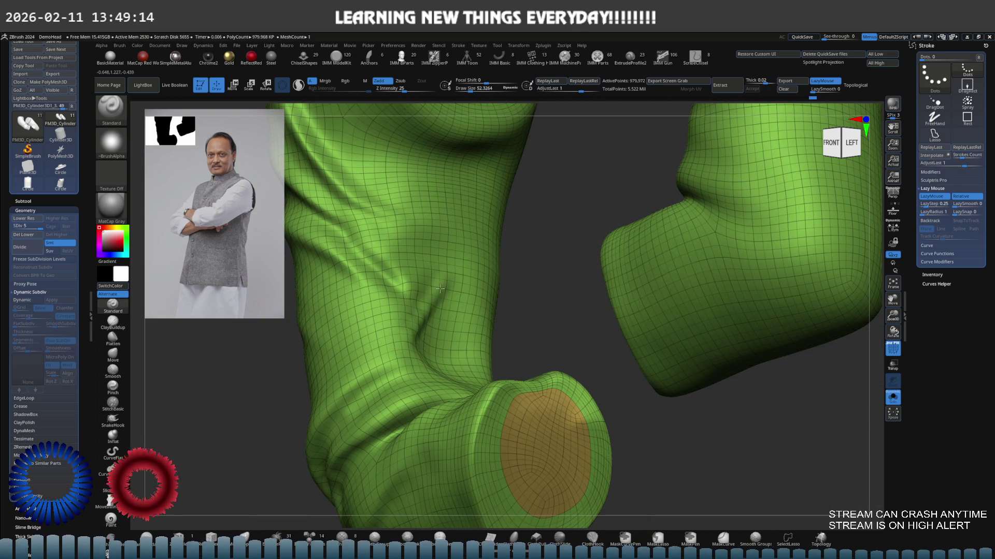
key(shift)
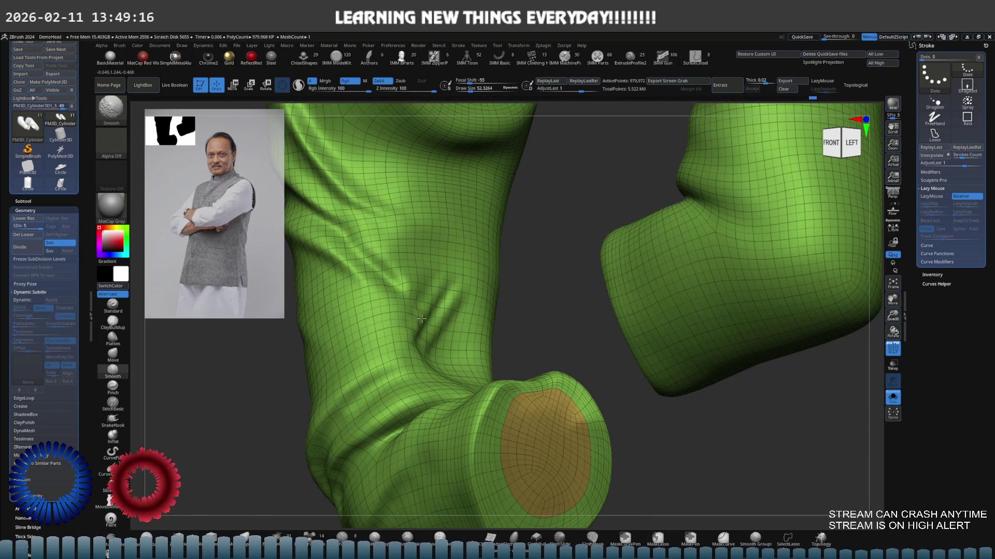
alt+right_drag(406, 357, 443, 309)
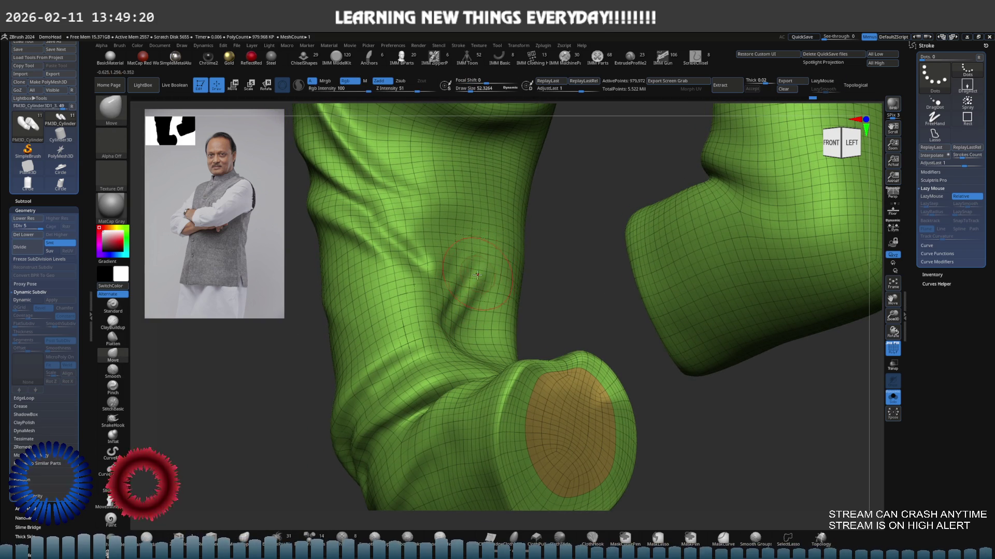
mouse_move(477, 275)
right_down()
mouse_move(477, 313)
mouse_move(464, 312)
right_up()
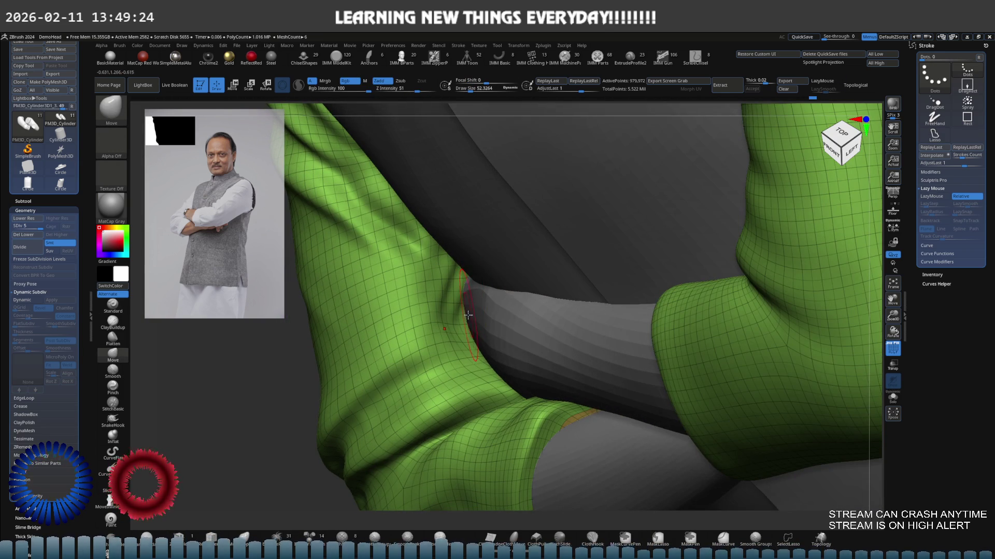
alt+right_drag(464, 321, 469, 333)
Deepen the folds at the bend, round one crease into a soft bulge with Standard, then face the body.
drag(461, 328, 505, 327)
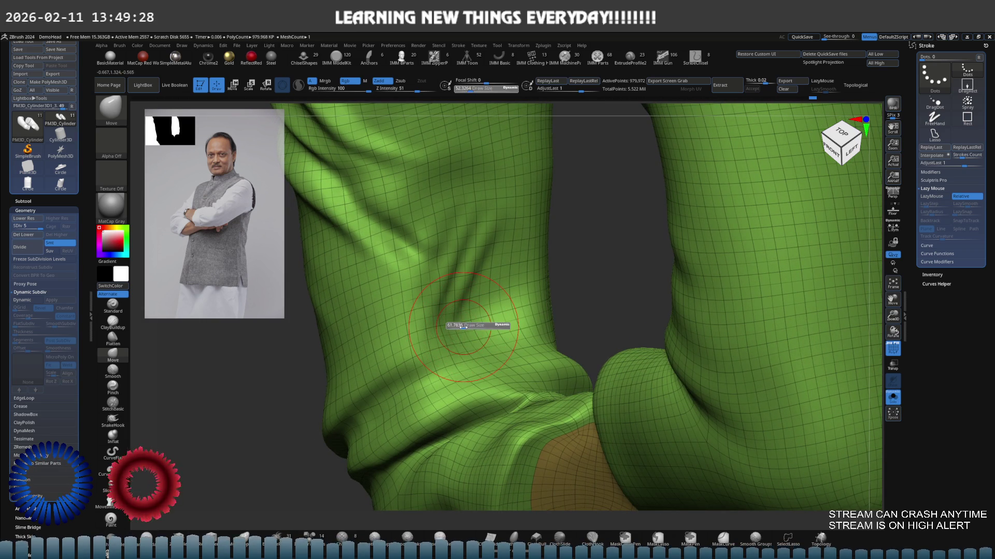
key(b)
key(s)
key(t)
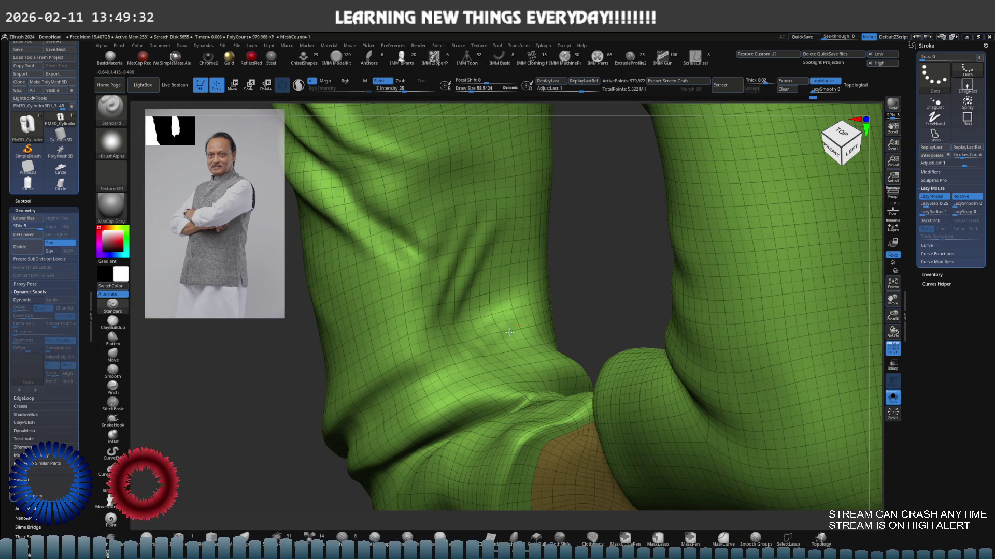
drag(512, 327, 495, 329)
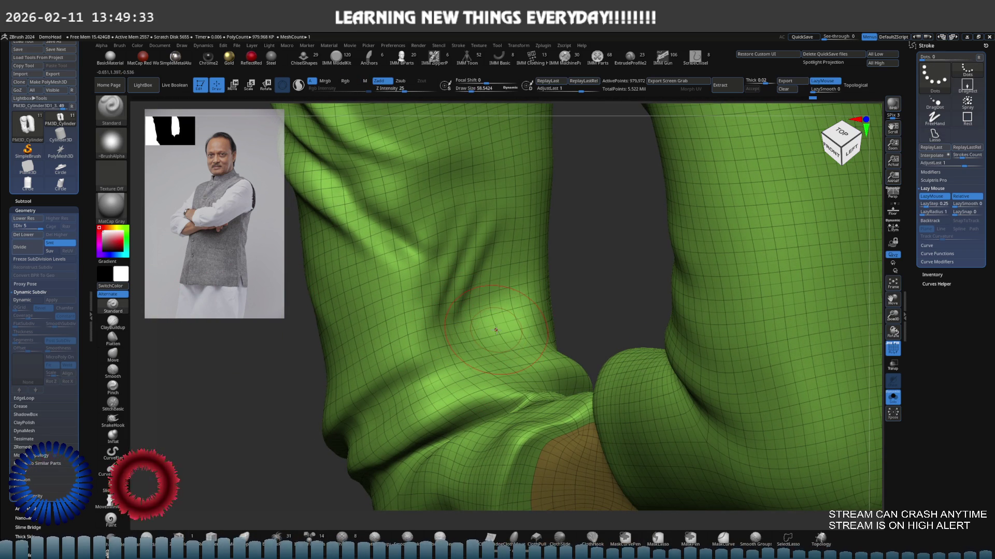
click(460, 46)
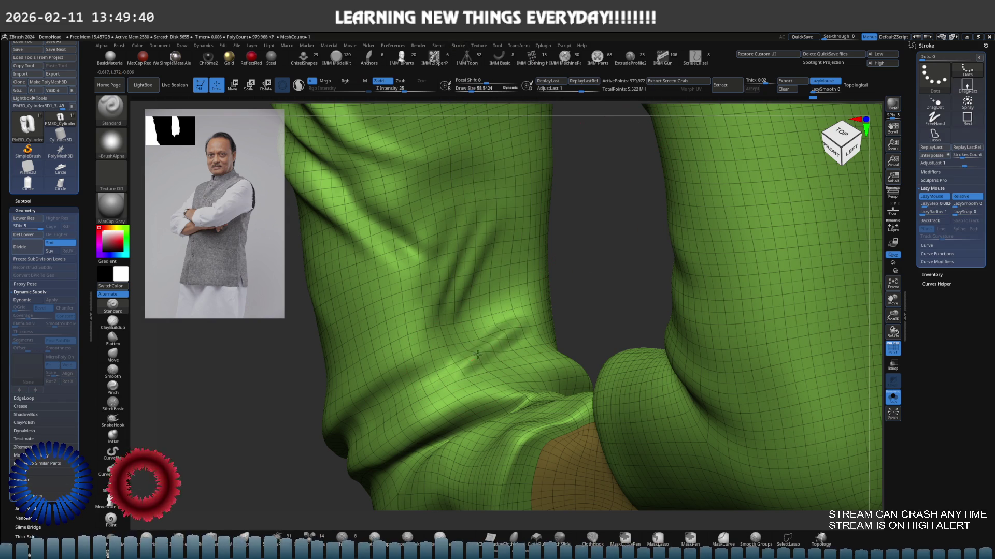
key(shift)
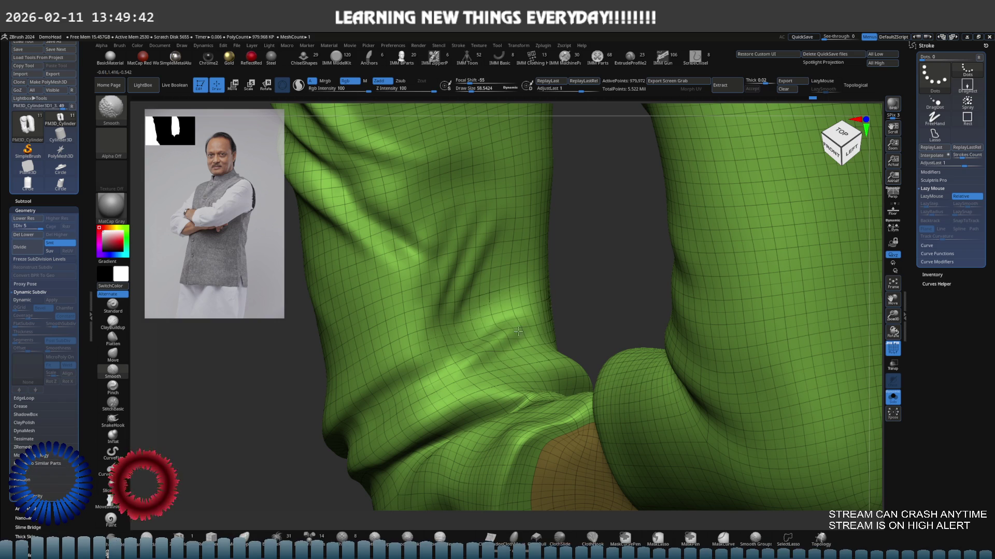
mouse_move(518, 331)
shift+right_down()
mouse_move(438, 336)
mouse_move(472, 329)
shift+right_up()
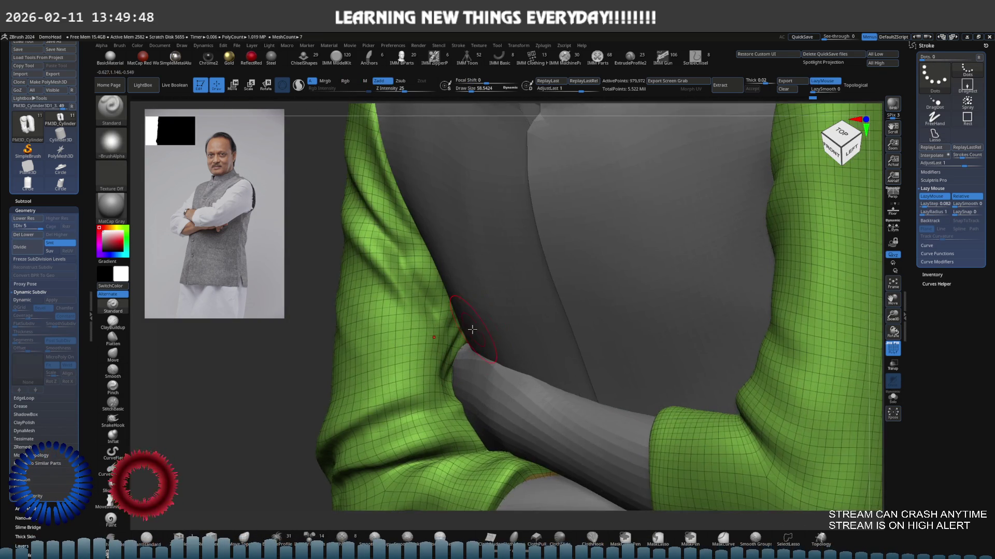
Nudge the sleeve mesh near the underarm with the Move brush.
mouse_move(472, 330)
right_down()
mouse_move(498, 311)
mouse_move(500, 287)
right_up()
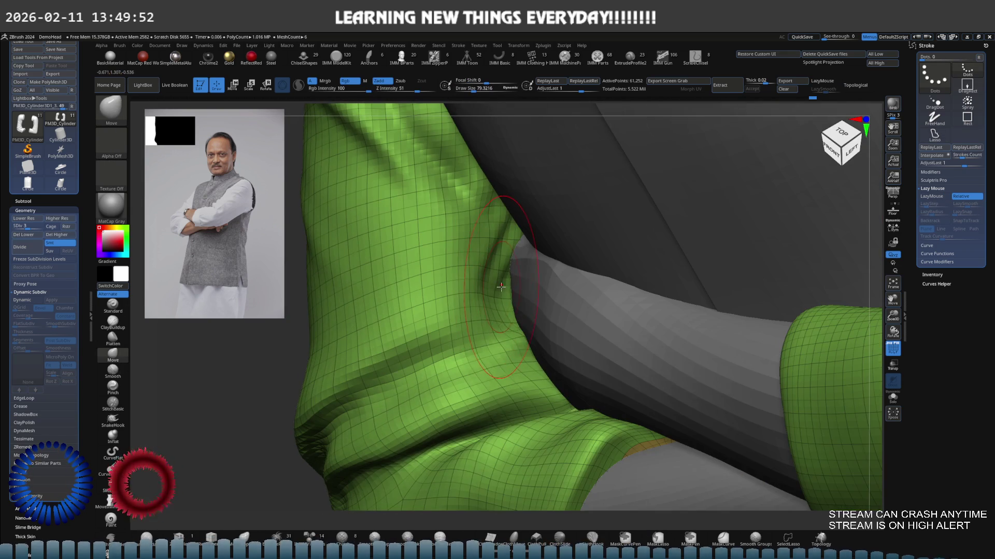
drag(500, 288, 501, 287)
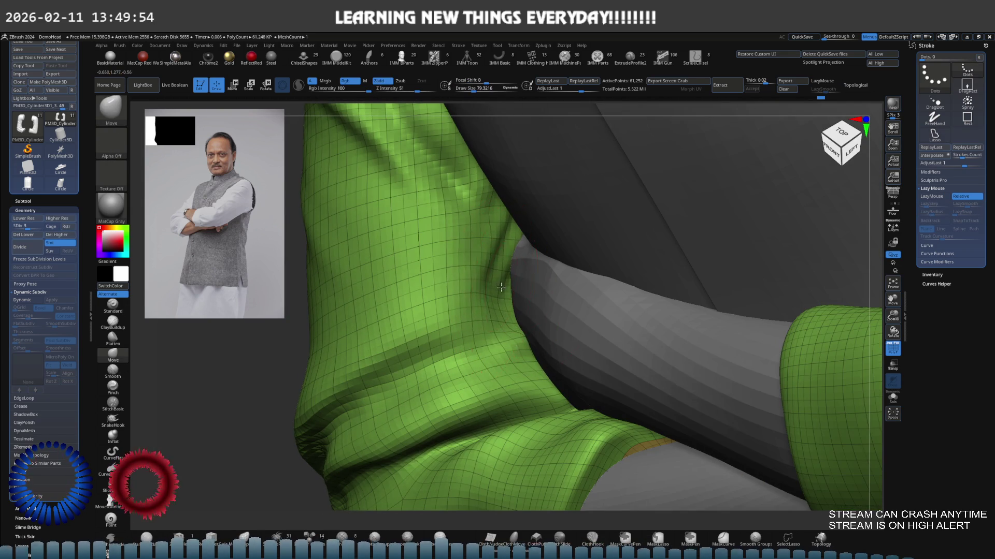
mouse_move(501, 290)
right_down()
mouse_move(507, 274)
mouse_move(504, 284)
mouse_move(490, 275)
mouse_move(476, 284)
right_up()
Carve a diagonal crease into the sleeve with the Standard brush.
click(113, 305)
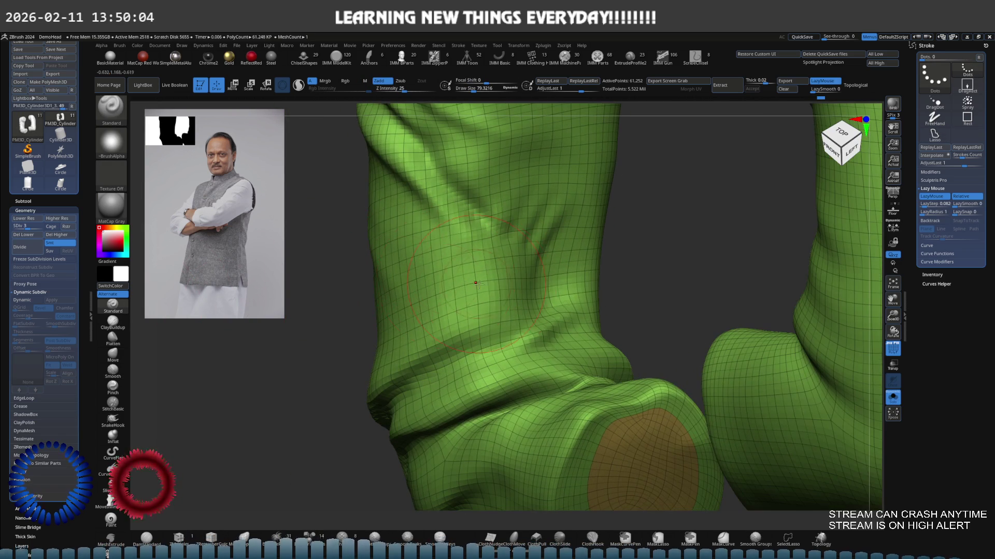
drag(464, 279, 409, 239)
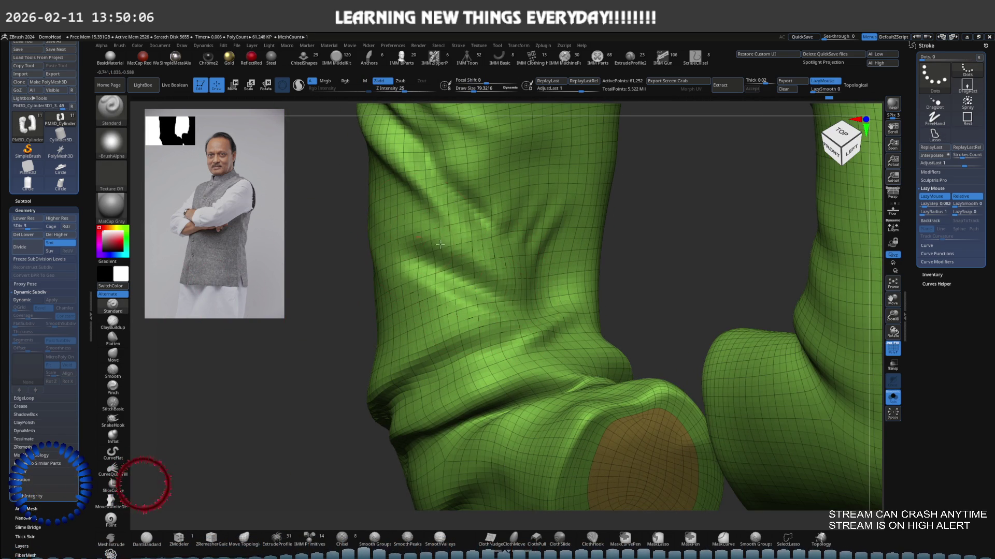
mouse_move(524, 298)
shift+right_down()
mouse_move(528, 263)
mouse_move(408, 244)
mouse_move(439, 315)
shift+right_up()
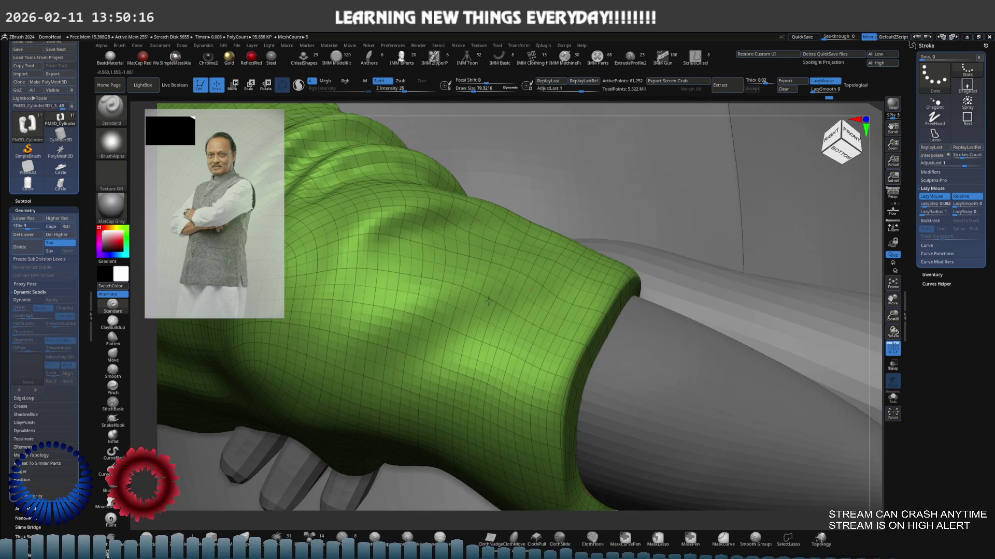
Smooth the sleeve folds near the cuff and along the forearm.
drag(488, 301, 465, 293)
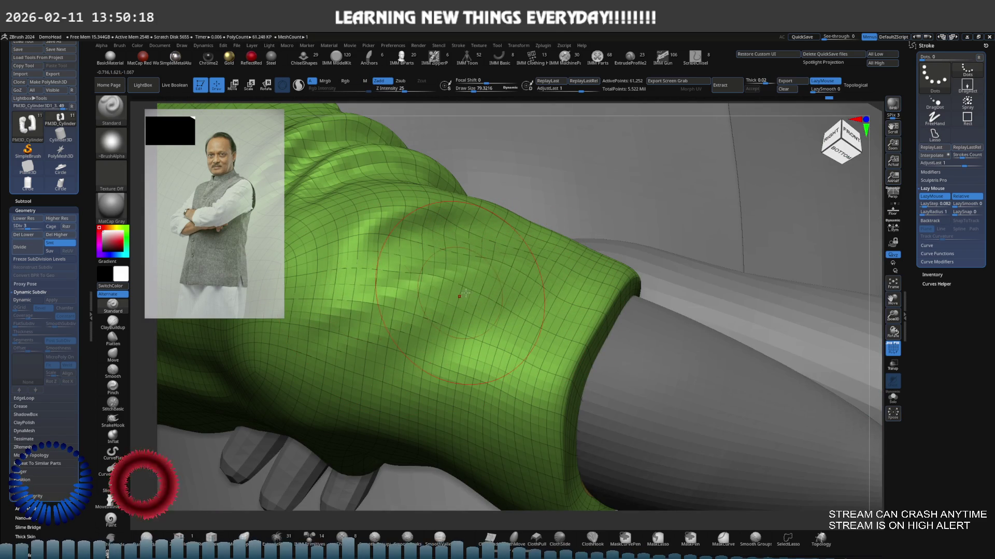
shift+drag(460, 295, 536, 299)
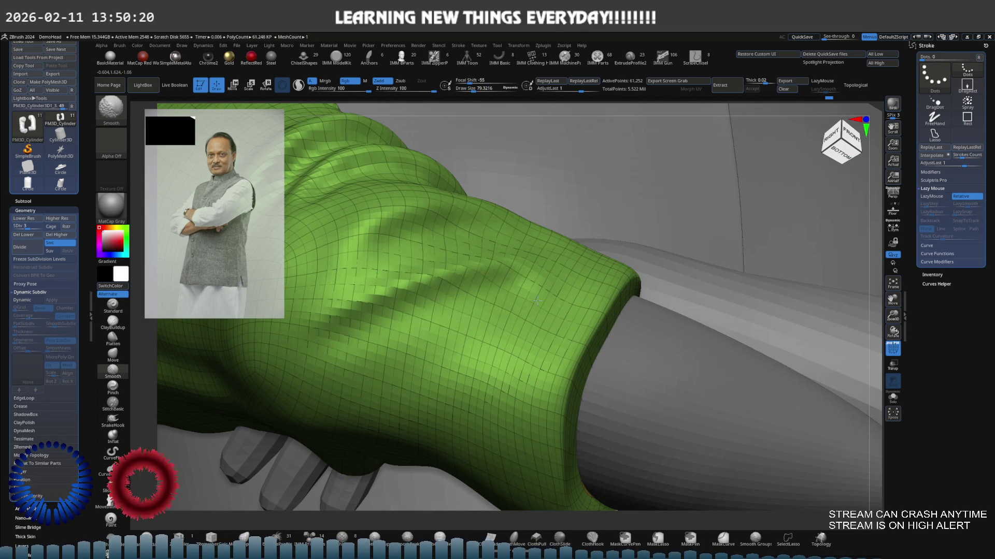
right_drag(537, 301, 447, 293)
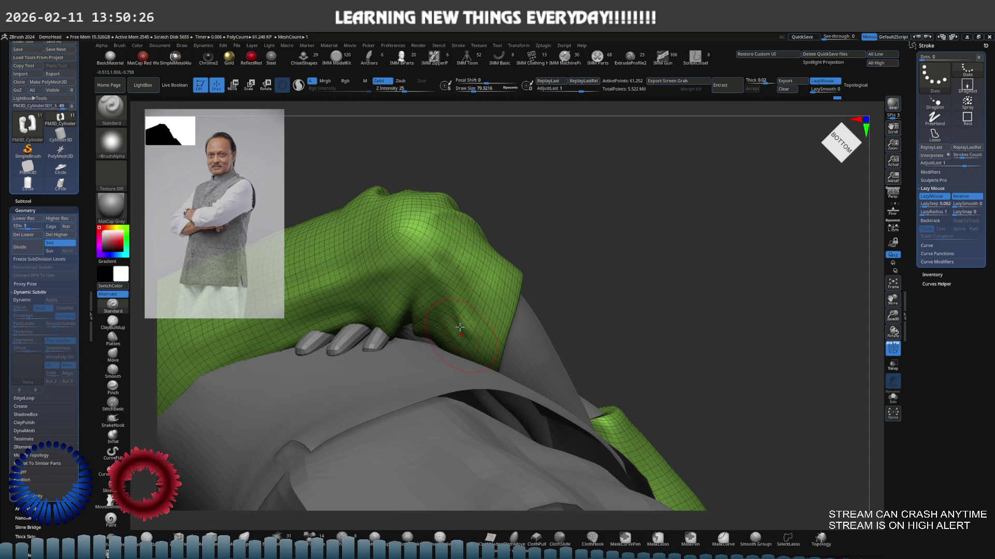
shift+drag(459, 327, 437, 267)
alt+right_drag(468, 316, 435, 273)
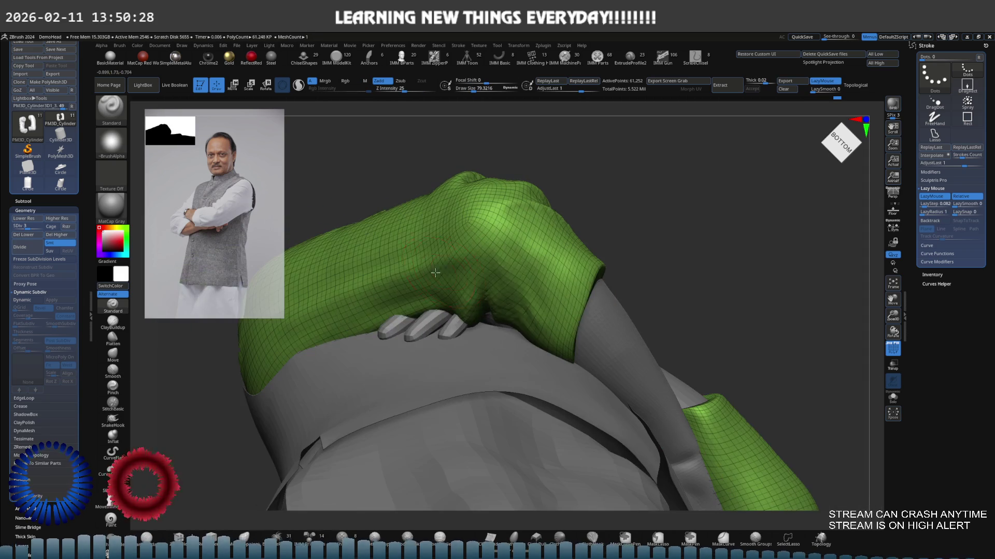
mouse_move(507, 285)
shift+right_down()
mouse_move(569, 296)
mouse_move(478, 295)
shift+right_up()
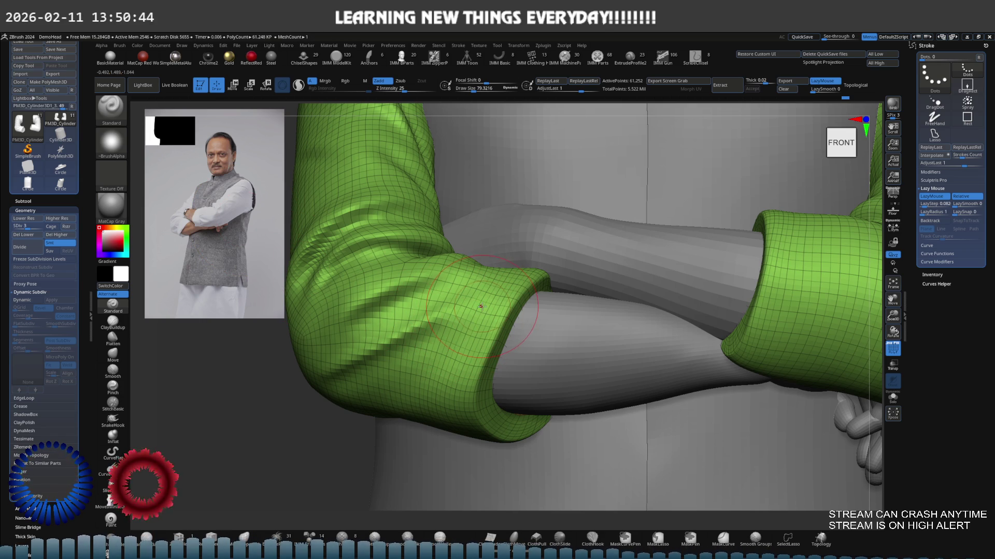
Raise the sleeve mesh two subdivision levels and shrink the brush size.
key(d)
key(s)
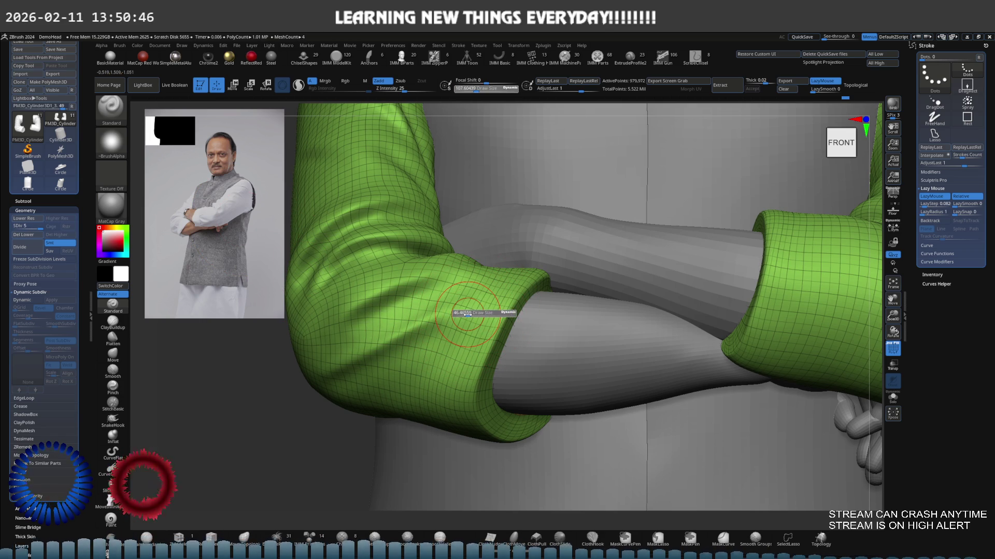
key(d)
alt+right_drag(448, 320, 471, 309)
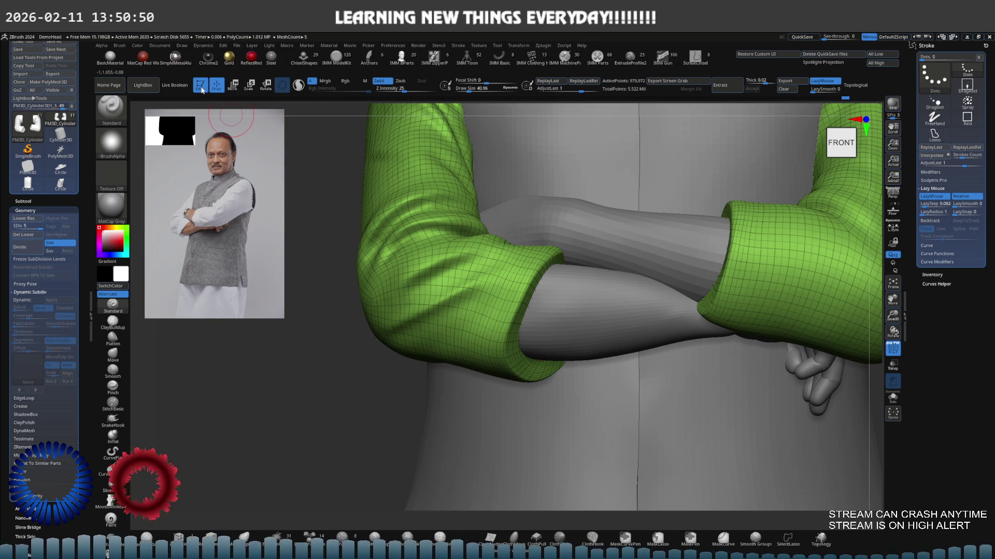
Load a Slash brush from the LightBox brush library and enable LazyMouse.
click(146, 87)
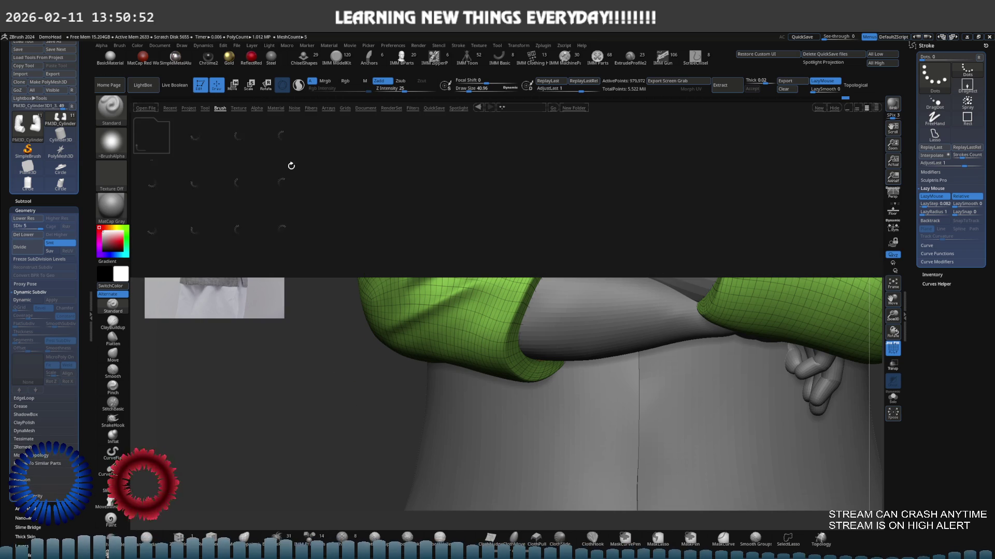
click(221, 108)
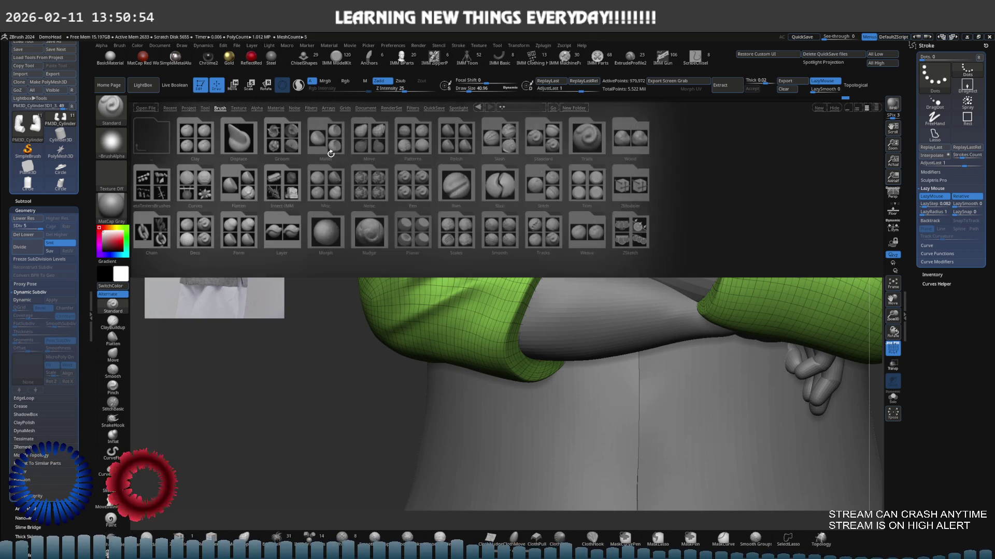
click(497, 135)
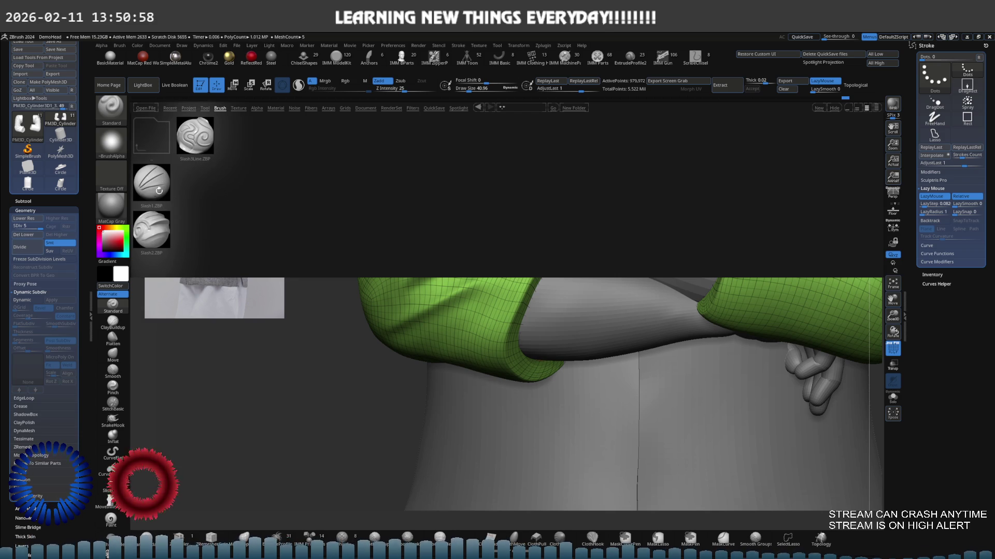
double_click(153, 227)
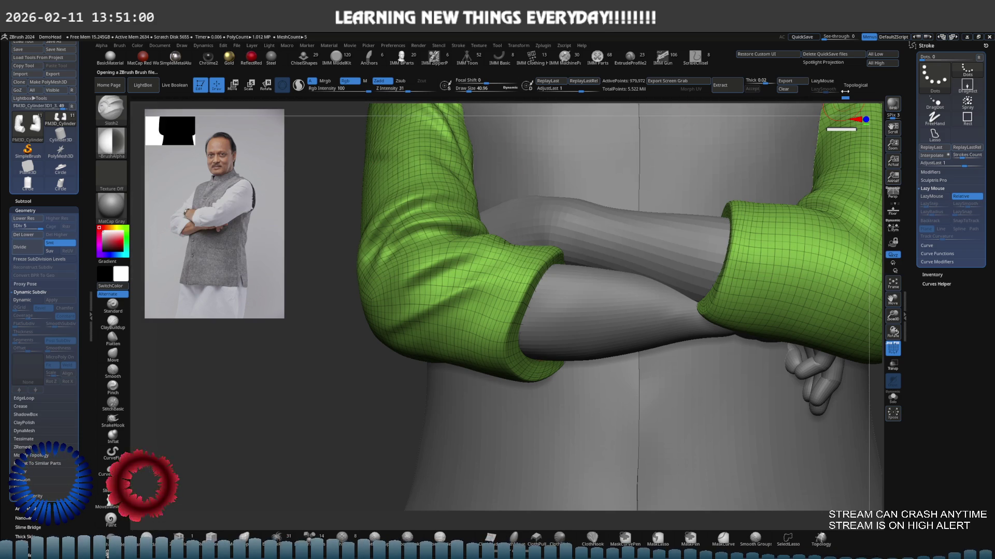
click(825, 82)
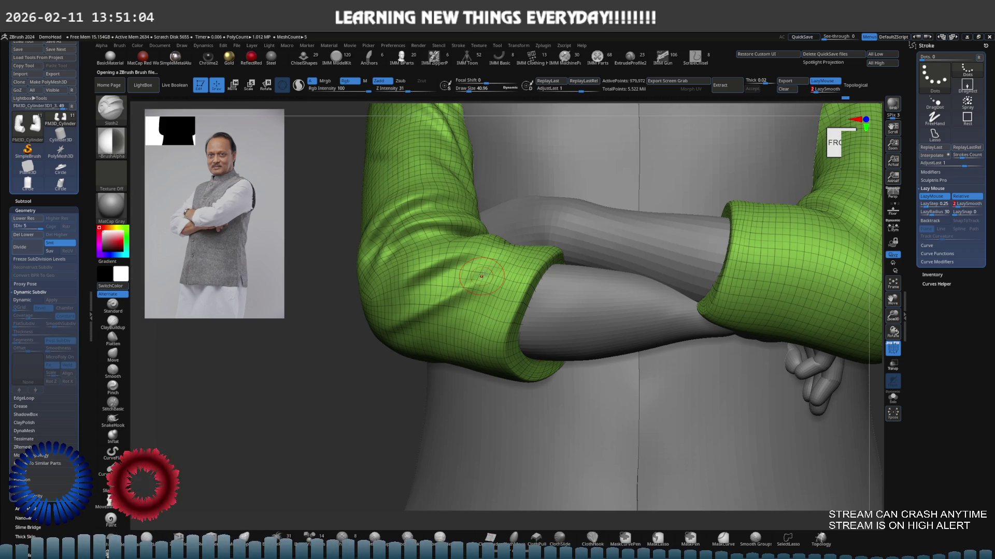
Slash a crease down the sleeve, hide the PolyFrame and solo the arm mesh.
mouse_move(473, 320)
right_down()
mouse_move(504, 283)
mouse_move(482, 260)
right_up()
drag(470, 273, 448, 337)
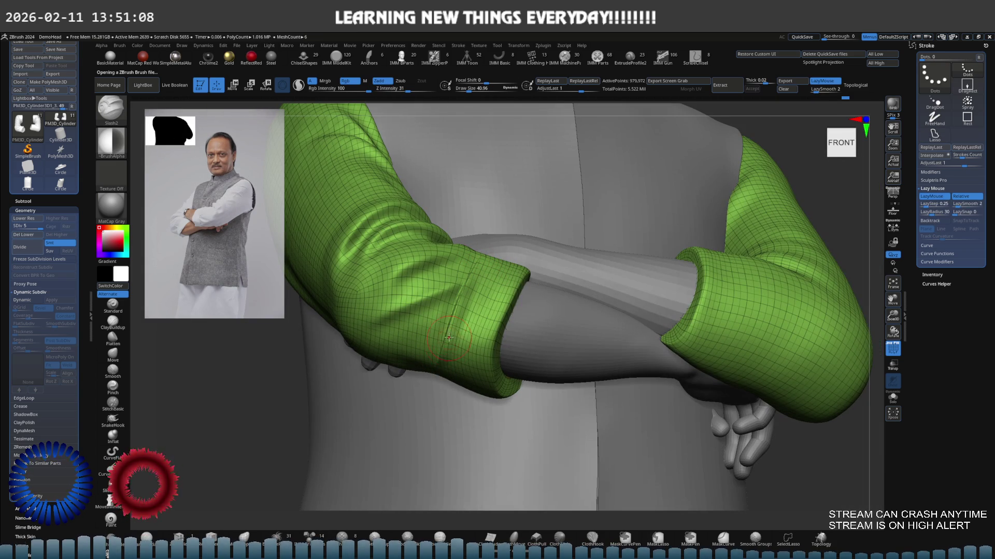
key(shift+f)
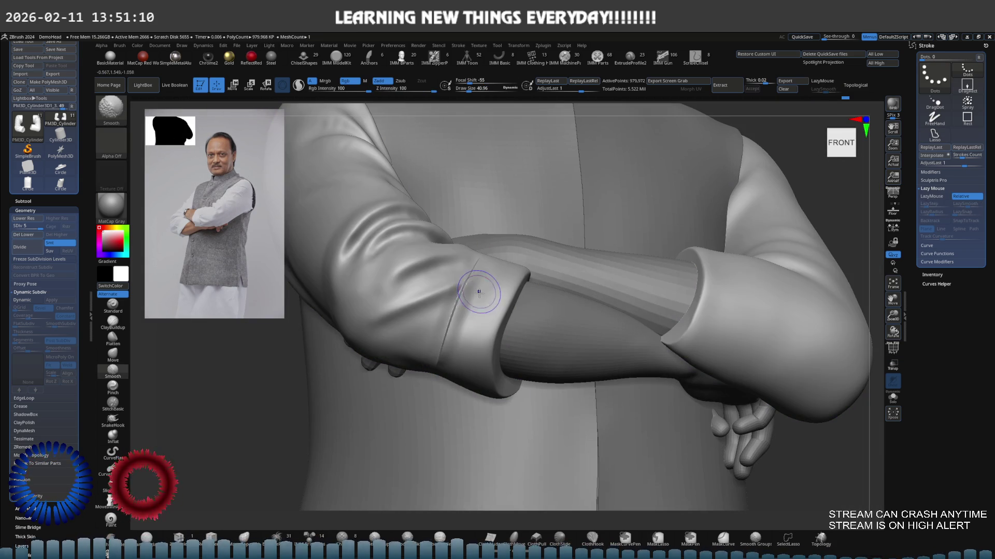
mouse_move(475, 291)
right_down()
mouse_move(498, 295)
mouse_move(470, 283)
mouse_move(498, 300)
mouse_move(465, 277)
right_up()
key(alt+s)
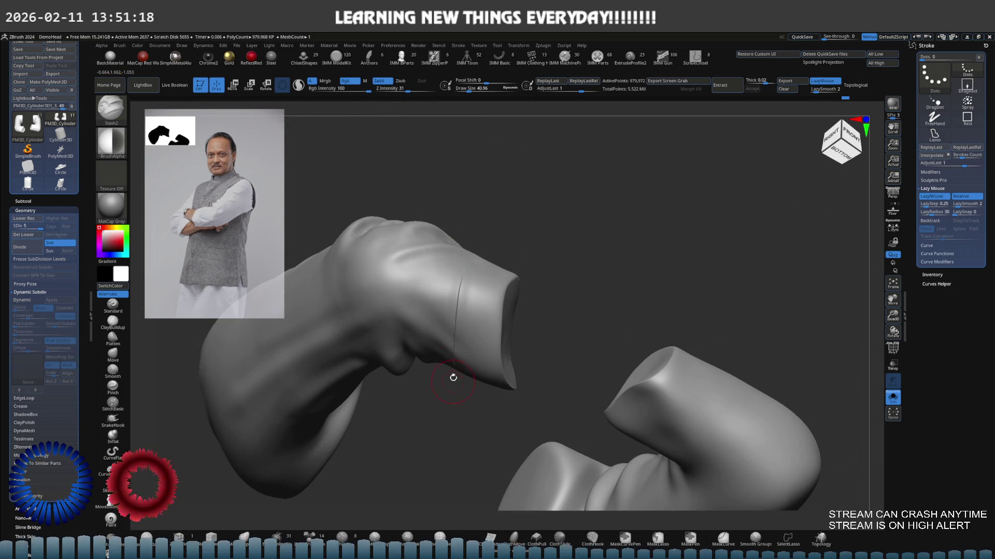
Carve a seam line along the sleeve cuff from the front view.
mouse_move(453, 377)
shift+right_down()
mouse_move(448, 396)
mouse_move(444, 362)
shift+right_up()
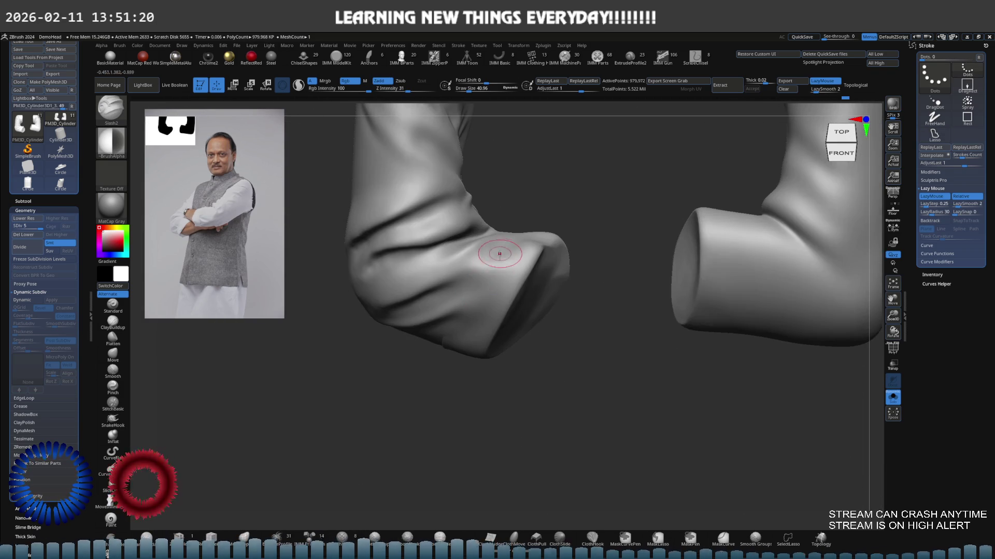
alt+right_drag(500, 253, 485, 269)
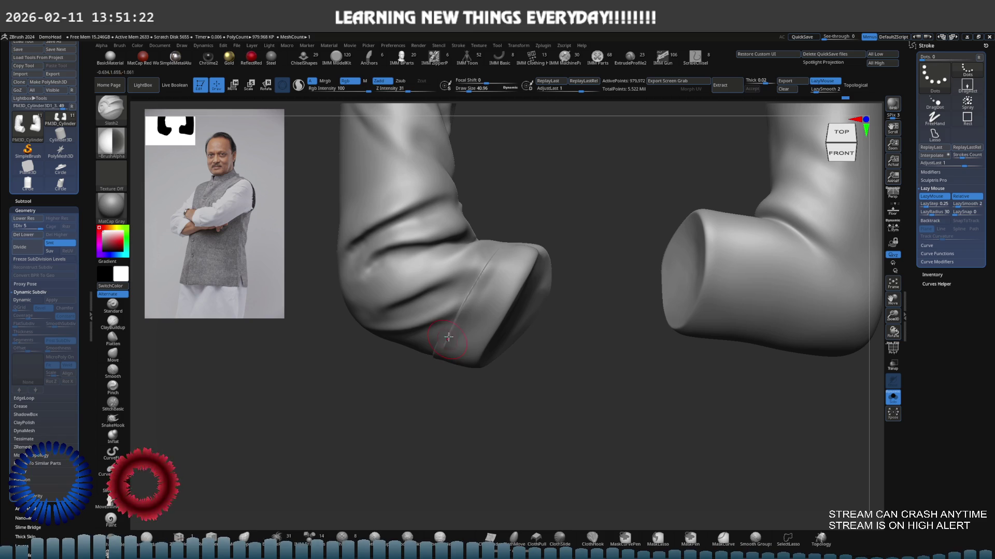
drag(448, 337, 449, 324)
mouse_move(440, 346)
right_down()
mouse_move(470, 284)
mouse_move(487, 276)
mouse_move(470, 300)
mouse_move(525, 242)
mouse_move(520, 260)
mouse_move(541, 269)
right_up()
Smooth away the old crease on the sleeve near the cuff.
drag(542, 269, 532, 247)
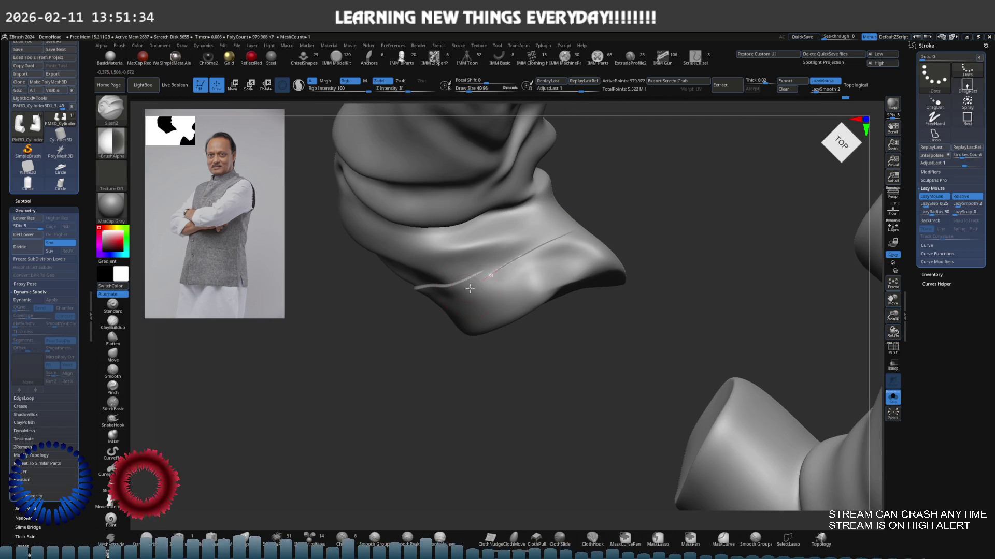
mouse_move(532, 247)
right_down()
mouse_move(521, 240)
mouse_move(544, 257)
mouse_move(472, 259)
mouse_move(508, 260)
right_up()
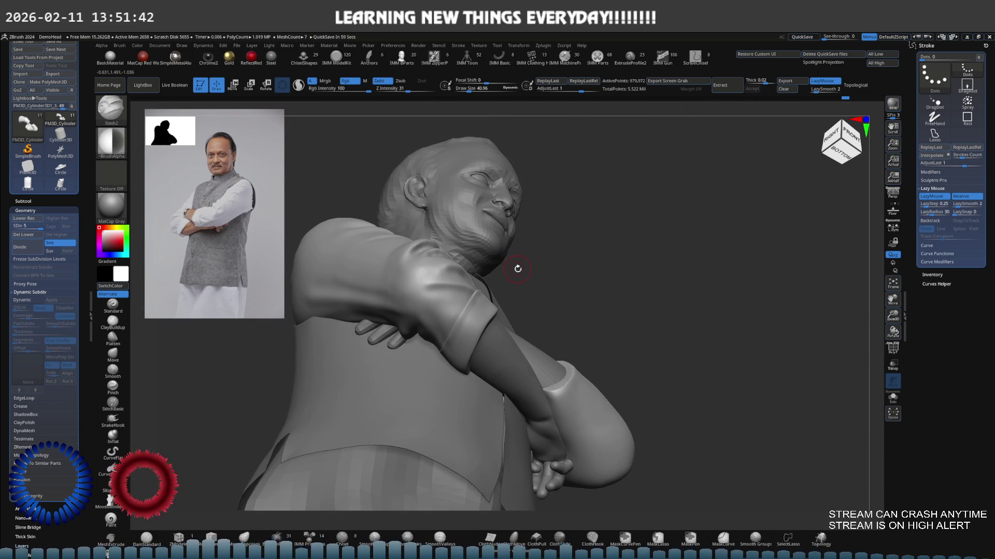
mouse_move(516, 289)
right_down()
mouse_move(494, 308)
mouse_move(573, 284)
mouse_move(506, 315)
mouse_move(454, 264)
mouse_move(468, 290)
mouse_move(391, 332)
right_up()
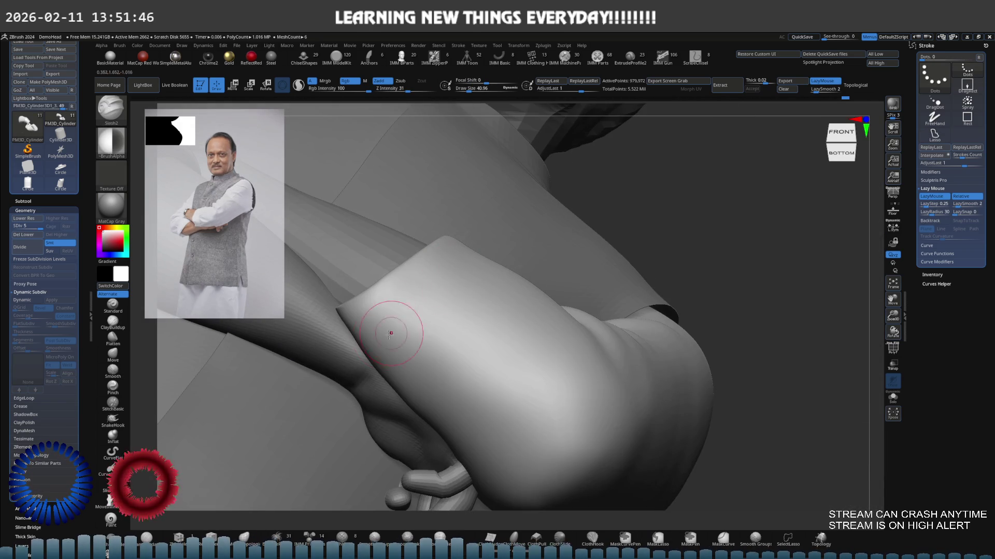
mouse_move(468, 273)
shift+mouse_down()
mouse_move(375, 353)
mouse_move(481, 262)
mouse_move(375, 352)
mouse_move(470, 279)
shift+mouse_up()
right_drag(444, 266, 469, 287)
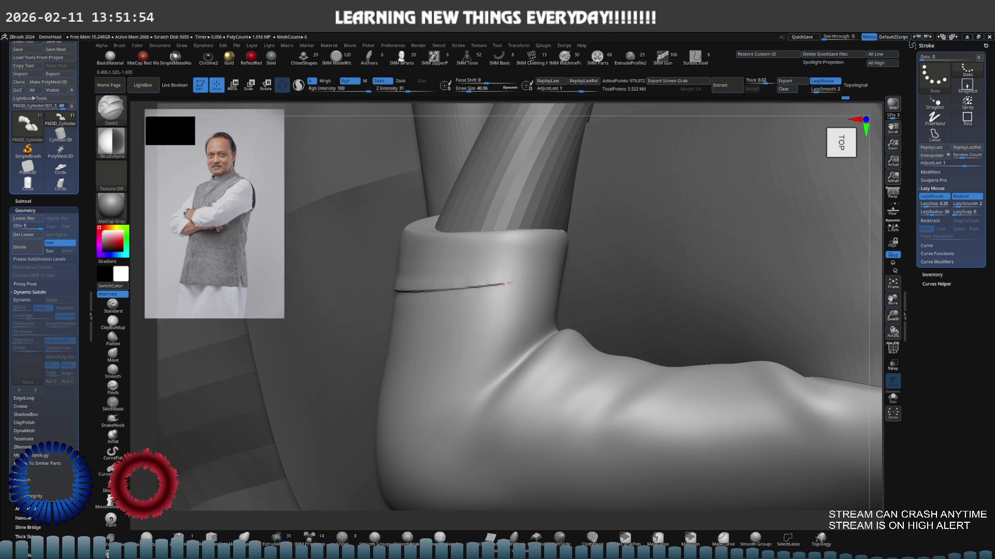
Isolate the cuff and re-carve the seam cleanly along its edge.
right_drag(551, 275, 525, 275)
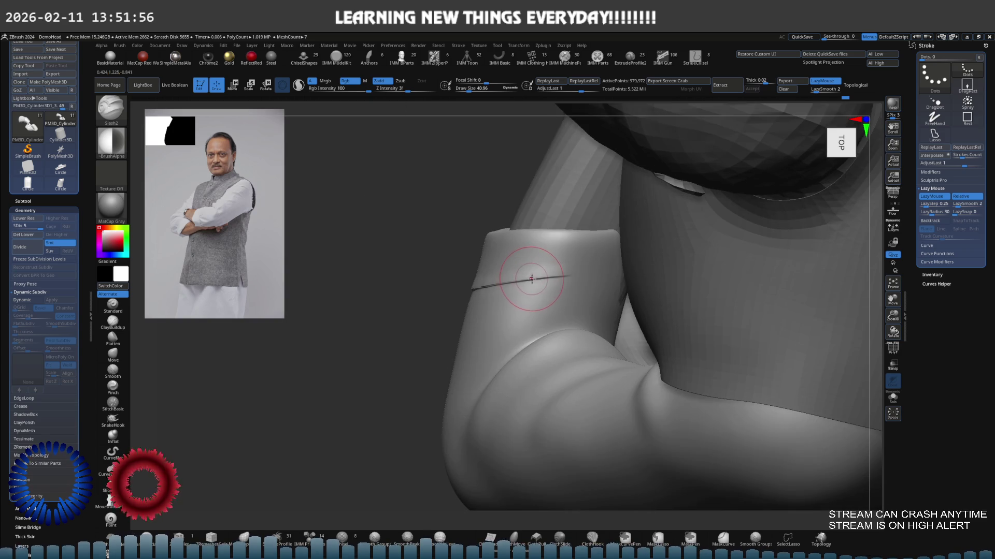
key(alt+s)
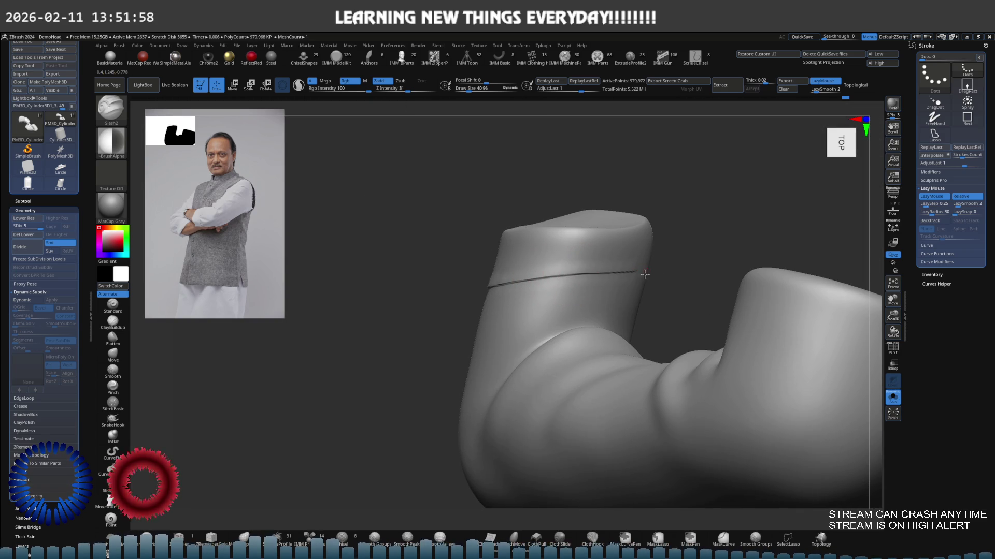
right_drag(569, 275, 677, 257)
drag(710, 268, 563, 269)
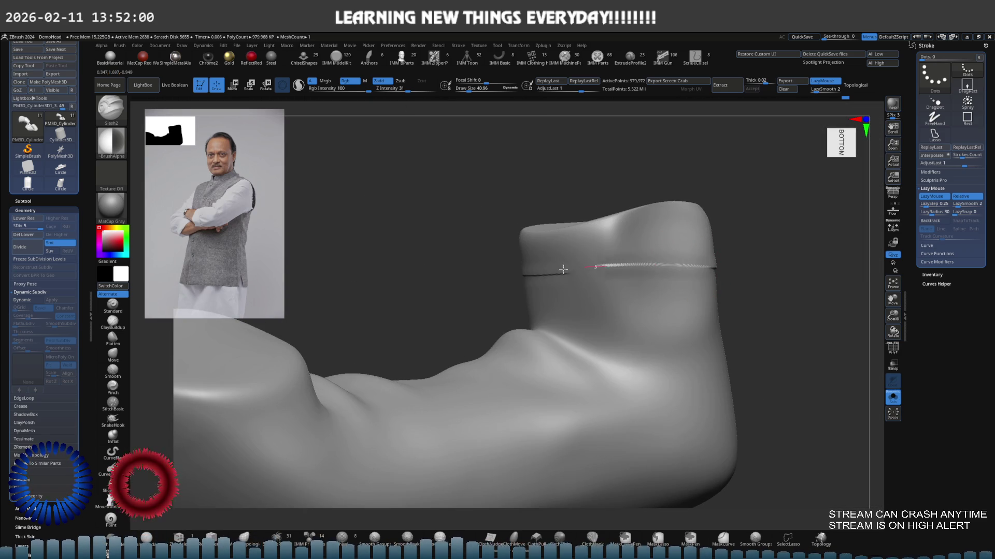
mouse_move(560, 272)
right_down()
mouse_move(711, 268)
mouse_move(735, 253)
mouse_move(637, 256)
mouse_move(552, 233)
mouse_move(607, 285)
mouse_move(596, 312)
mouse_move(470, 323)
mouse_move(463, 342)
mouse_move(444, 317)
mouse_move(404, 365)
right_up()
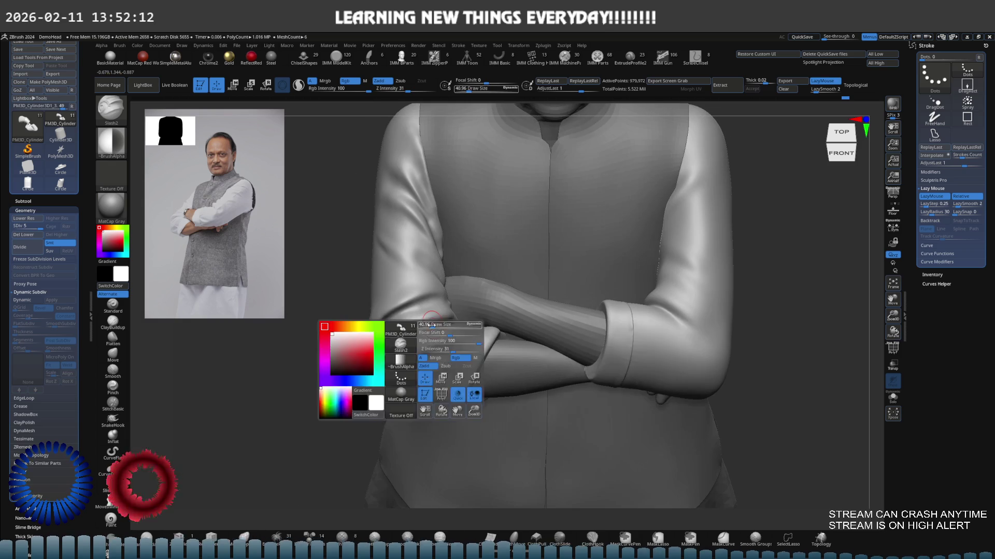
Drop the sleeve to its lowest subdivision level, then step back up one.
key(F1)
key(shift+d)
key(shift+d)
key(shift+d)
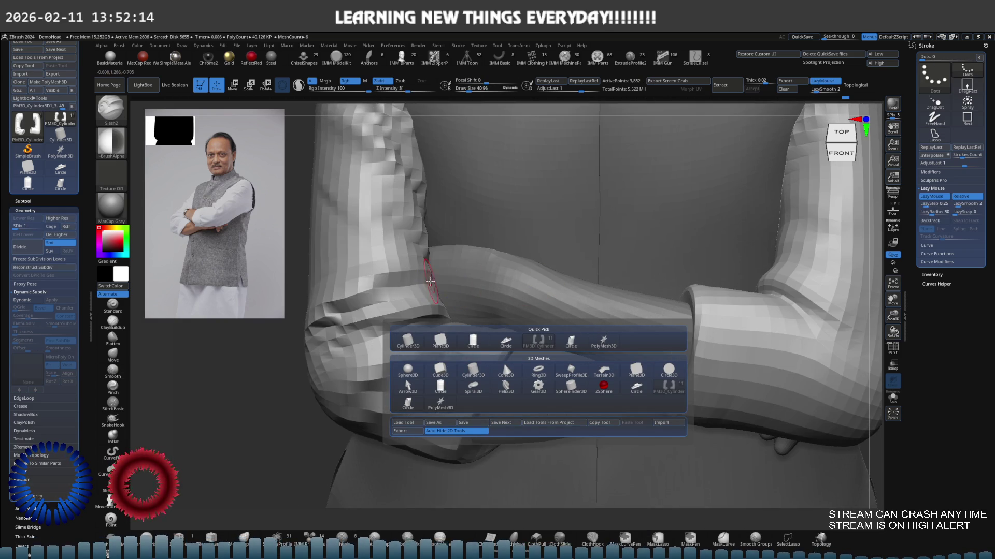
key(s)
key(d)
key(d)
mouse_move(435, 275)
right_down()
mouse_move(355, 266)
mouse_move(411, 311)
right_up()
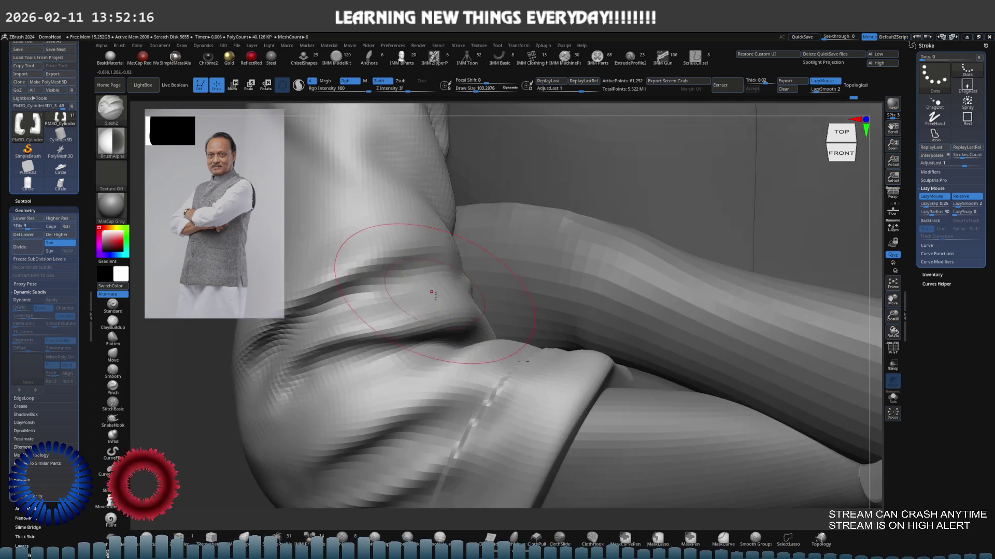
key(s)
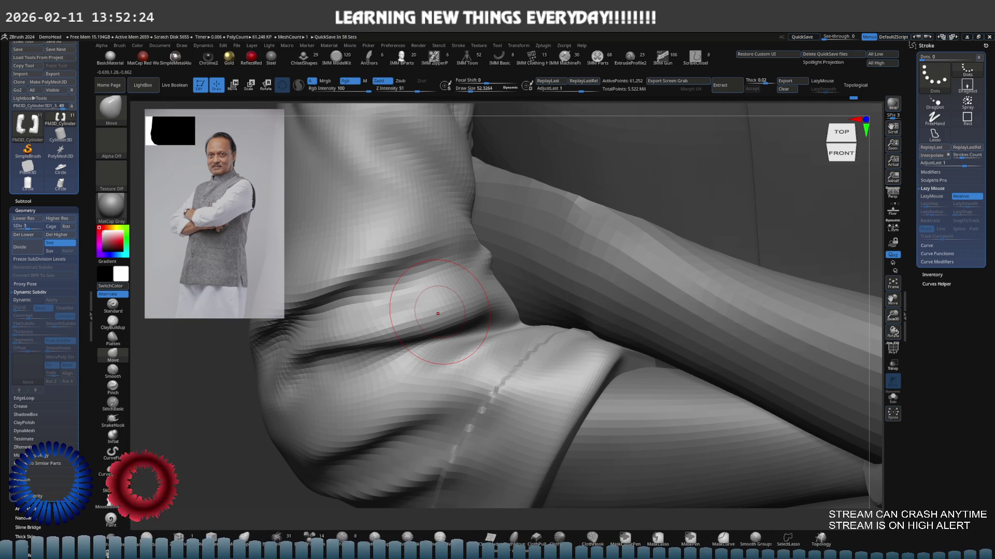
Reshape and Shift-smooth the fabric fold inside the sleeve's elbow.
right_drag(441, 339, 507, 294)
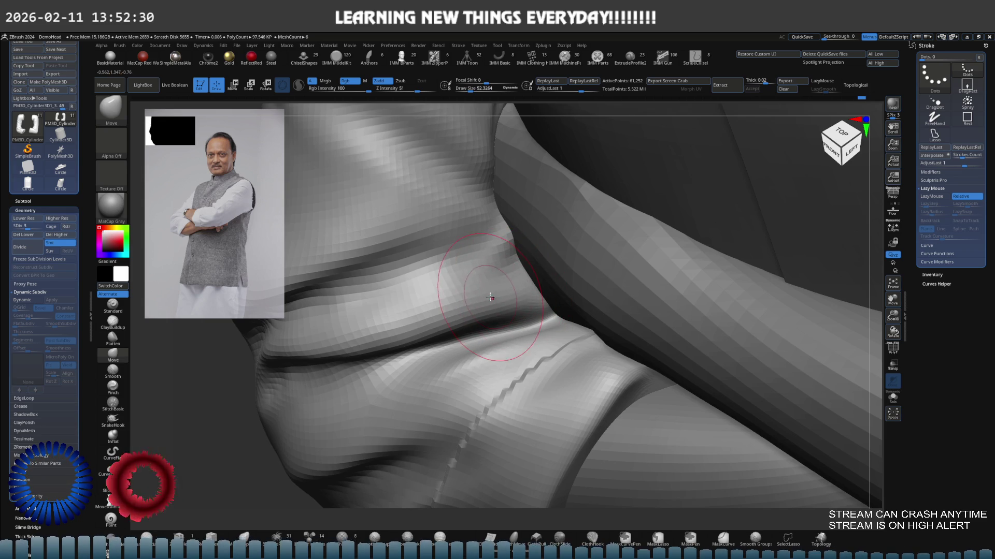
right_drag(469, 301, 396, 278)
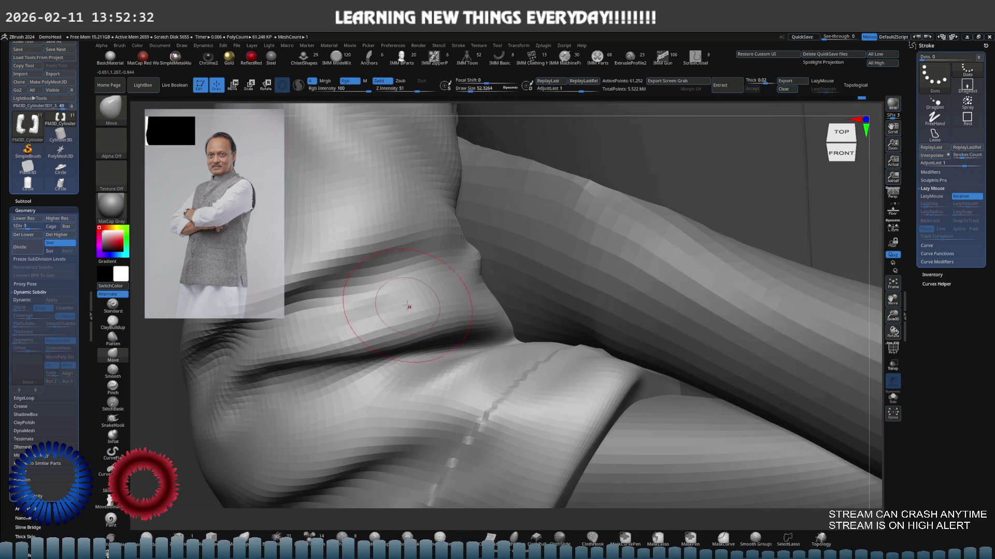
key(shift)
right_drag(359, 318, 392, 296)
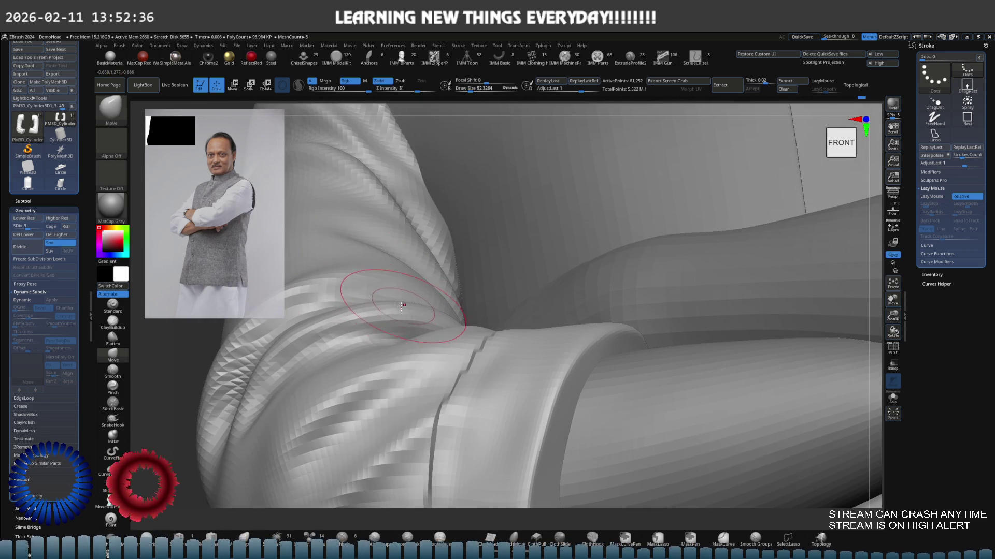
drag(404, 305, 335, 335)
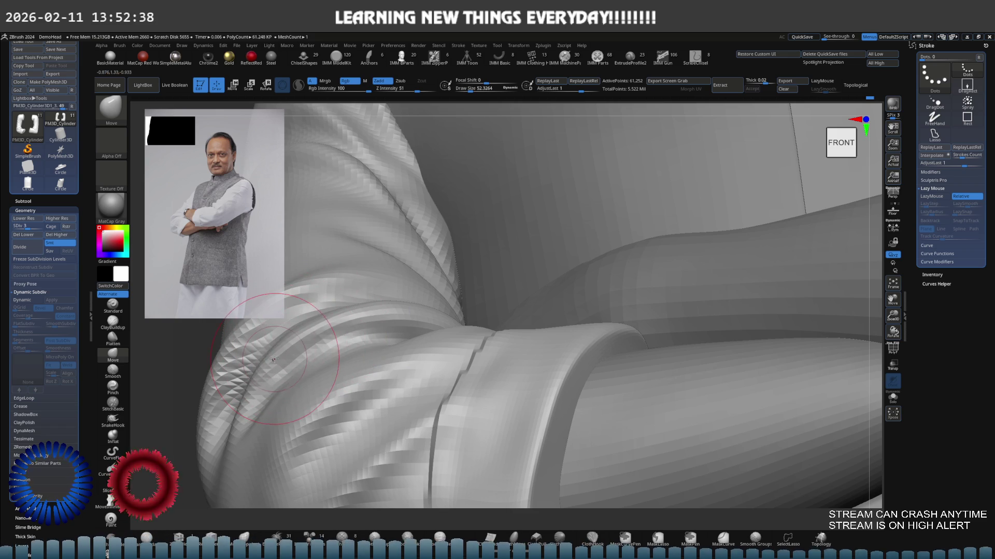
mouse_move(273, 360)
right_down()
mouse_move(408, 280)
mouse_move(376, 311)
mouse_move(412, 293)
mouse_move(433, 303)
right_up()
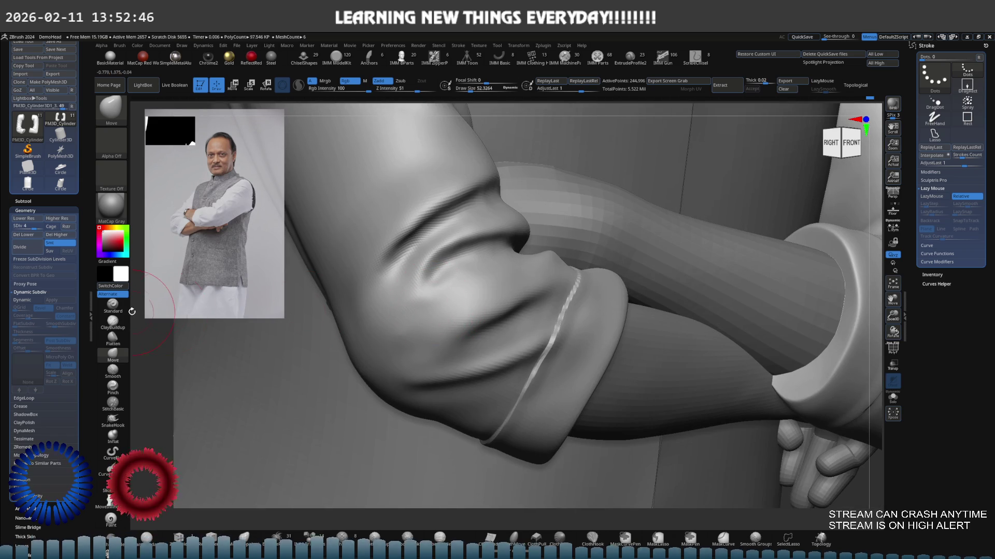
Shift-smooth the wrist surface around the cuff seam from several angles.
click(129, 307)
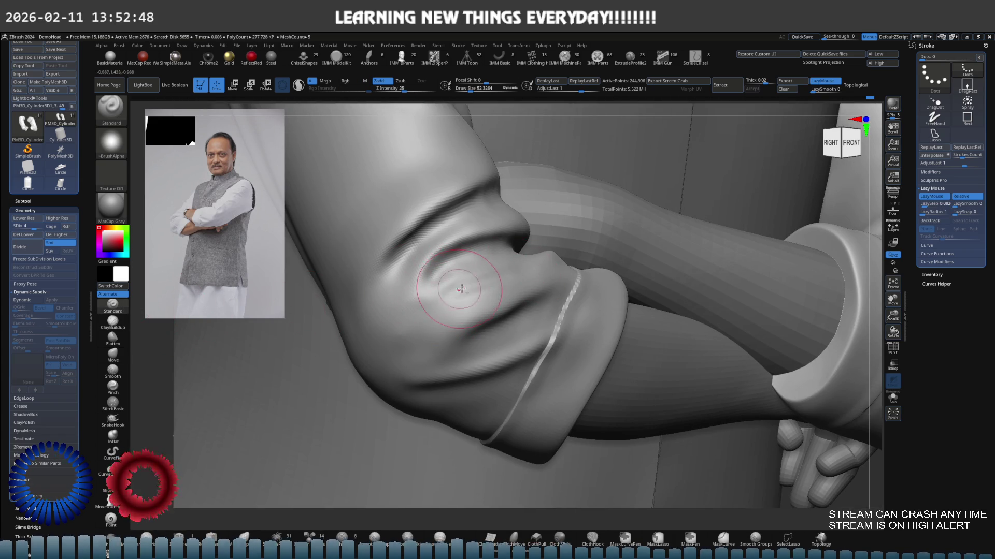
mouse_move(451, 295)
right_down()
mouse_move(401, 304)
mouse_move(489, 267)
mouse_move(506, 298)
mouse_move(477, 286)
mouse_move(440, 304)
right_up()
key(shift)
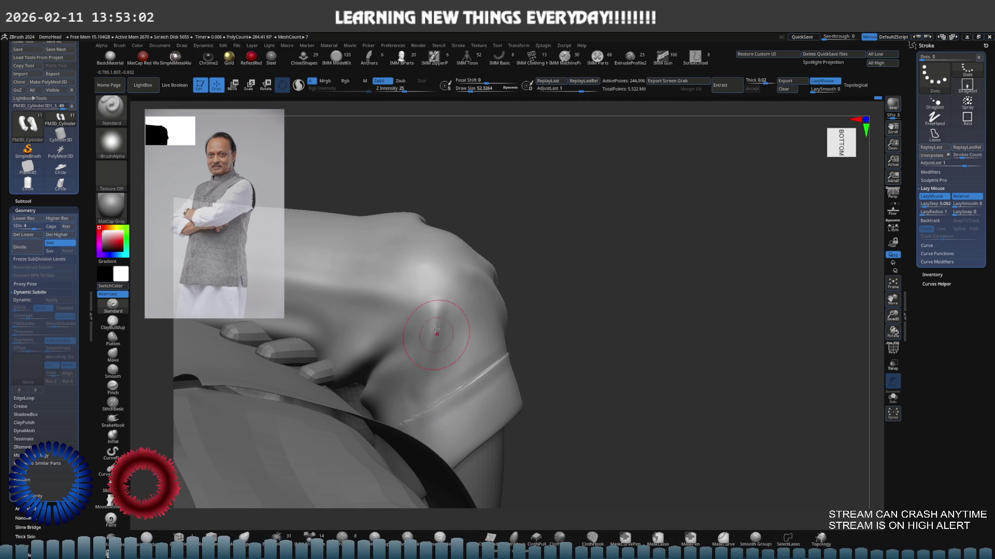
key(shift)
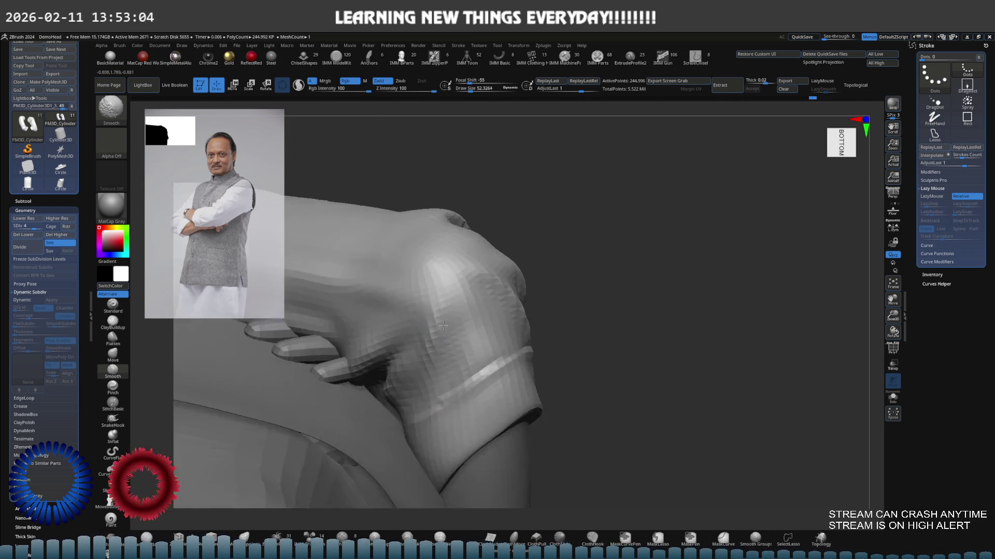
right_drag(425, 379, 445, 301)
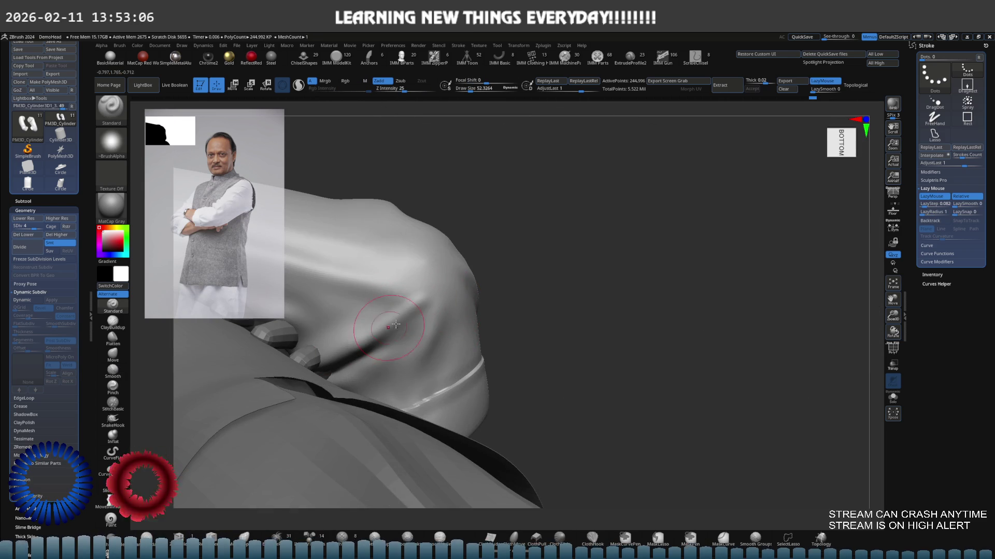
key(shift)
right_drag(420, 314, 455, 285)
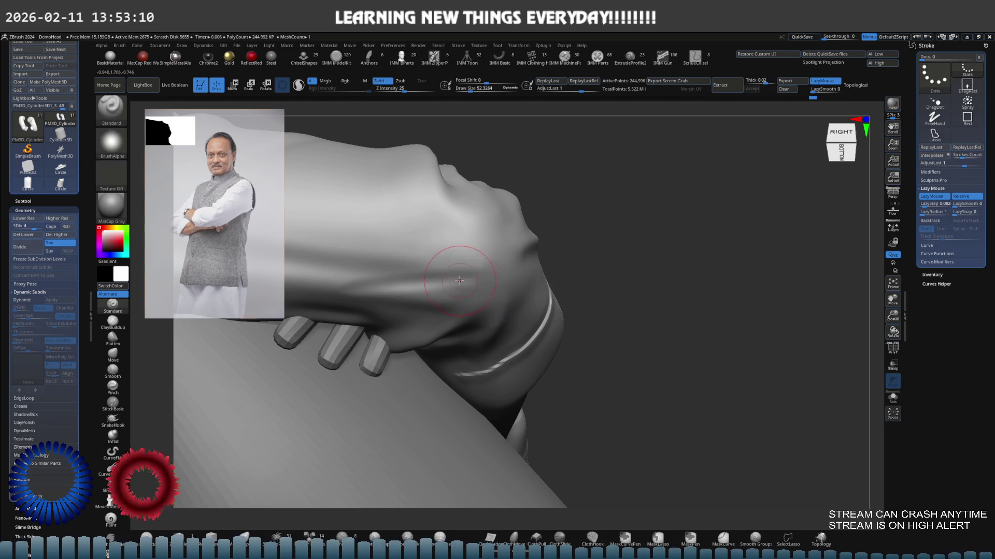
Toggle the Spotlight reference image and keep smoothing around the wrist.
key(space)
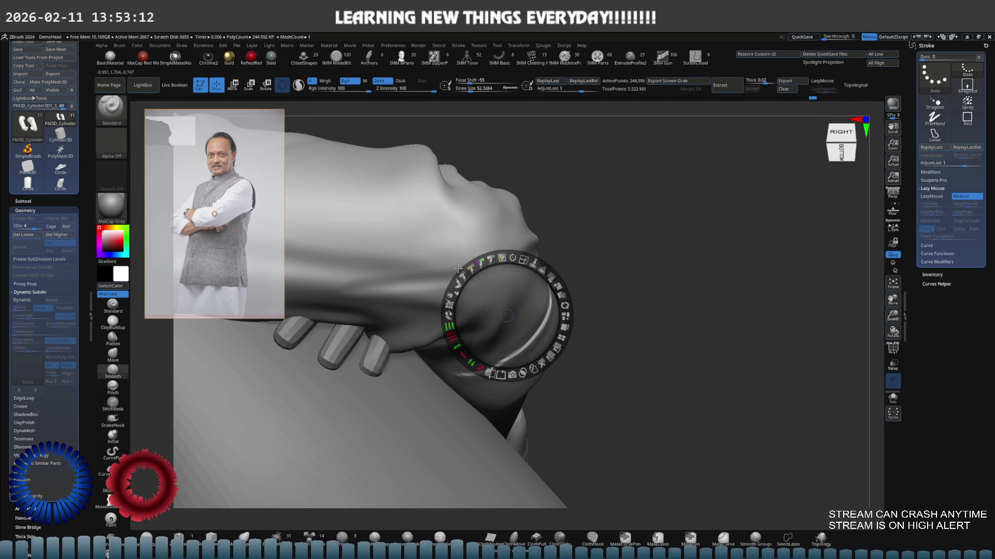
key(shift+z)
right_drag(462, 275, 482, 283)
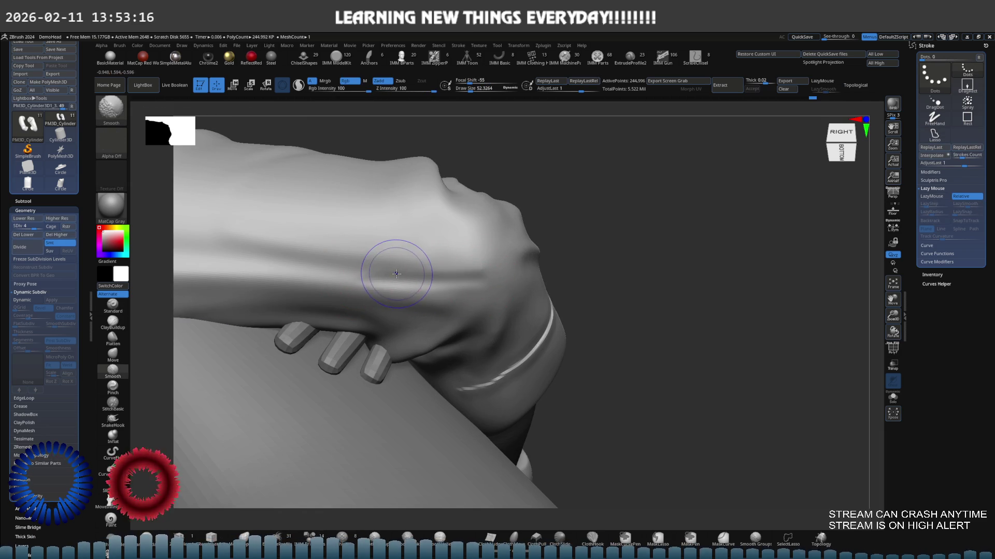
key(shift+z)
right_drag(447, 252, 479, 275)
key(shift)
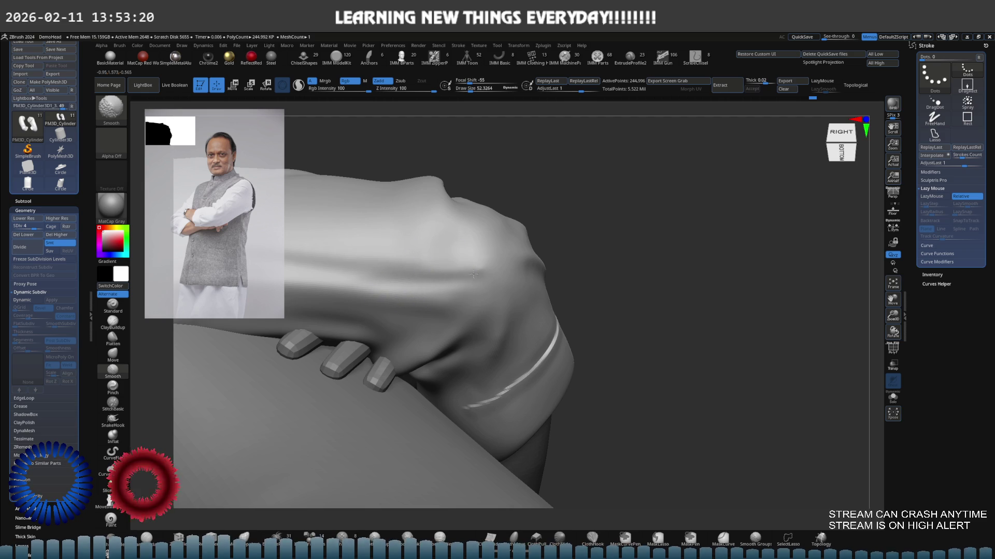
mouse_move(467, 279)
right_down()
mouse_move(512, 293)
mouse_move(494, 302)
mouse_move(541, 315)
right_up()
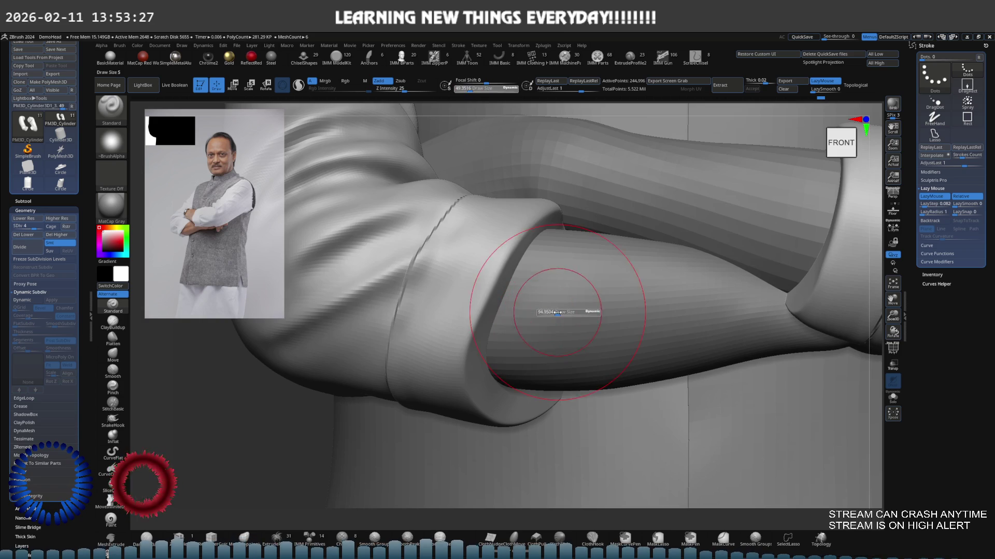
Lower the subdivision level and smooth the forearm near the cuff edge.
key(shift+d)
ctrl+right_drag(544, 311, 559, 303)
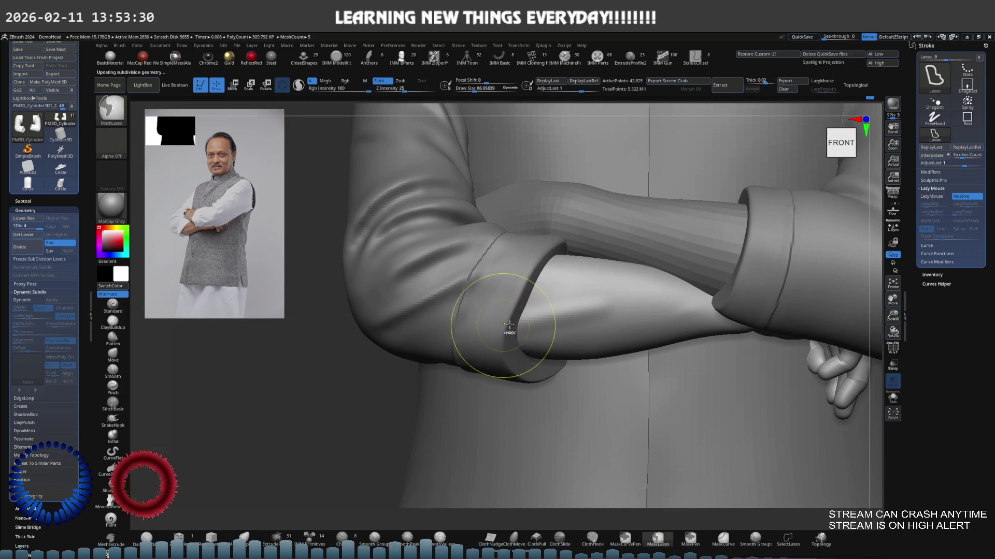
shift+drag(511, 322, 536, 311)
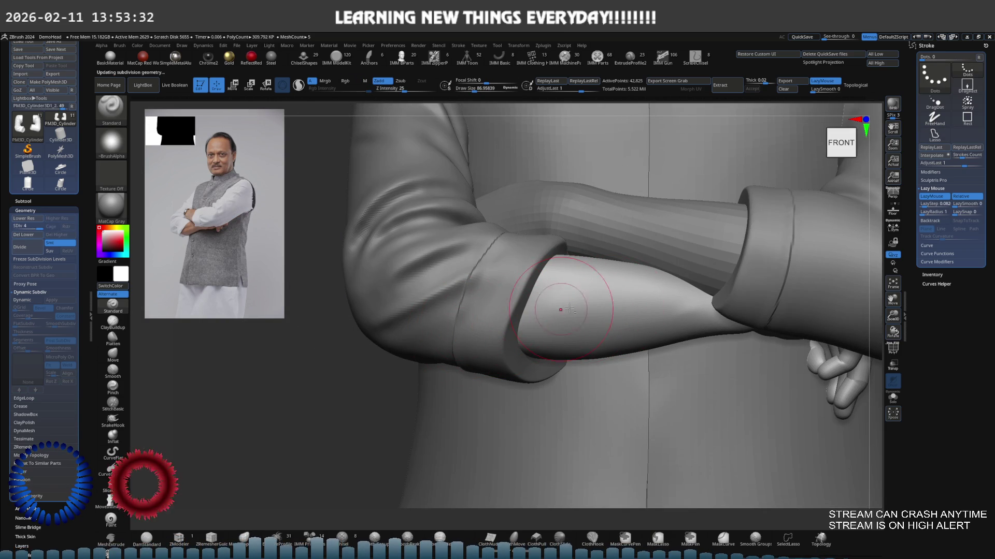
key(shift)
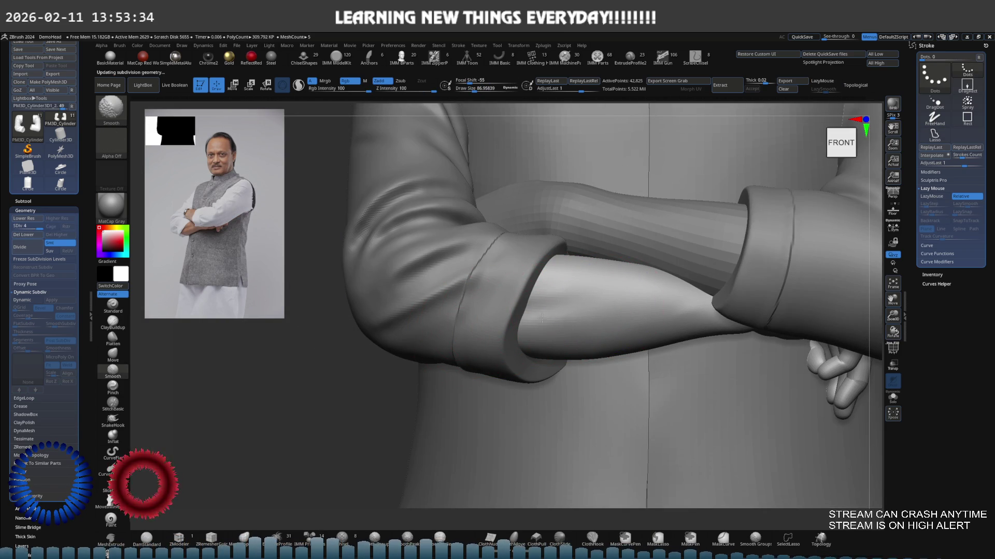
key(f)
ctrl+right_drag(576, 307, 427, 306)
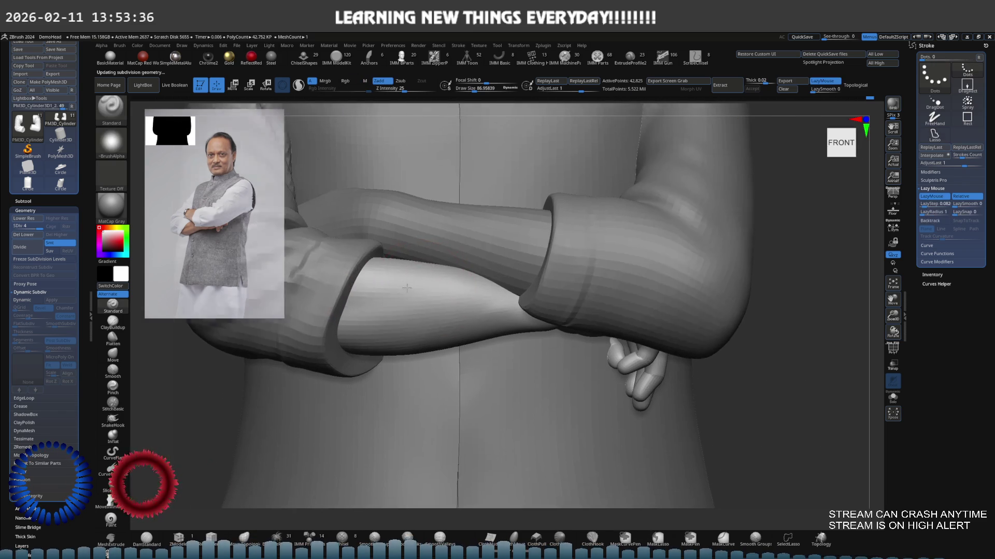
mouse_move(362, 315)
right_down()
mouse_move(411, 301)
mouse_move(401, 305)
right_up()
shift+right_drag(327, 319, 446, 290)
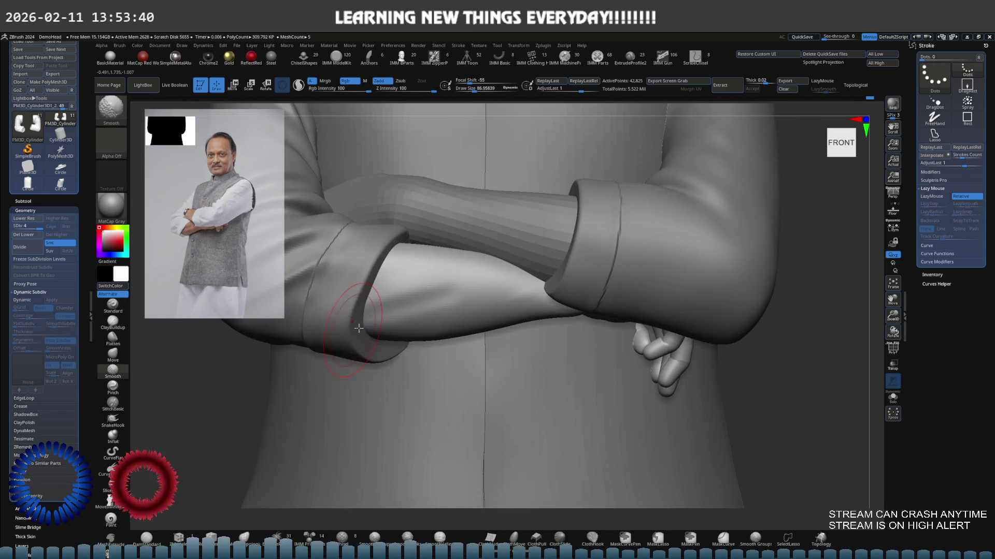
Smooth the hollow inside the sleeve cuff and inspect the forearms from angled views.
shift+drag(378, 306, 447, 295)
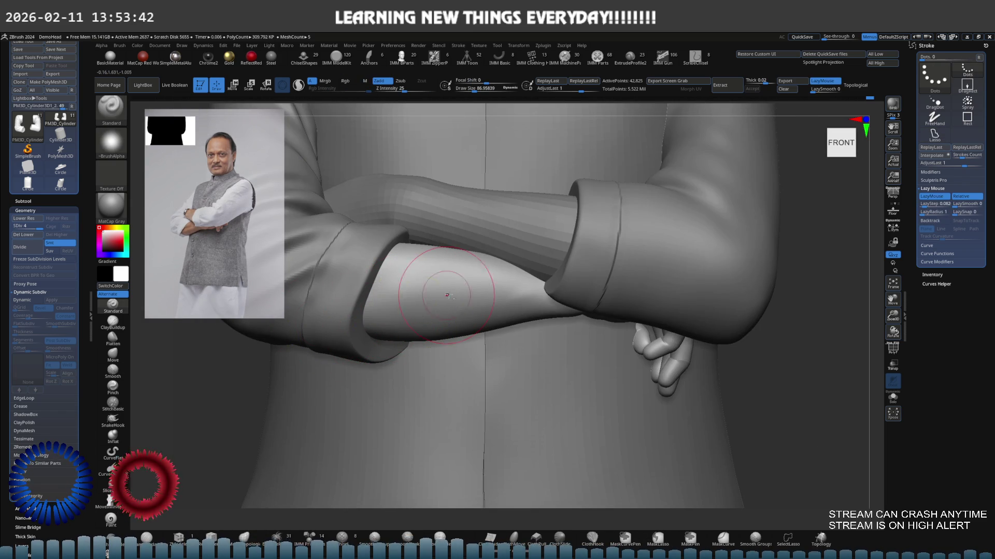
mouse_move(345, 310)
shift+mouse_down()
mouse_move(404, 310)
mouse_move(455, 286)
shift+mouse_up()
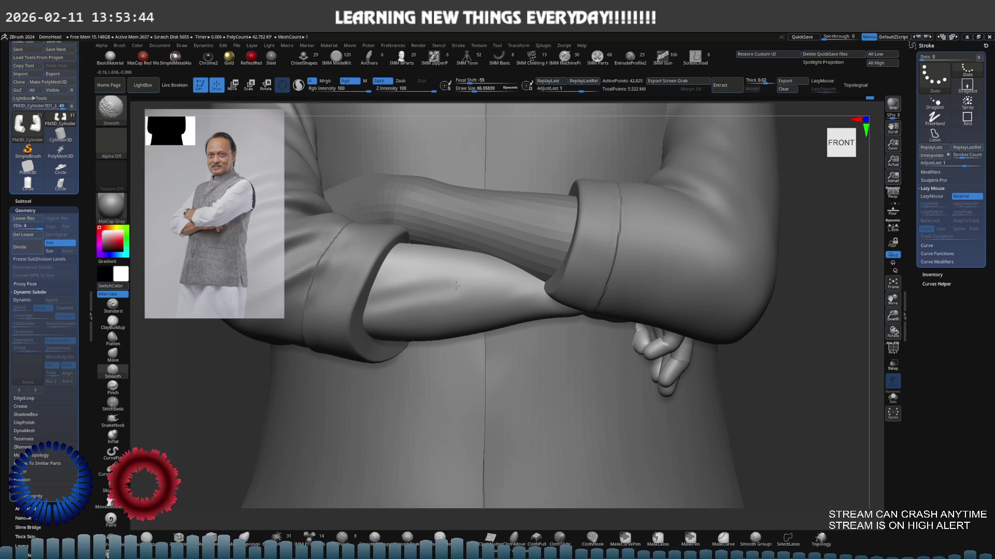
mouse_move(401, 317)
alt+right_down()
mouse_move(410, 294)
mouse_move(469, 272)
alt+right_up()
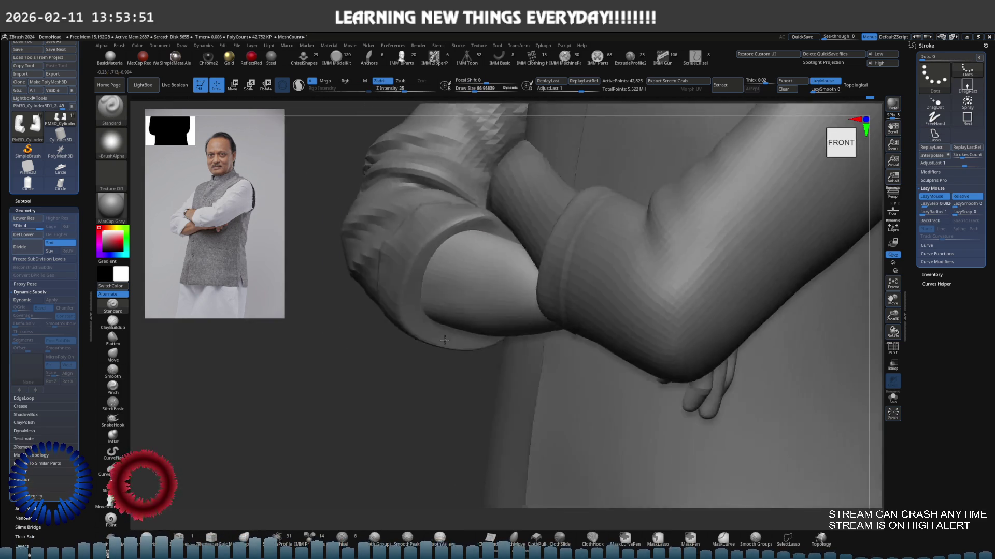
mouse_move(508, 271)
right_down()
mouse_move(457, 321)
mouse_move(496, 297)
mouse_move(490, 304)
mouse_move(476, 296)
mouse_move(500, 274)
mouse_move(695, 232)
right_up()
right_drag(855, 186, 450, 296)
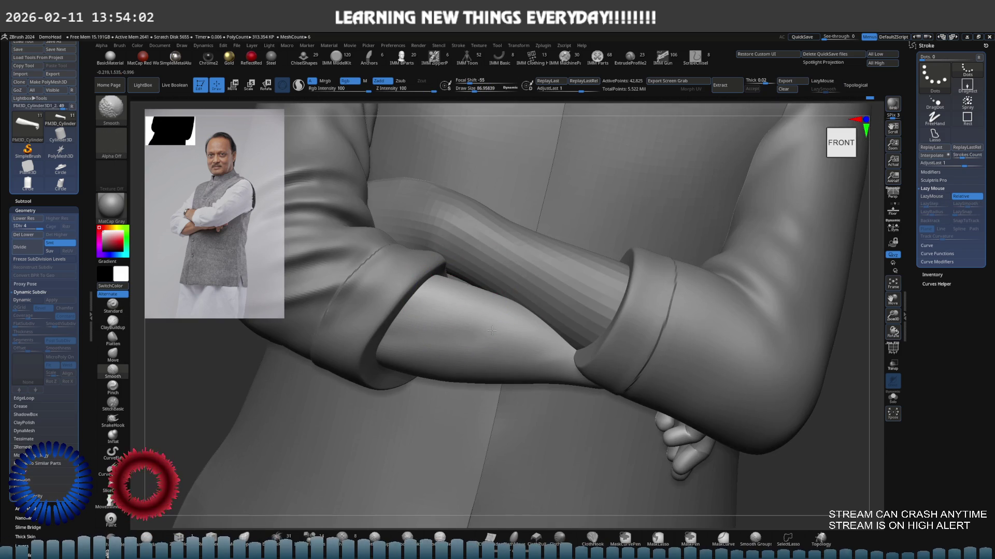
mouse_move(490, 330)
right_down()
mouse_move(484, 300)
mouse_move(520, 270)
right_up()
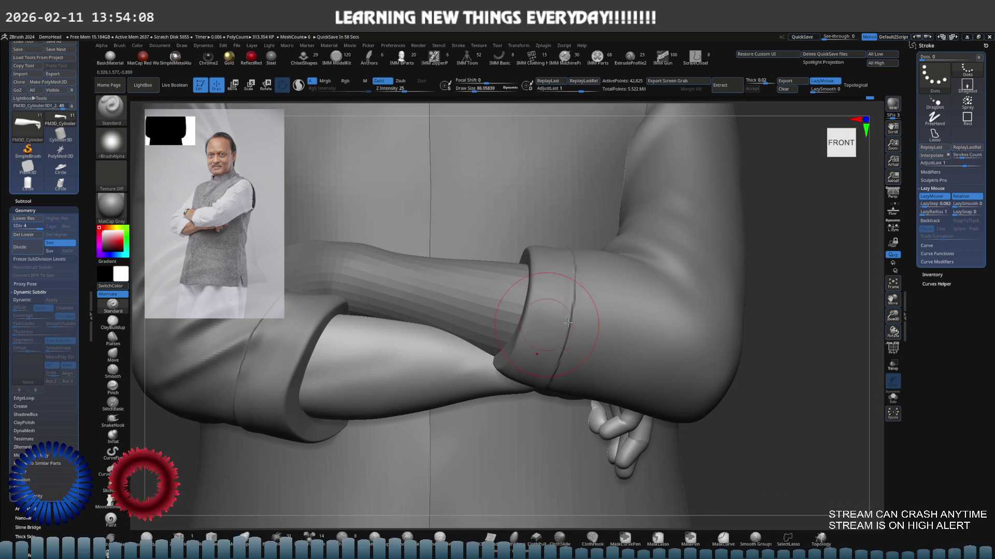
mouse_move(568, 322)
right_down()
mouse_move(533, 312)
mouse_move(547, 300)
right_up()
Make the forearm subtool active, solo it and smooth it where it enters the cuff.
alt+click(533, 312)
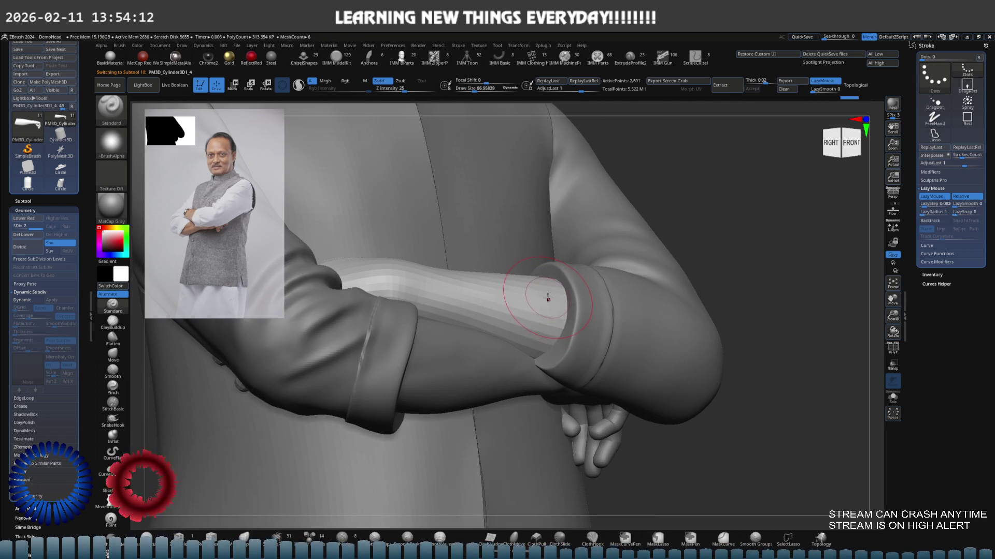
key(ctrl)
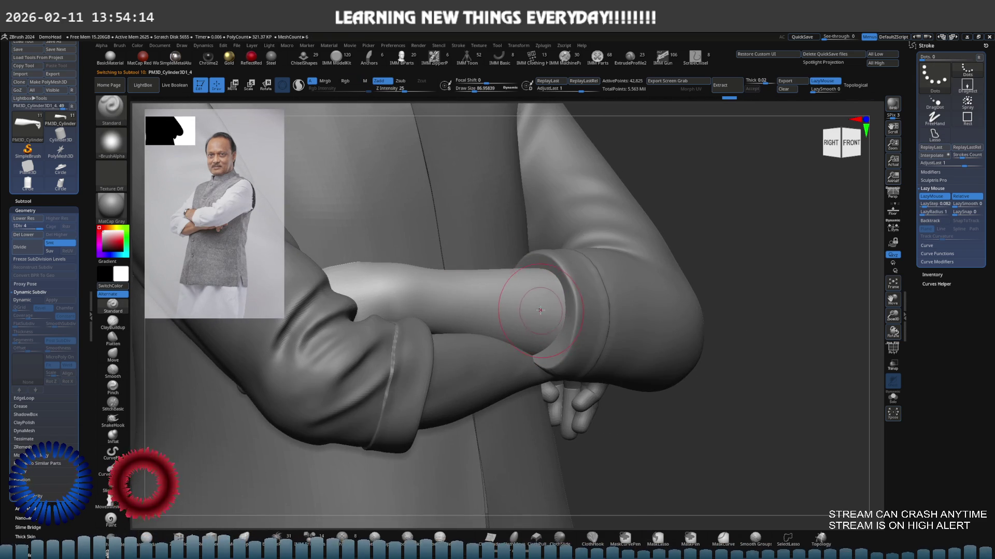
key(ctrl+shift+s)
key(ctrl+shift+s)
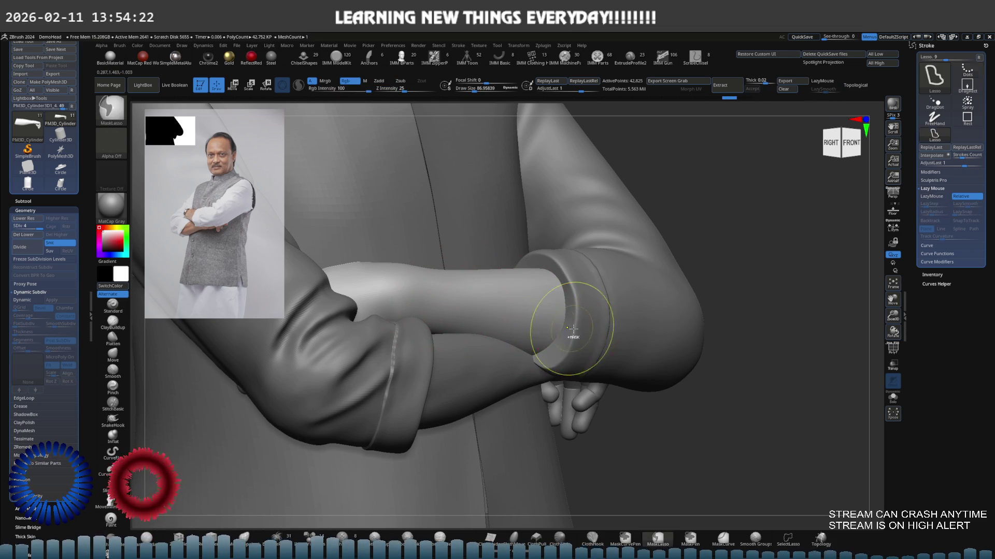
shift+drag(471, 315, 528, 310)
mouse_move(514, 296)
shift+right_down()
mouse_move(528, 298)
mouse_move(522, 284)
mouse_move(594, 323)
mouse_move(526, 322)
shift+right_up()
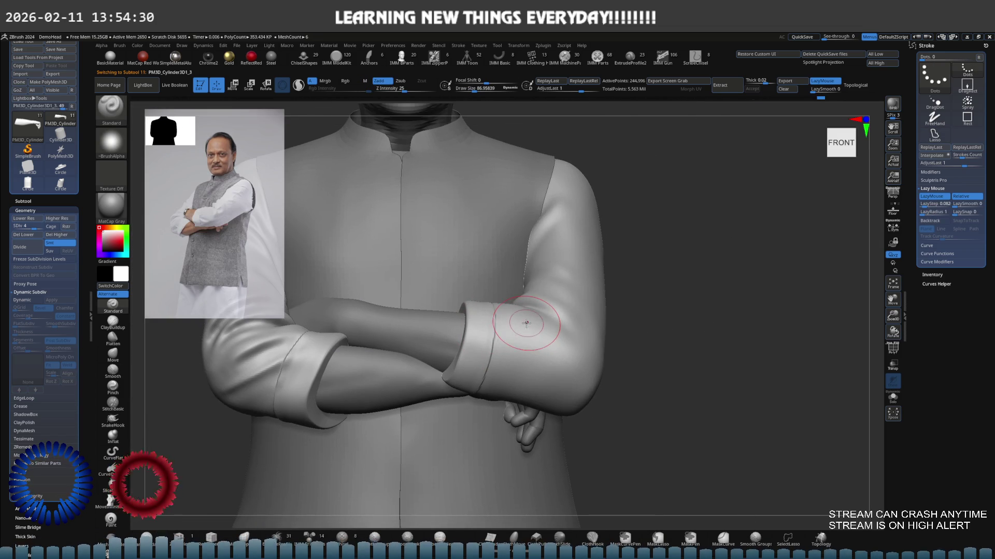
Turn Solo off and close in on the grooved seam of the elbow-side cuff.
key(ctrl)
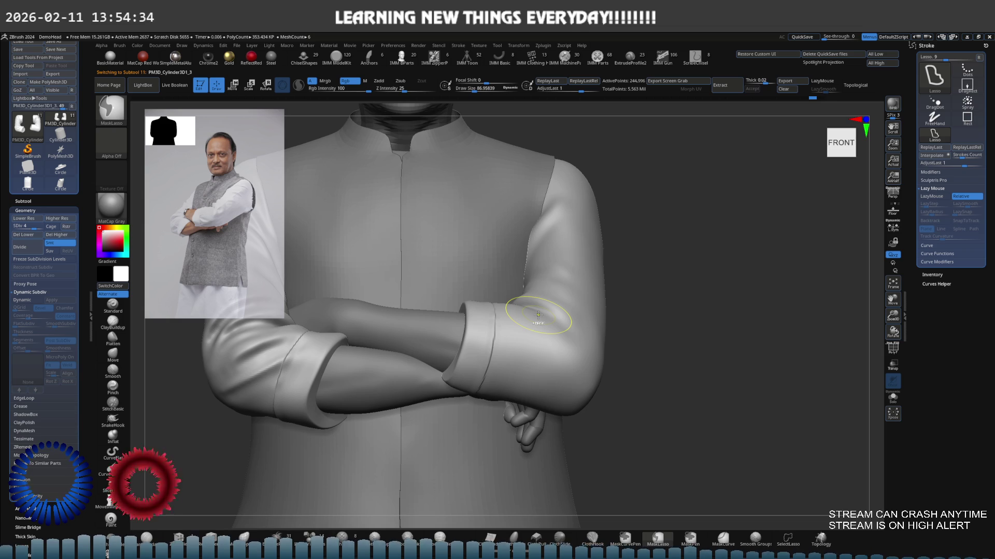
scroll(536, 315, up, 3)
key(ctrl+shift)
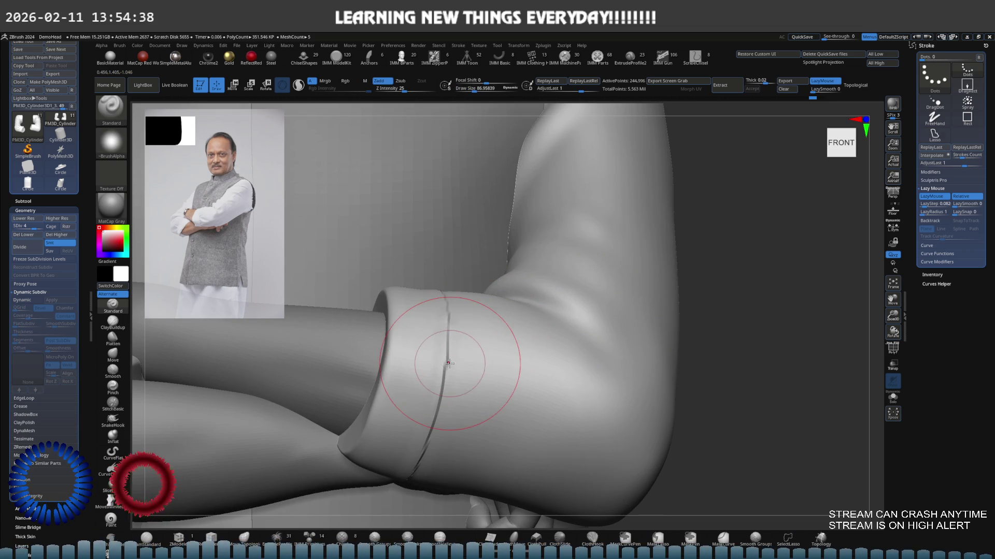
key(shift)
key(l)
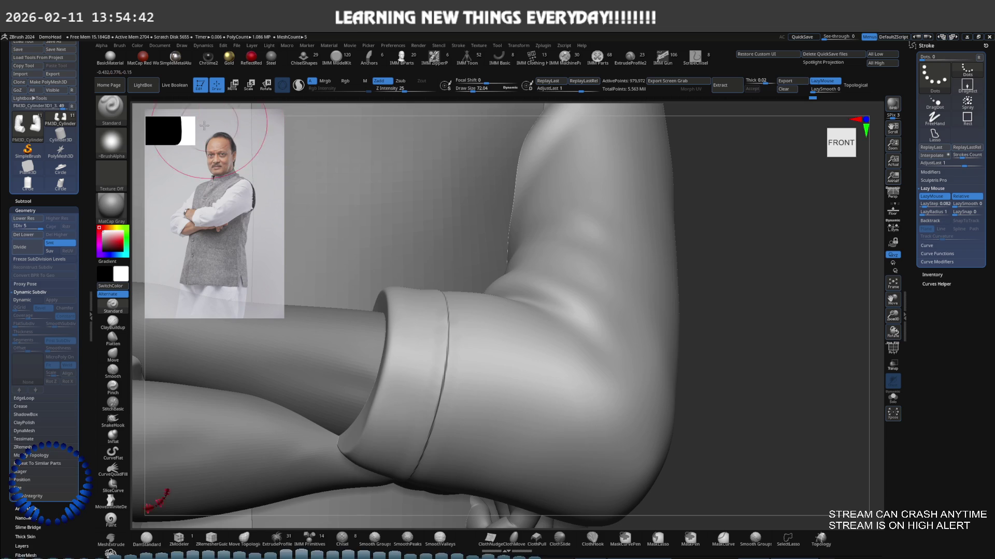
Load the Smooth Strong brush from the LightBox Smooth folder.
click(144, 84)
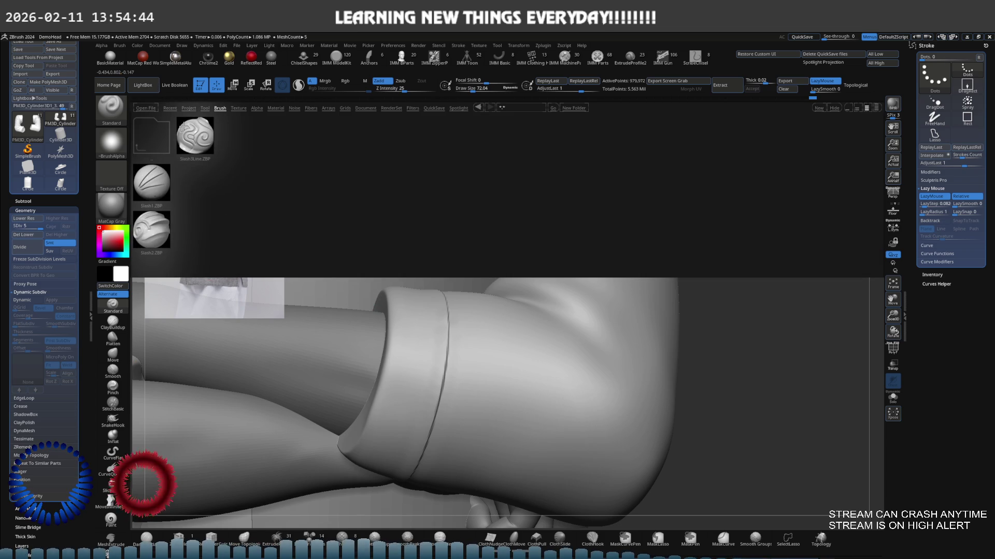
click(153, 131)
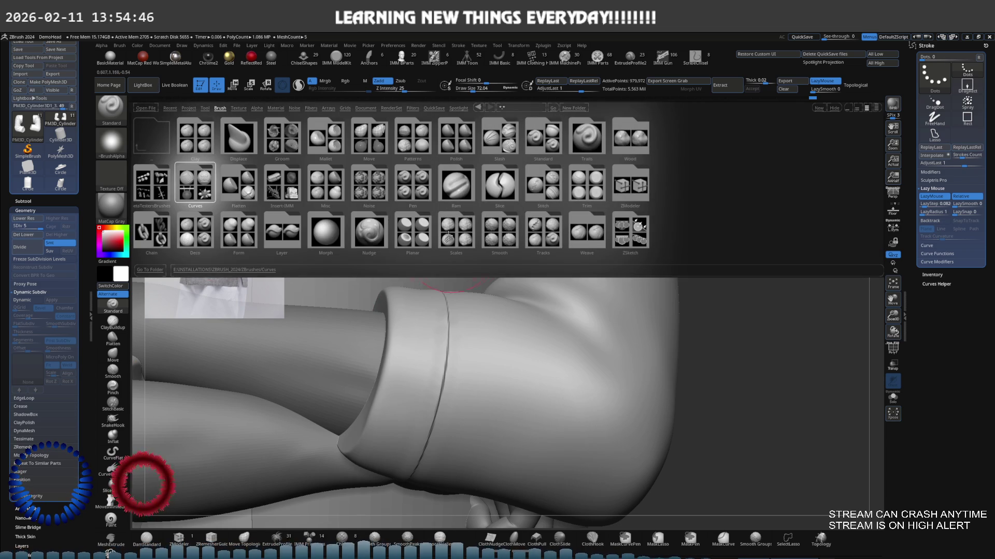
click(499, 232)
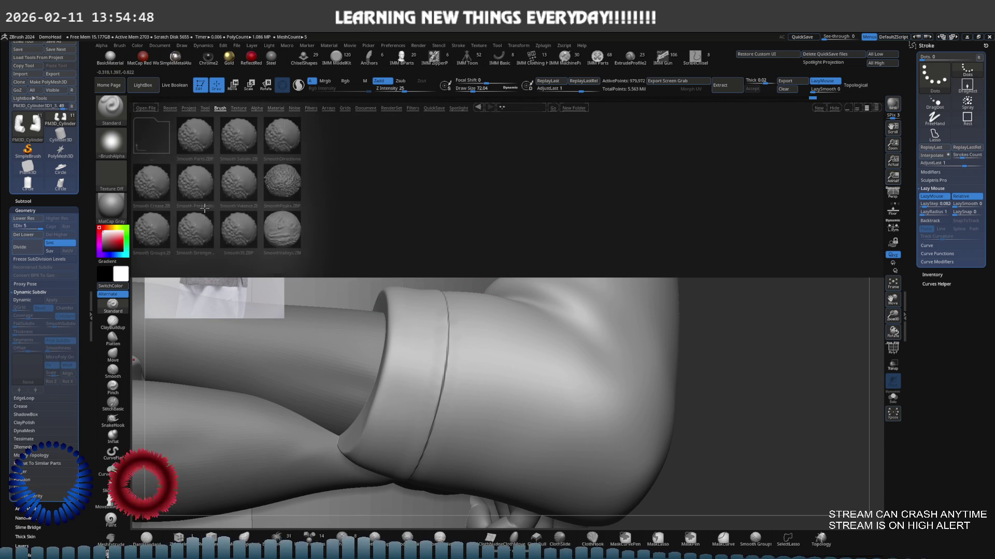
double_click(161, 230)
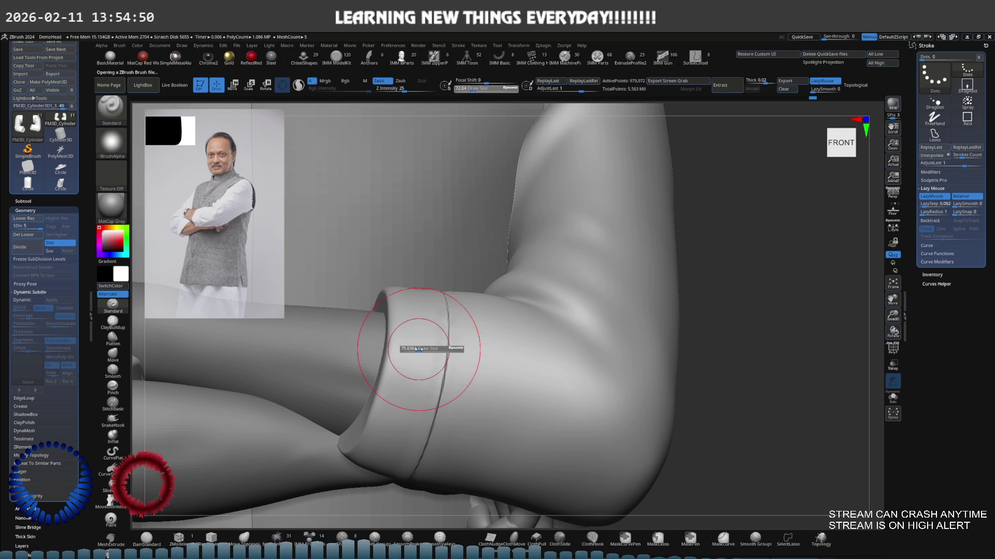
Soften the cuff seam groove and its crease, checking it from above and below.
mouse_move(444, 366)
mouse_down()
mouse_move(453, 372)
mouse_move(428, 453)
mouse_up()
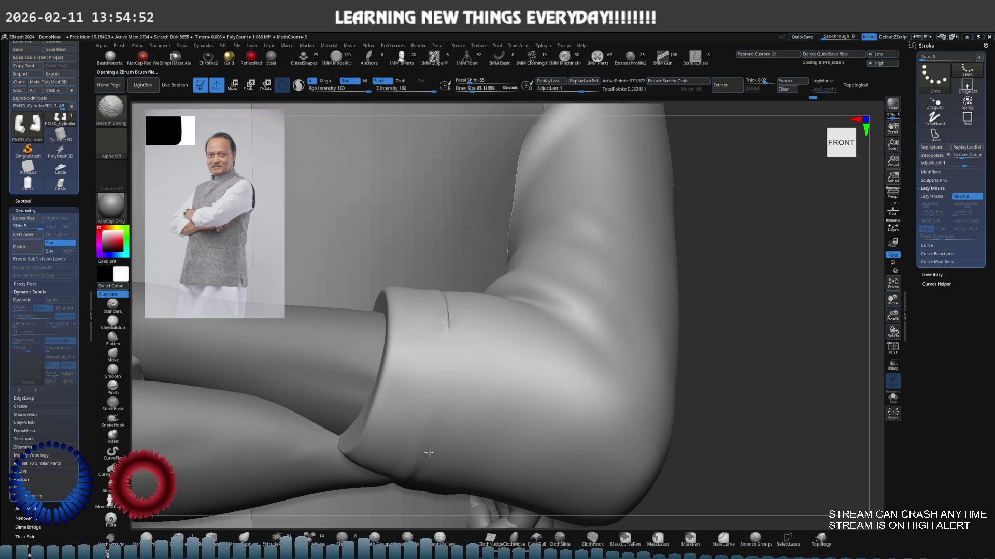
shift+right_drag(450, 307, 438, 300)
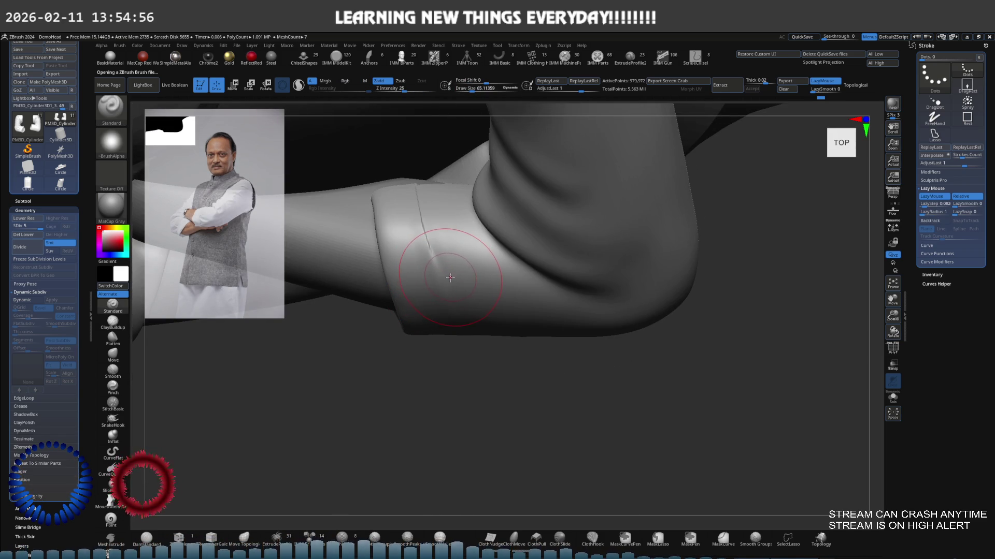
shift+drag(450, 278, 415, 249)
shift+right_drag(421, 246, 424, 240)
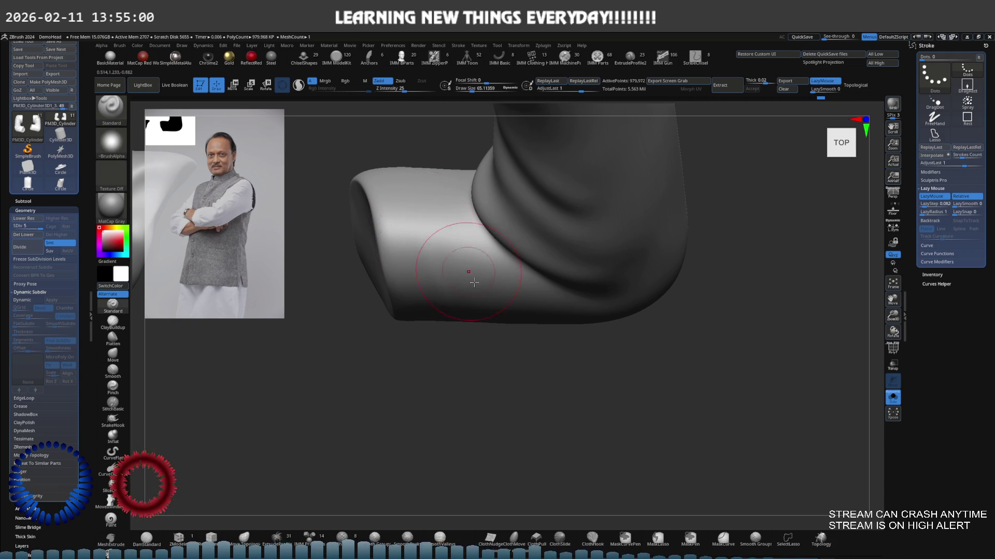
mouse_move(410, 183)
right_down()
mouse_move(478, 347)
mouse_move(453, 354)
right_up()
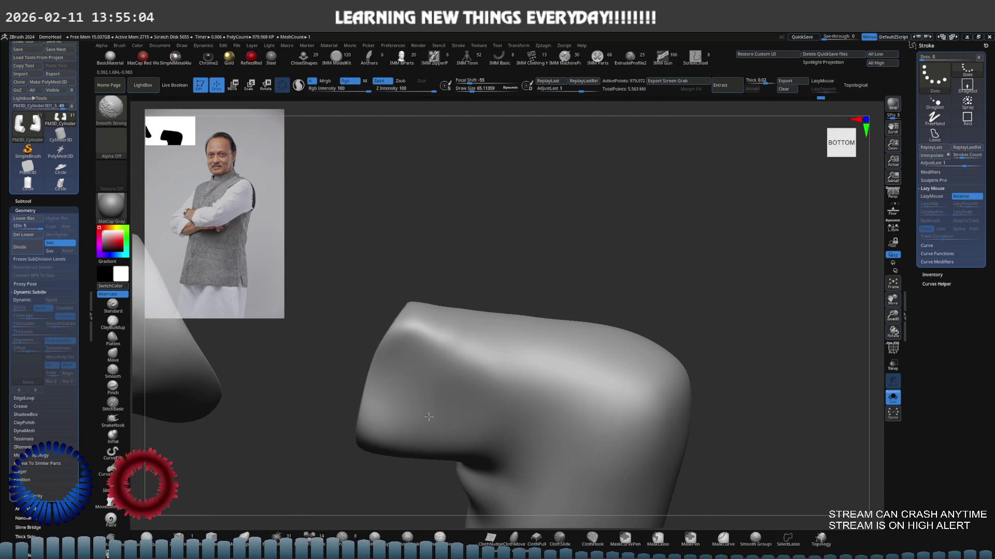
right_drag(466, 335, 467, 406)
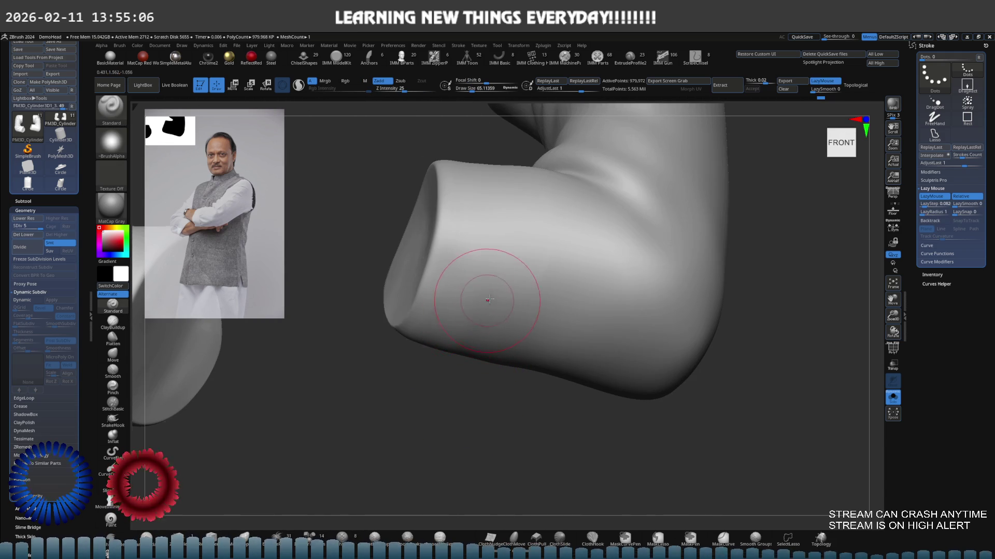
Show the whole model again and drop to the lowest subdivision level for strong smoothing of the sleeve.
key(ctrl+shift+s)
mouse_move(537, 262)
shift+right_down()
mouse_move(498, 295)
mouse_move(476, 298)
shift+right_up()
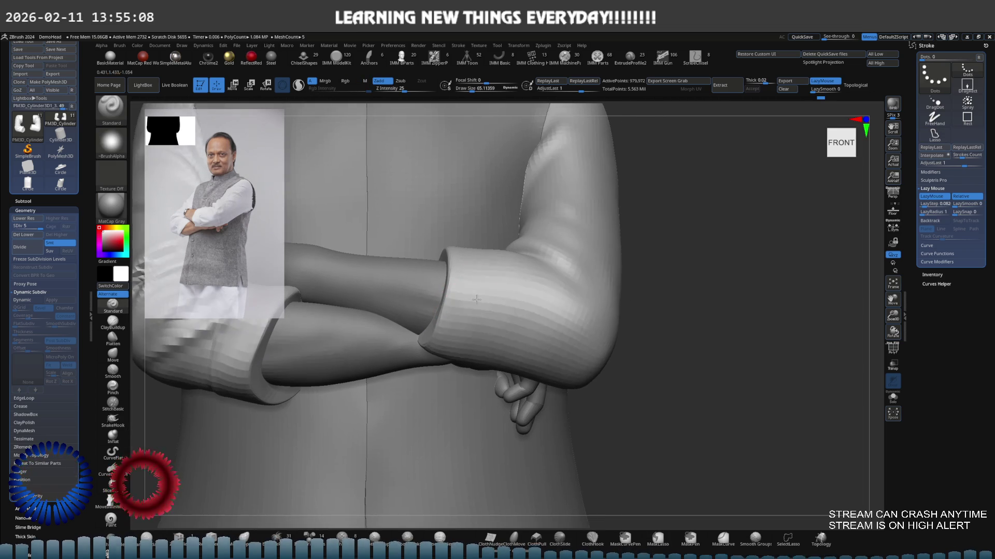
key(shift)
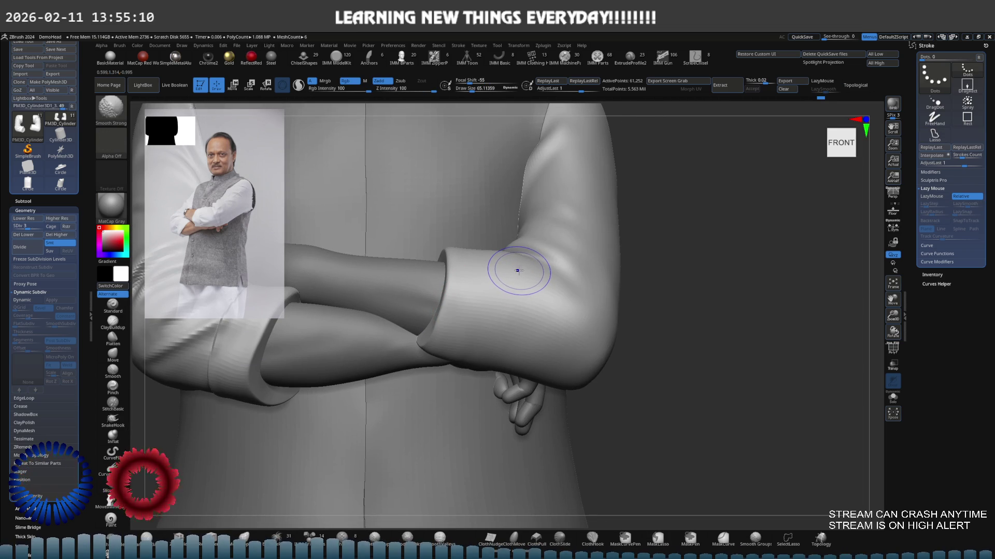
key(shift+d)
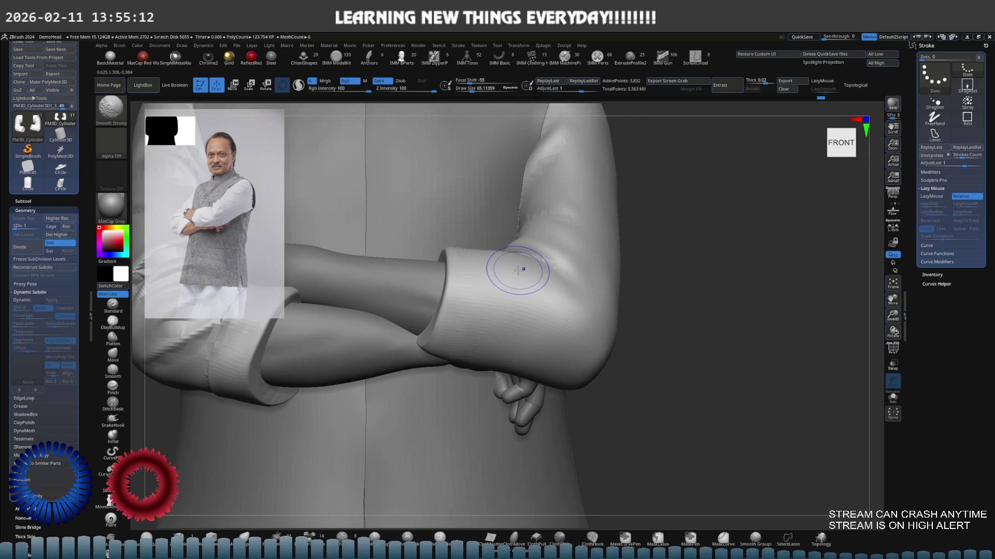
key(l)
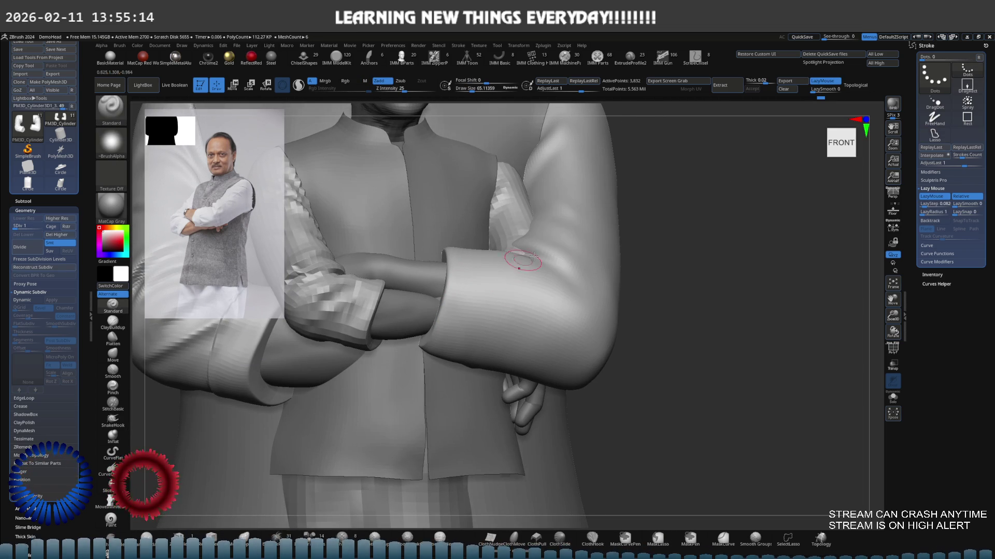
alt+drag(617, 244, 582, 264)
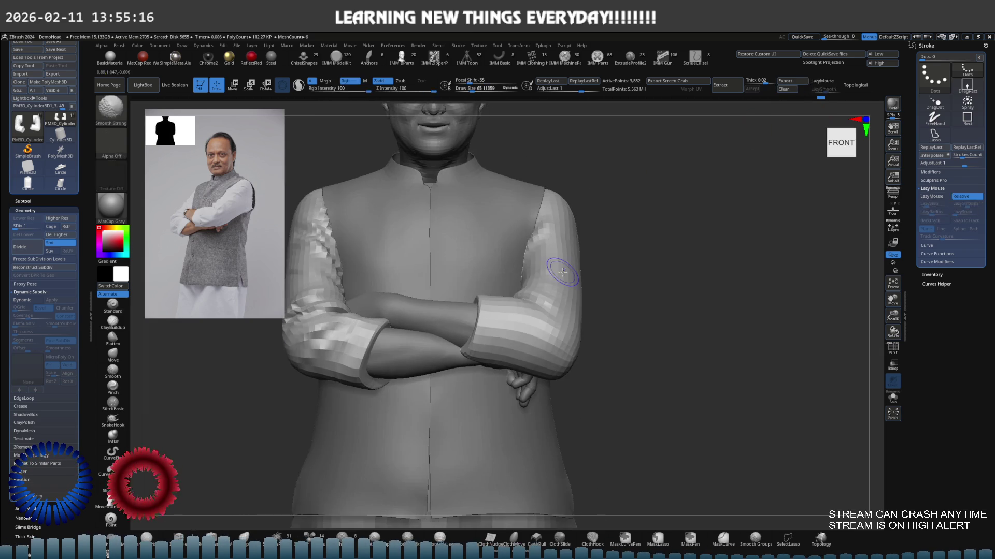
Restore a higher subdivision level and zoom onto the elbow from the side.
key(d)
key(d)
key(d)
right_drag(582, 264, 544, 294)
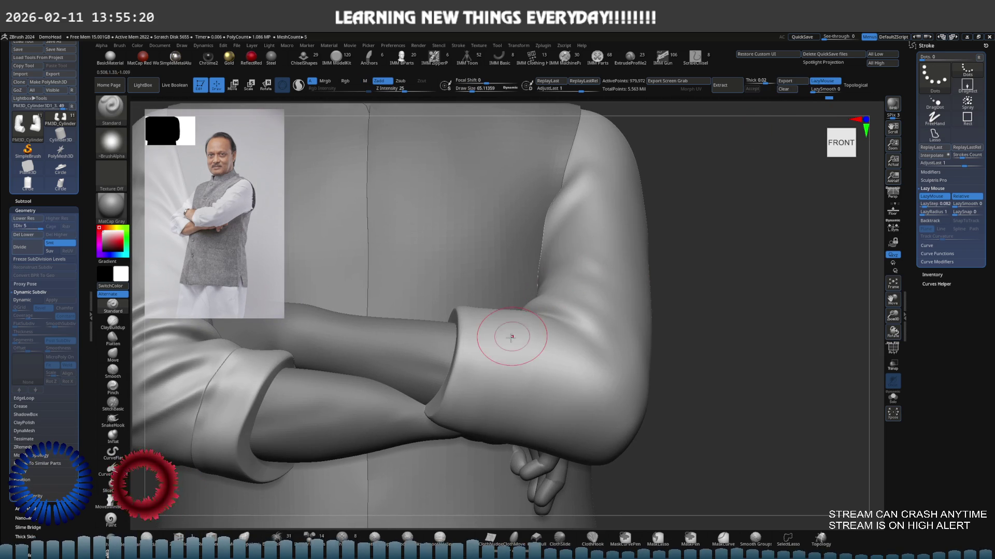
mouse_move(512, 336)
right_down()
mouse_move(627, 342)
mouse_move(606, 331)
mouse_move(579, 277)
mouse_move(498, 280)
right_up()
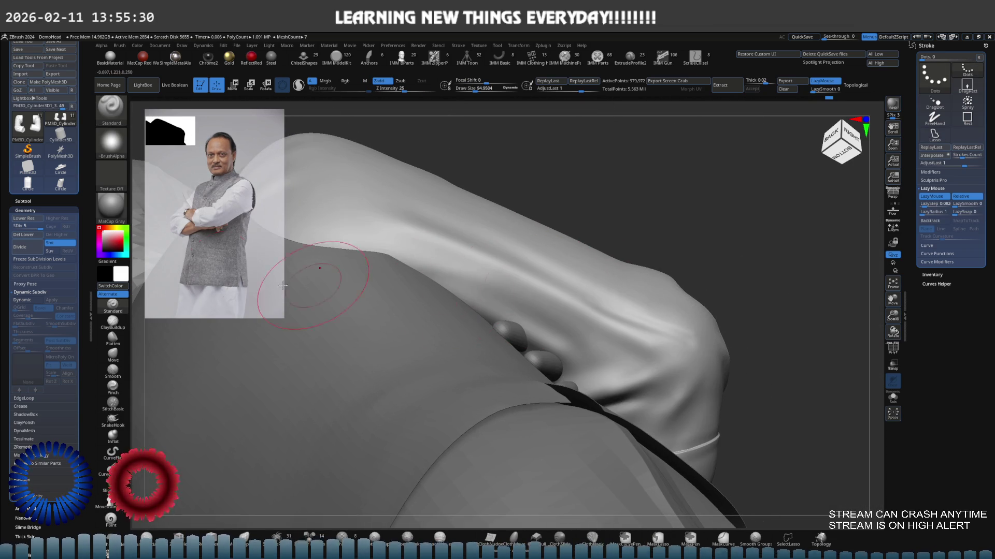
Shrink the brush, lower the subdivision level and strongly smooth the underarm area.
key(s)
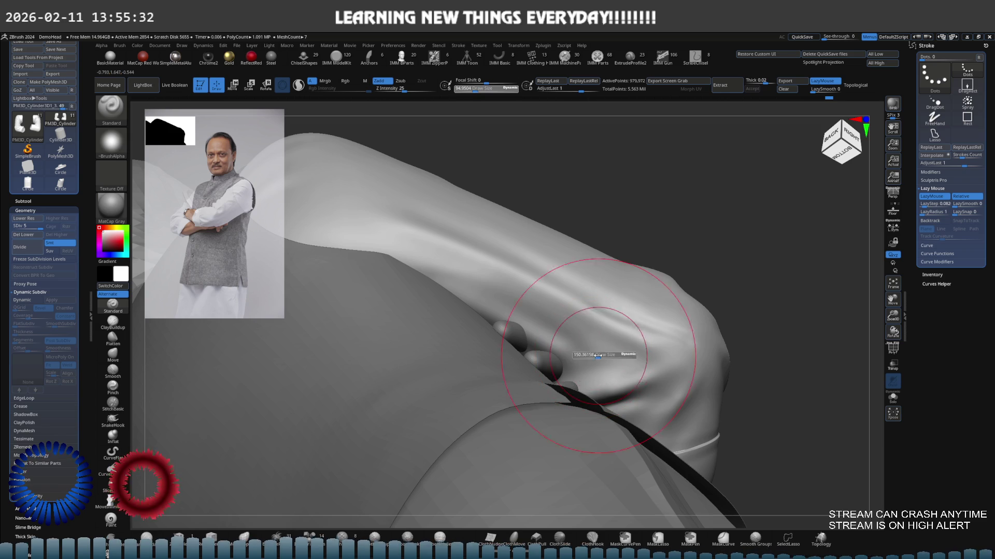
drag(591, 355, 582, 352)
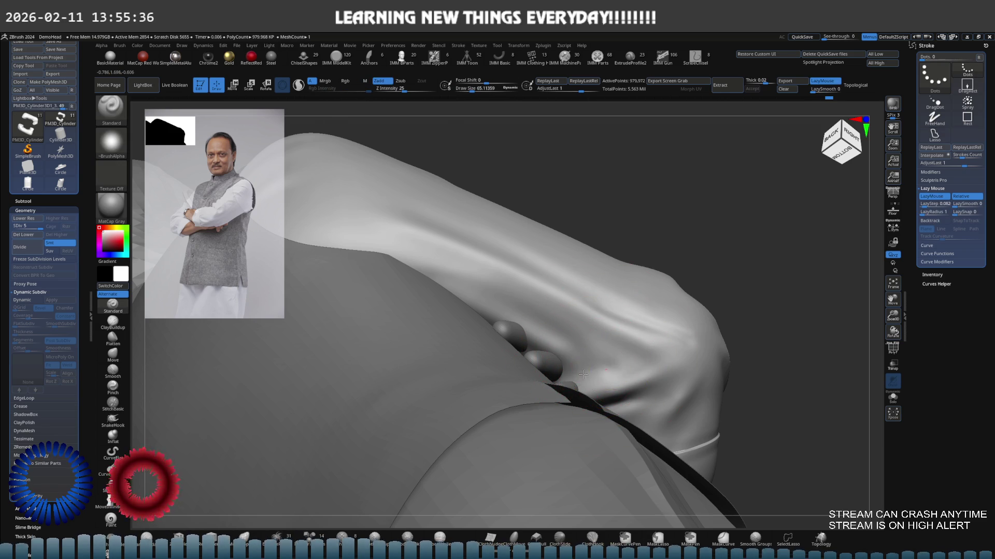
right_drag(574, 372, 607, 389)
key(shift+d)
key(shift+d)
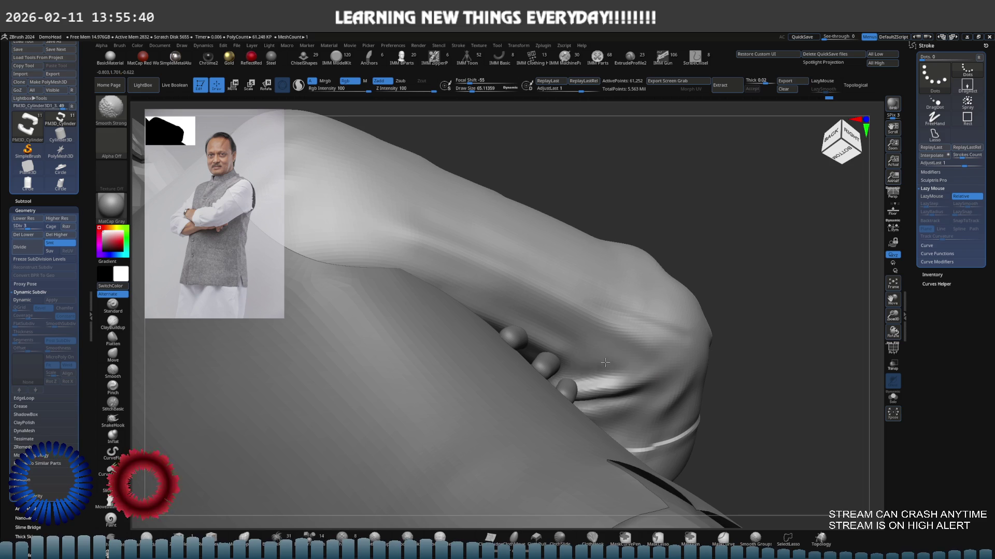
key(shift)
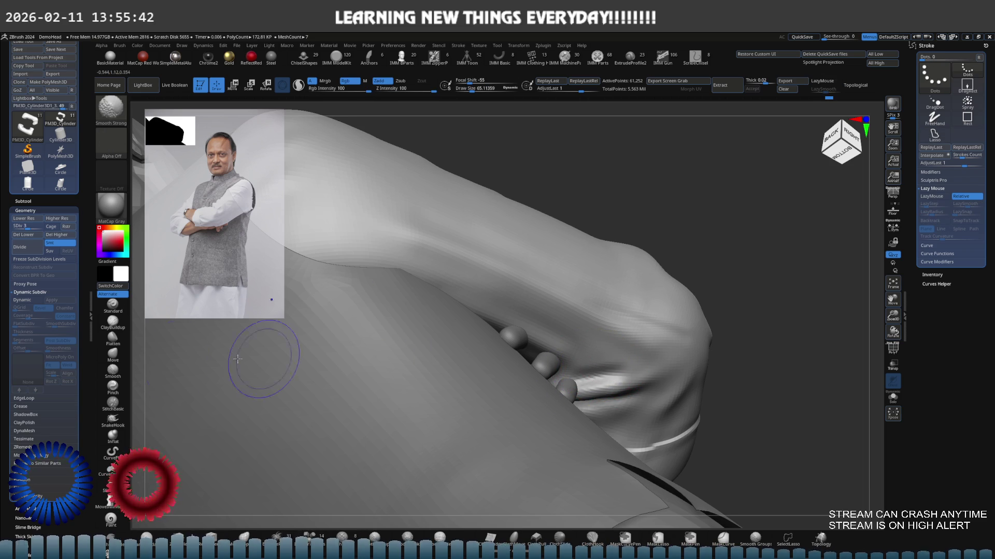
key(shift)
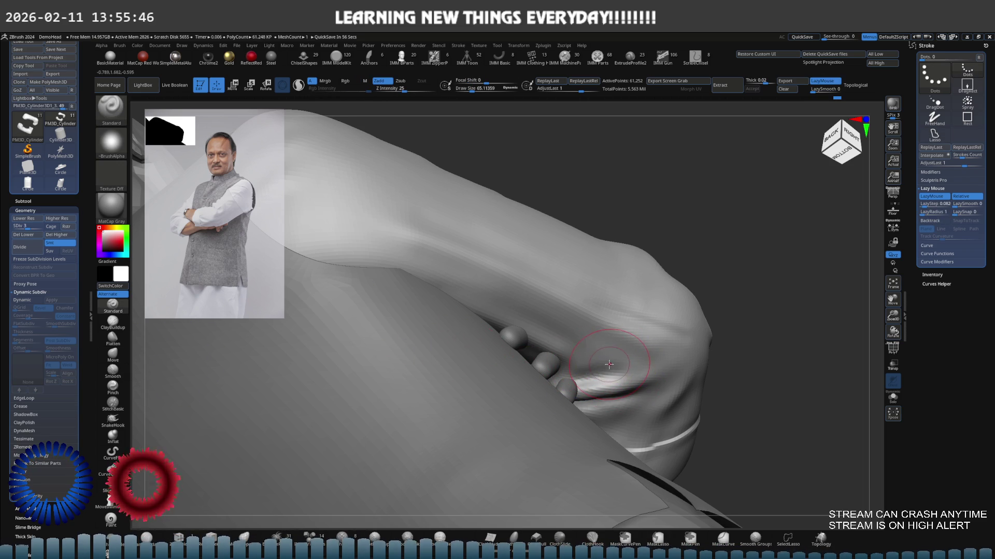
Smooth the fold beside the fingers from directly below, then raise the subdivision level again.
key(shift)
shift+right_drag(578, 360, 638, 356)
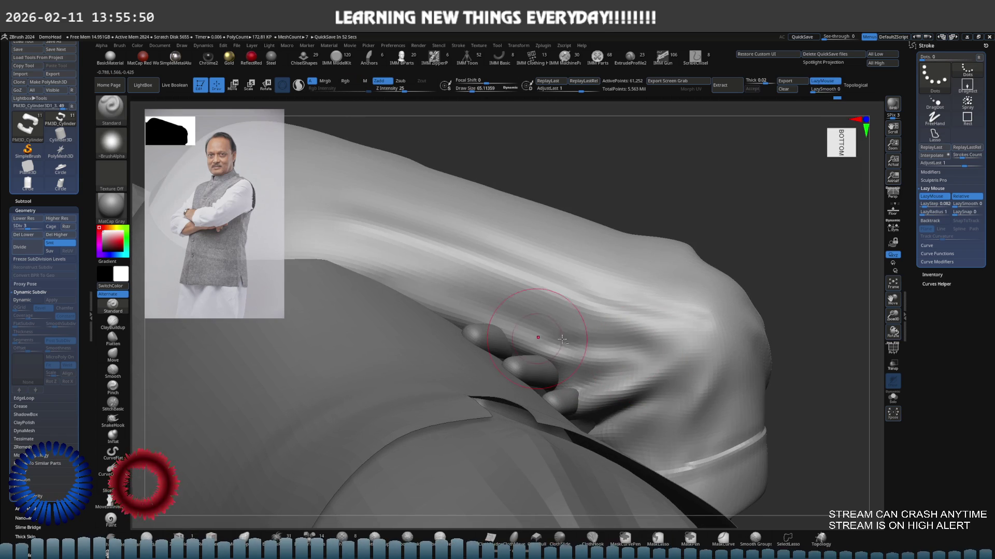
key(shift)
mouse_move(533, 336)
right_down()
mouse_move(560, 326)
mouse_move(615, 338)
mouse_move(522, 344)
right_up()
key(d)
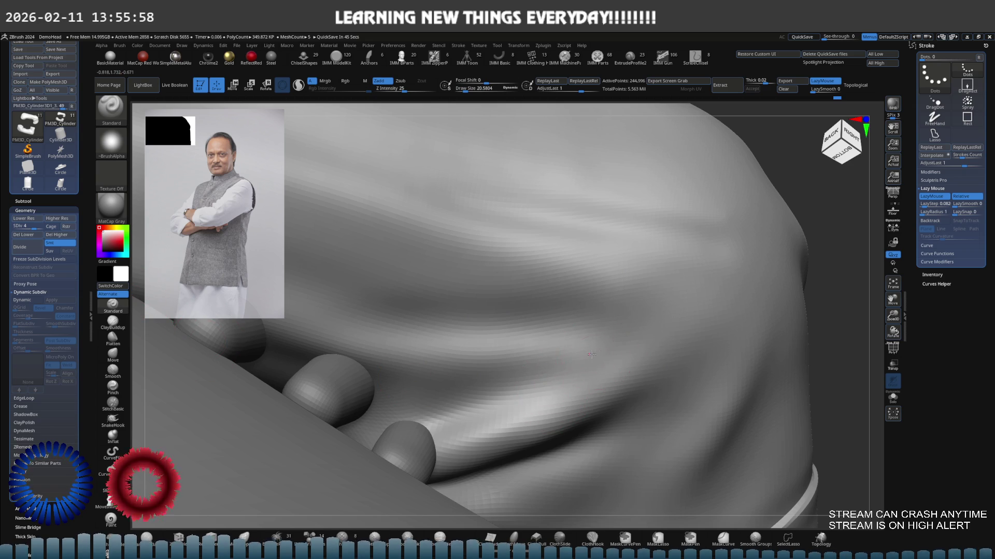
Enlarge the brush and carve a deep groove along the underarm fold with Alt strokes.
key(s)
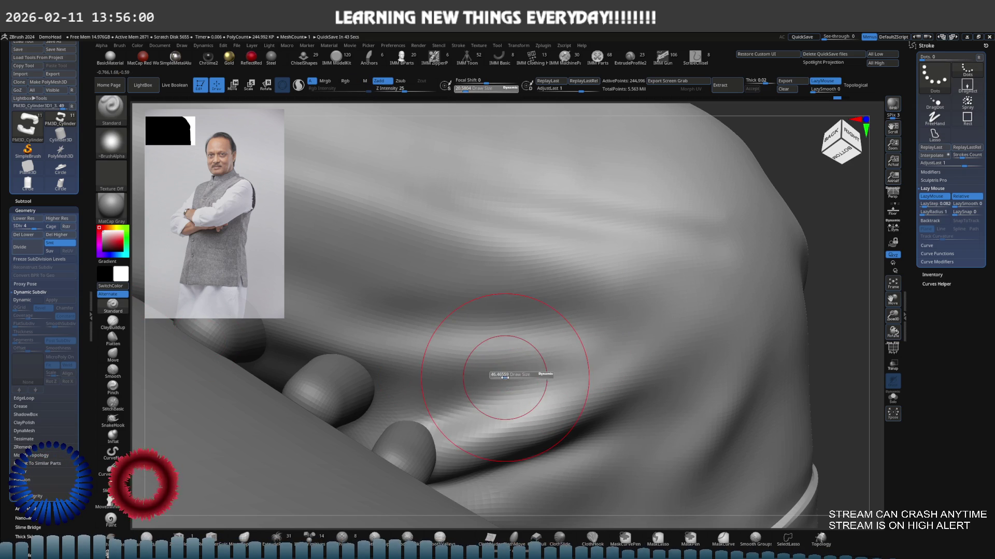
drag(548, 370, 488, 390)
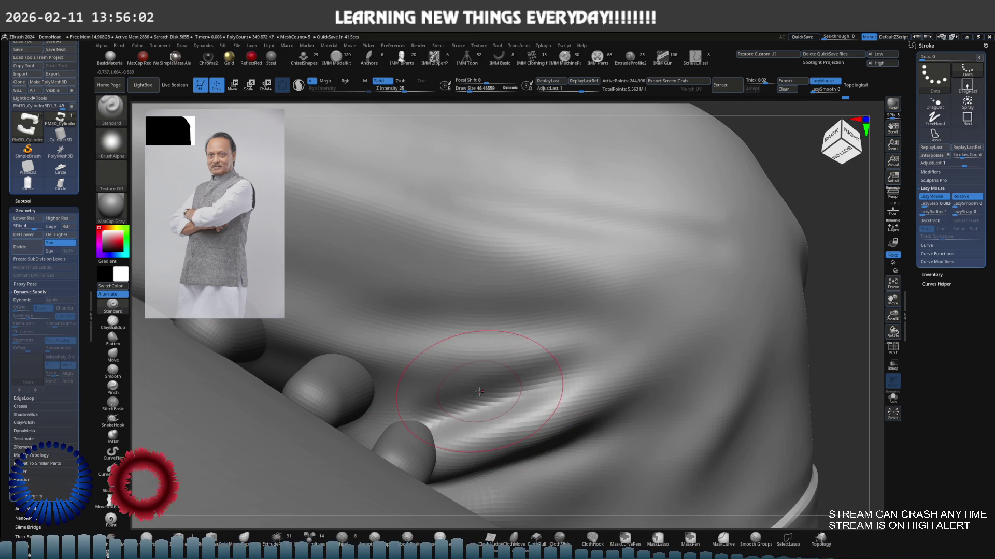
right_drag(480, 392, 458, 405)
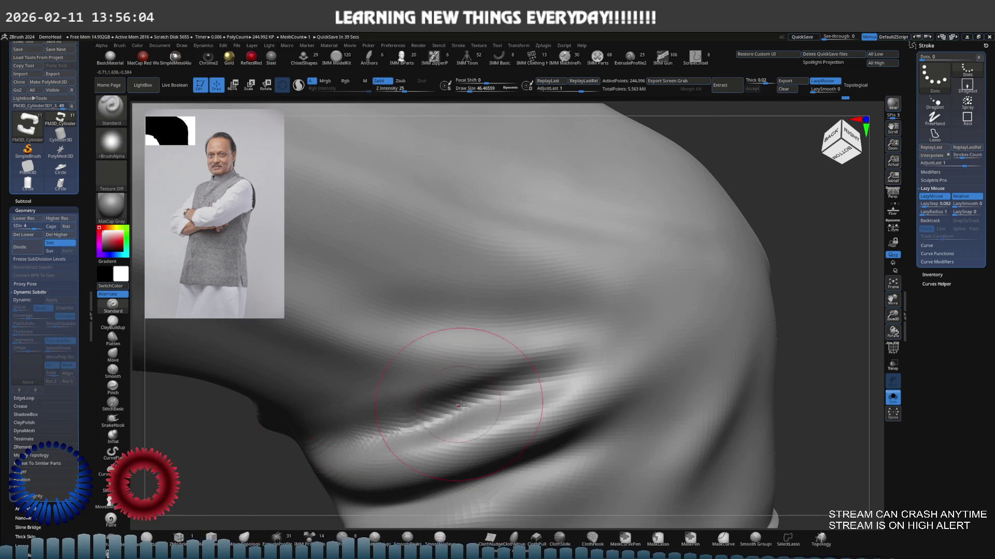
drag(554, 378, 252, 439)
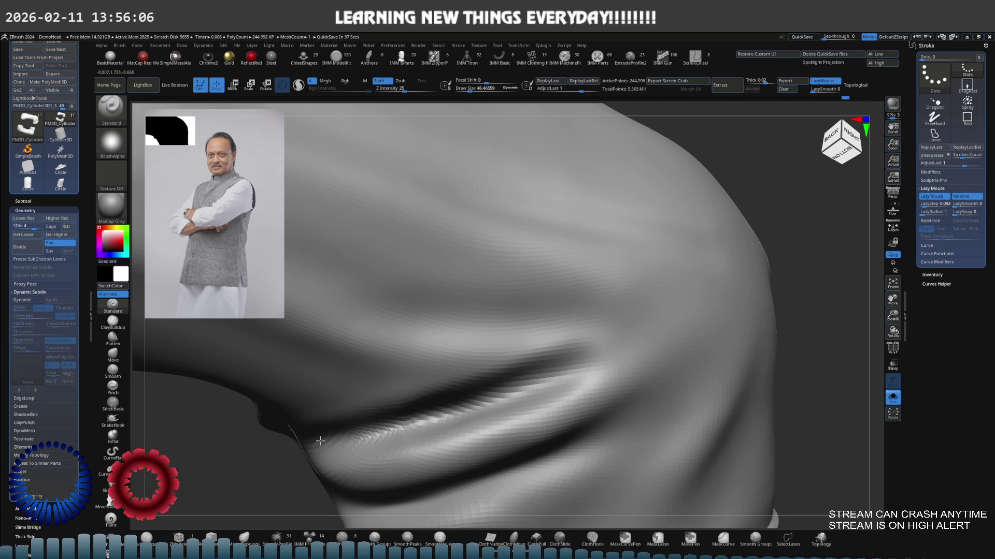
drag(560, 373, 389, 424)
Shrink the brush and smooth the groove edges, checking it from another angle.
key(s)
drag(544, 409, 501, 407)
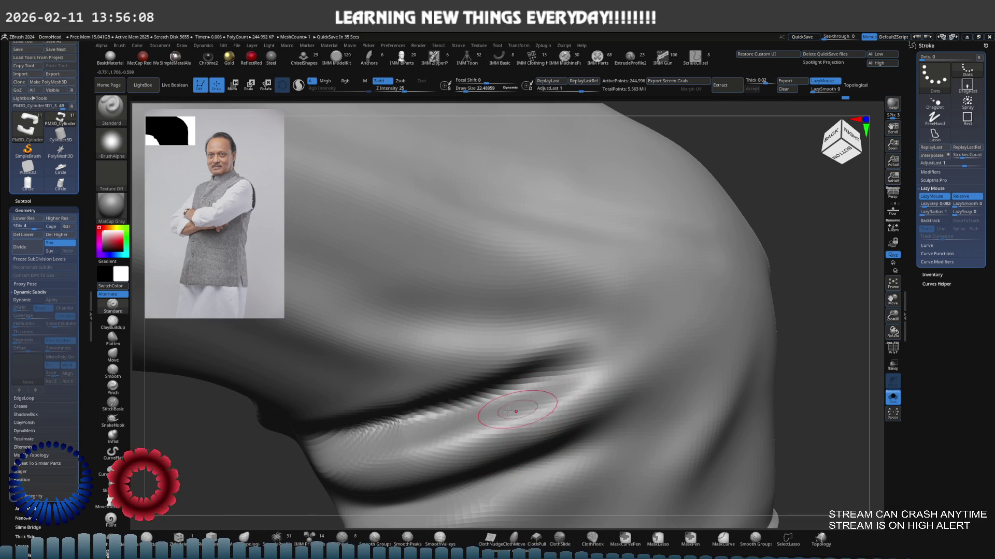
key(shift)
right_drag(363, 441, 497, 360)
key(s)
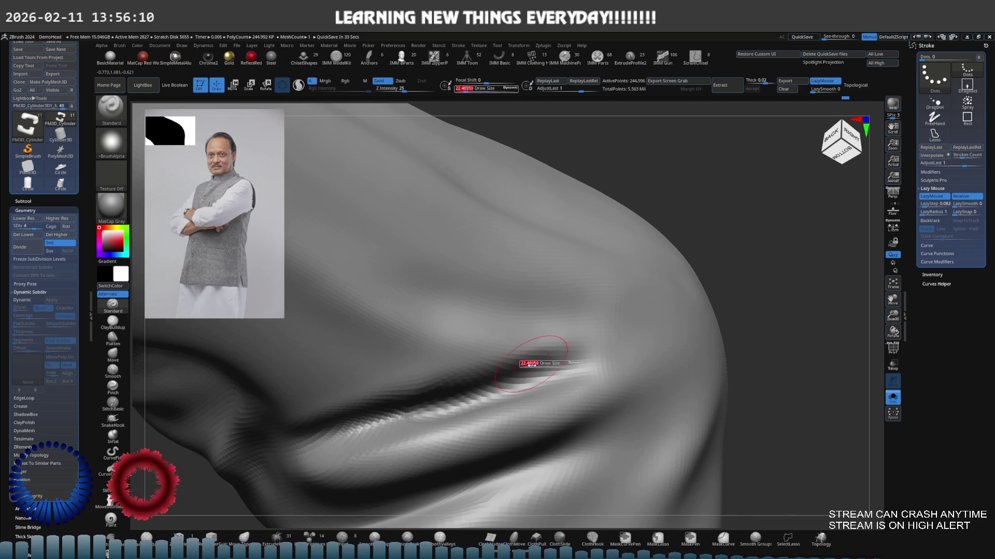
key(b)
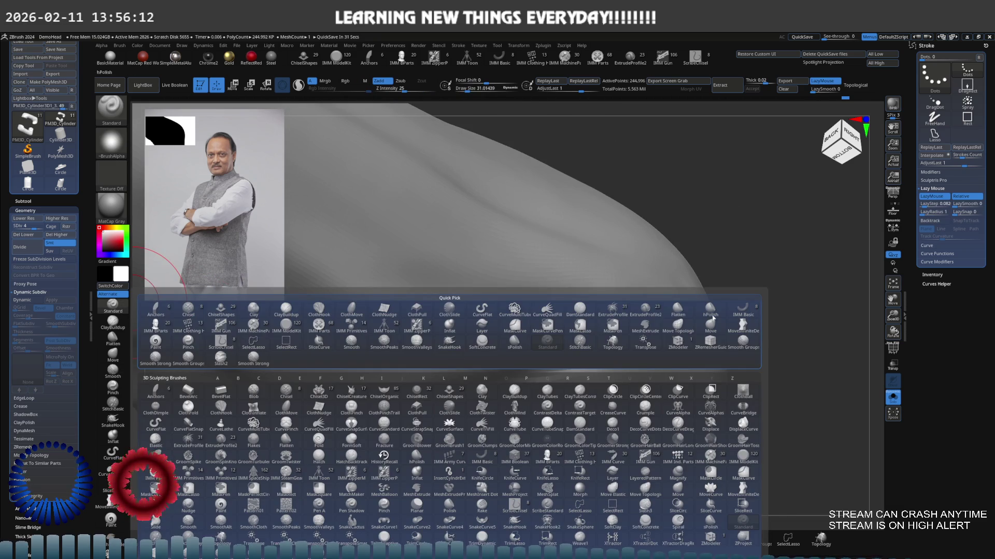
Reshape the groove from beneath and extend the crease further to the left.
drag(574, 358, 533, 365)
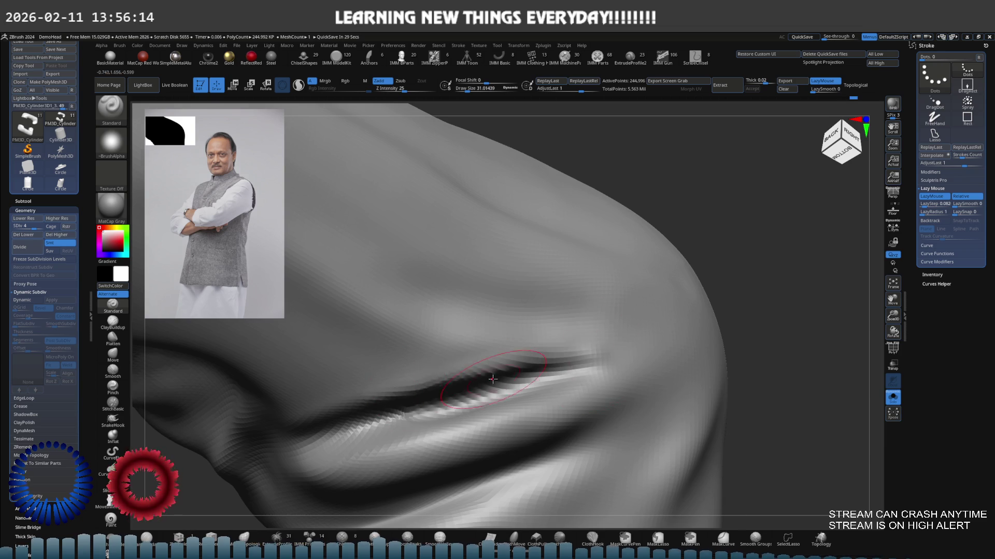
right_drag(533, 365, 544, 335)
drag(527, 377, 311, 415)
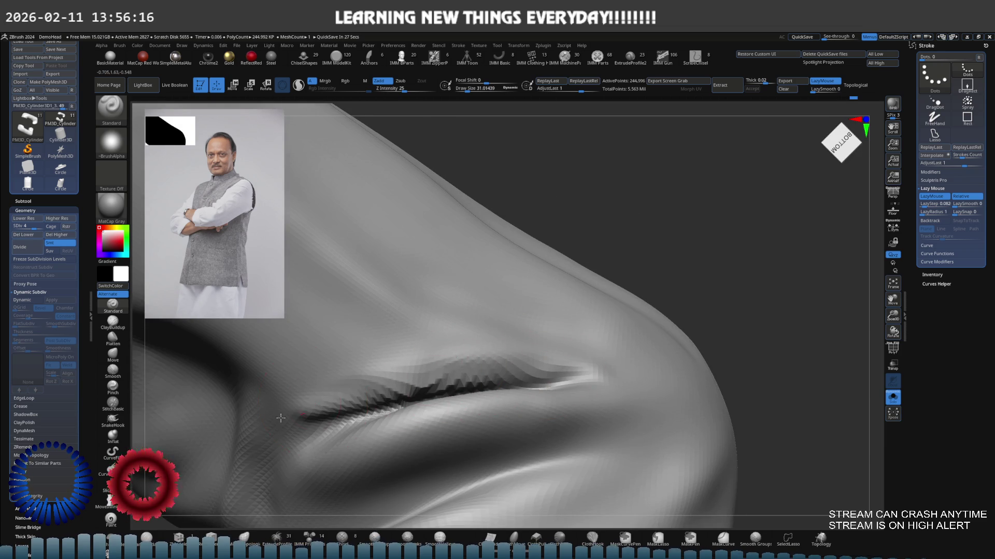